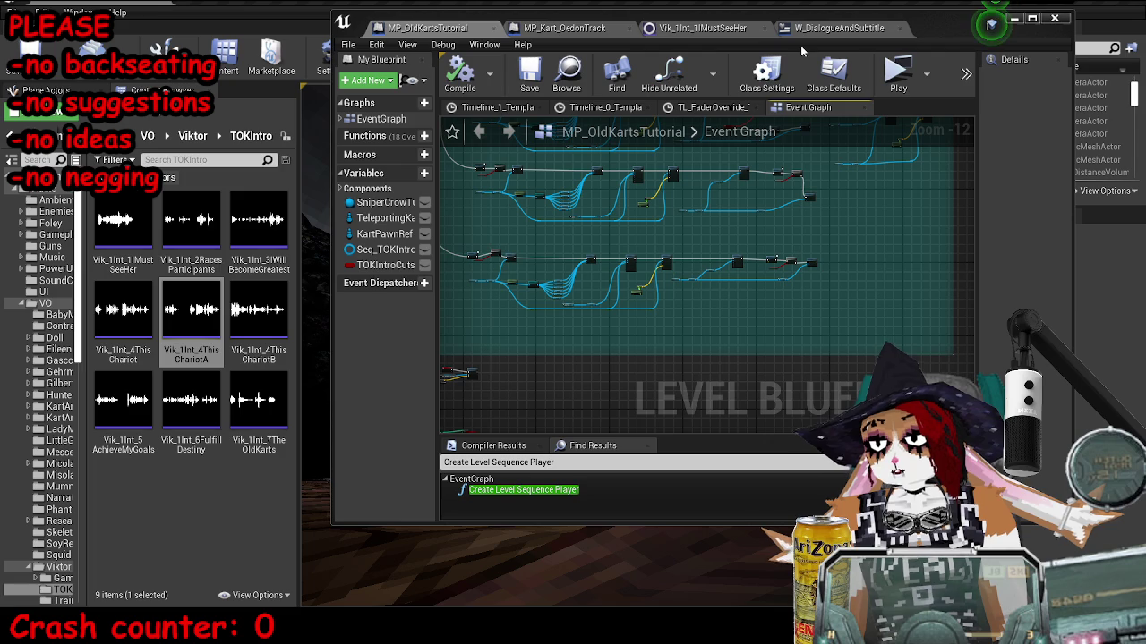
Maximize the Level Blueprint editor and center the four-row intro cutscene comment box.
{"action": "left_click", "coordinate": [1031, 17]}
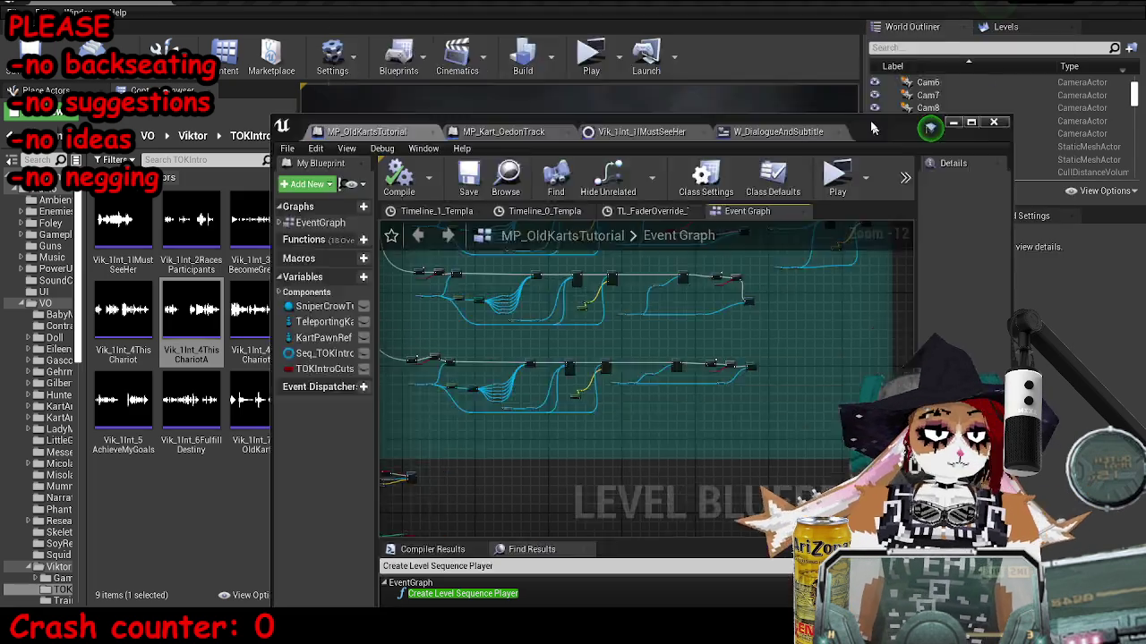
{"action": "mouse_move", "coordinate": [531, 223]}
{"action": "left_mouse_down"}
{"action": "mouse_move", "coordinate": [627, 256]}
{"action": "mouse_move", "coordinate": [737, 325]}
{"action": "left_mouse_up"}
{"action": "scroll", "coordinate": [475, 199], "scroll_direction": "down", "scroll_amount": 1}
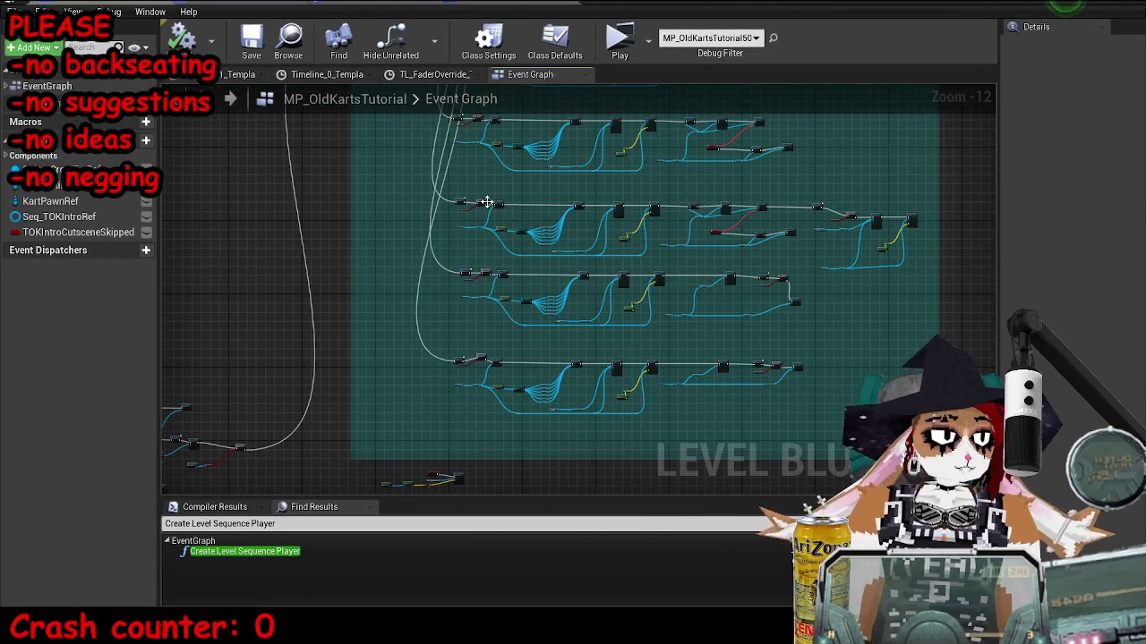
{"action": "scroll", "coordinate": [605, 392], "scroll_direction": "up", "scroll_amount": 2}
{"action": "scroll", "coordinate": [605, 391], "scroll_direction": "down", "scroll_amount": 1}
{"action": "mouse_move", "coordinate": [606, 376]}
{"action": "left_mouse_down"}
{"action": "mouse_move", "coordinate": [501, 296]}
{"action": "mouse_move", "coordinate": [838, 341]}
{"action": "left_mouse_up"}
{"action": "mouse_move", "coordinate": [300, 305]}
{"action": "left_mouse_down"}
{"action": "mouse_move", "coordinate": [210, 304]}
{"action": "mouse_move", "coordinate": [376, 241]}
{"action": "mouse_move", "coordinate": [596, 218]}
{"action": "mouse_move", "coordinate": [486, 366]}
{"action": "mouse_move", "coordinate": [486, 346]}
{"action": "mouse_move", "coordinate": [573, 276]}
{"action": "mouse_move", "coordinate": [578, 235]}
{"action": "left_mouse_up"}
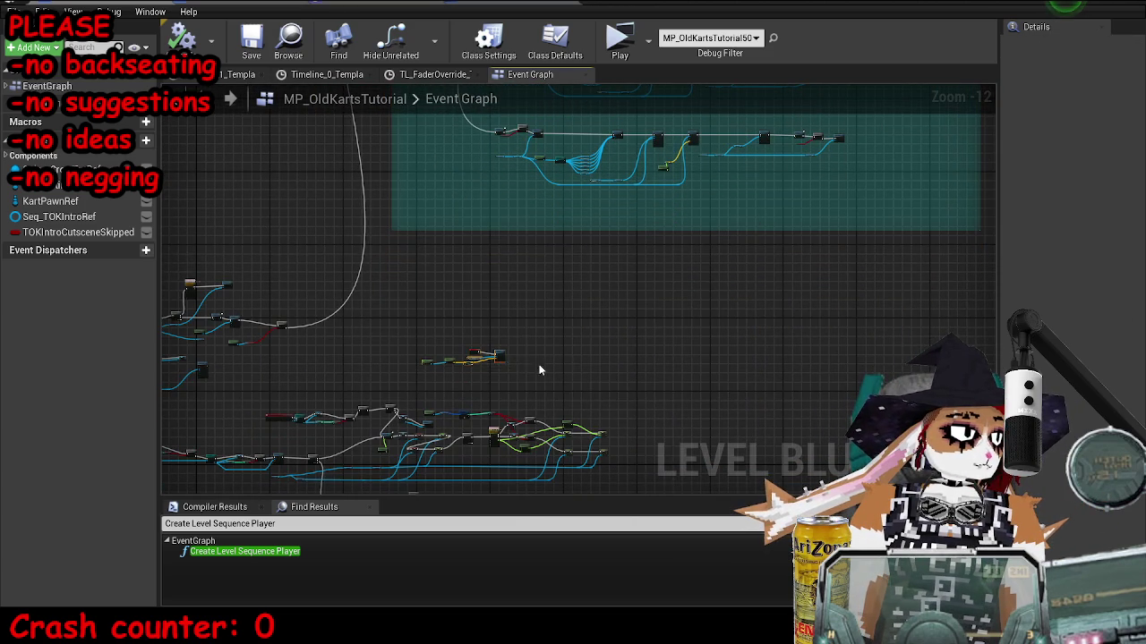
Move the stray node aside and drag the comment box's bottom edge down for more rows.
{"action": "left_click_drag", "start_coordinate": [499, 353], "coordinate": [299, 389]}
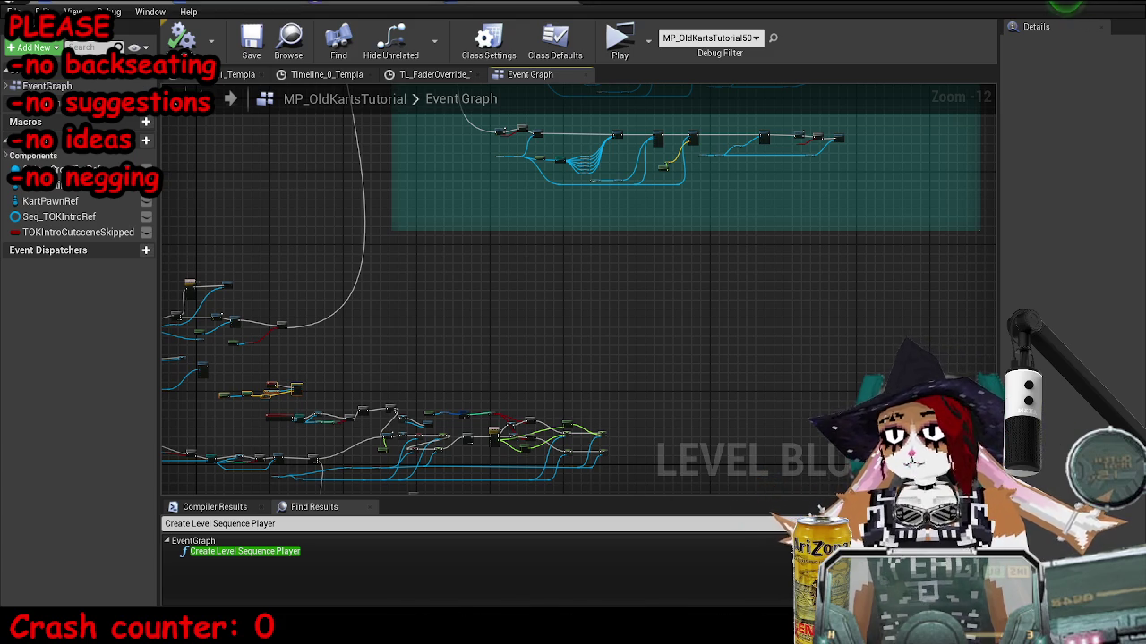
{"action": "left_click_drag", "start_coordinate": [460, 236], "coordinate": [460, 387]}
{"action": "scroll", "coordinate": [452, 233], "scroll_direction": "down", "scroll_amount": 3}
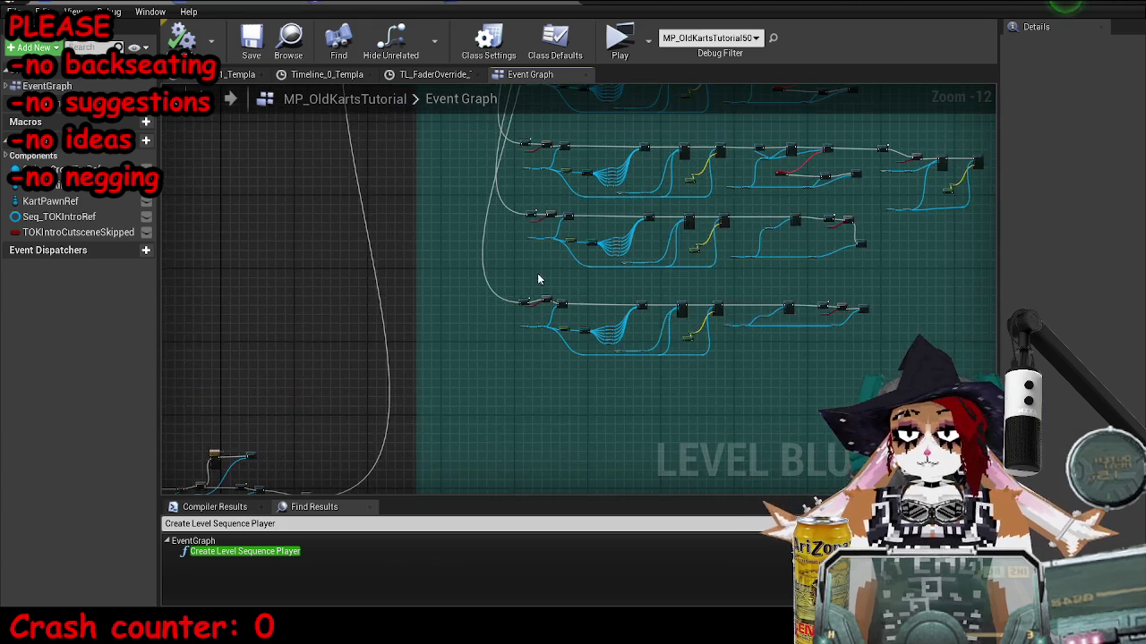
{"action": "scroll", "coordinate": [465, 335], "scroll_direction": "up", "scroll_amount": 3}
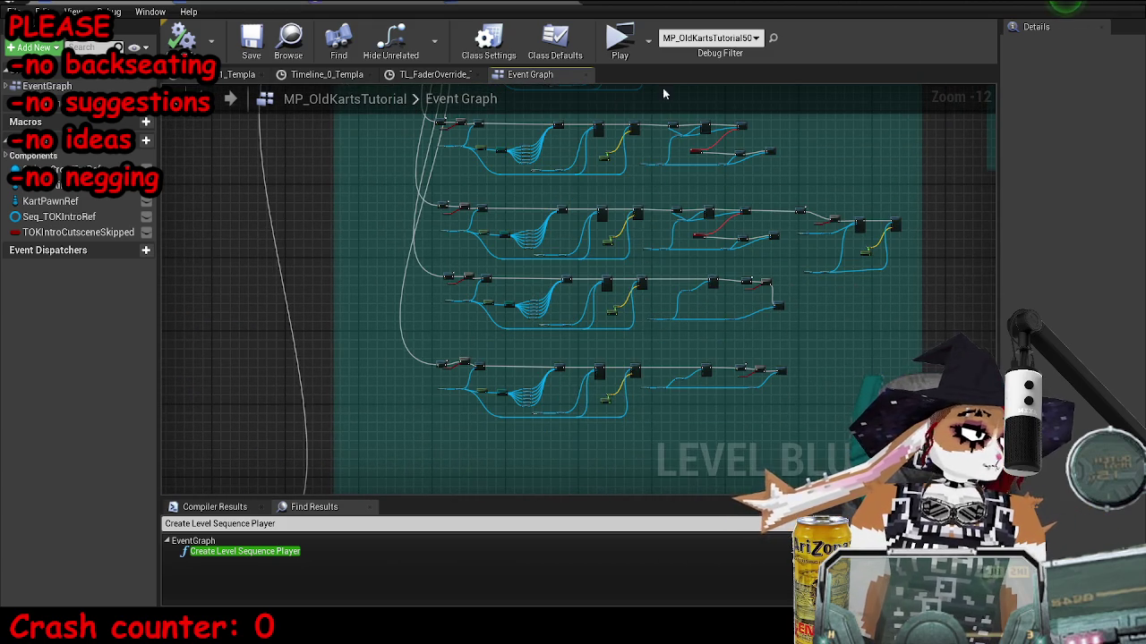
Select the AchieveMyGoals voice-over sound, then re-maximize the editor and box-select the third dialogue row.
{"action": "left_click_drag", "start_coordinate": [731, 5], "coordinate": [731, 59]}
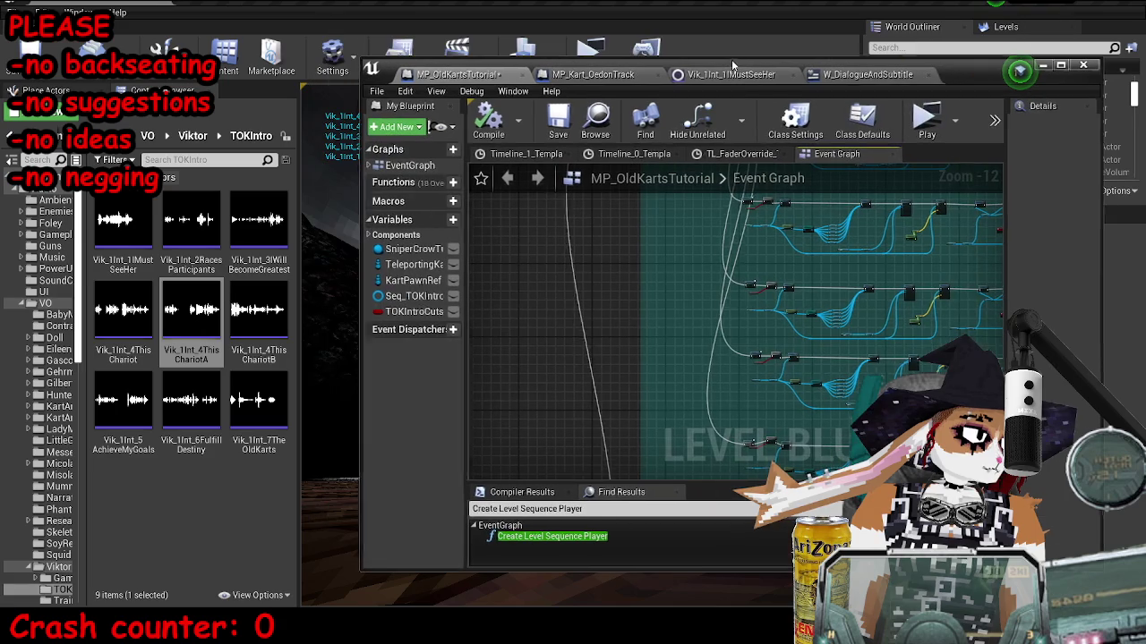
{"action": "left_click", "coordinate": [141, 447]}
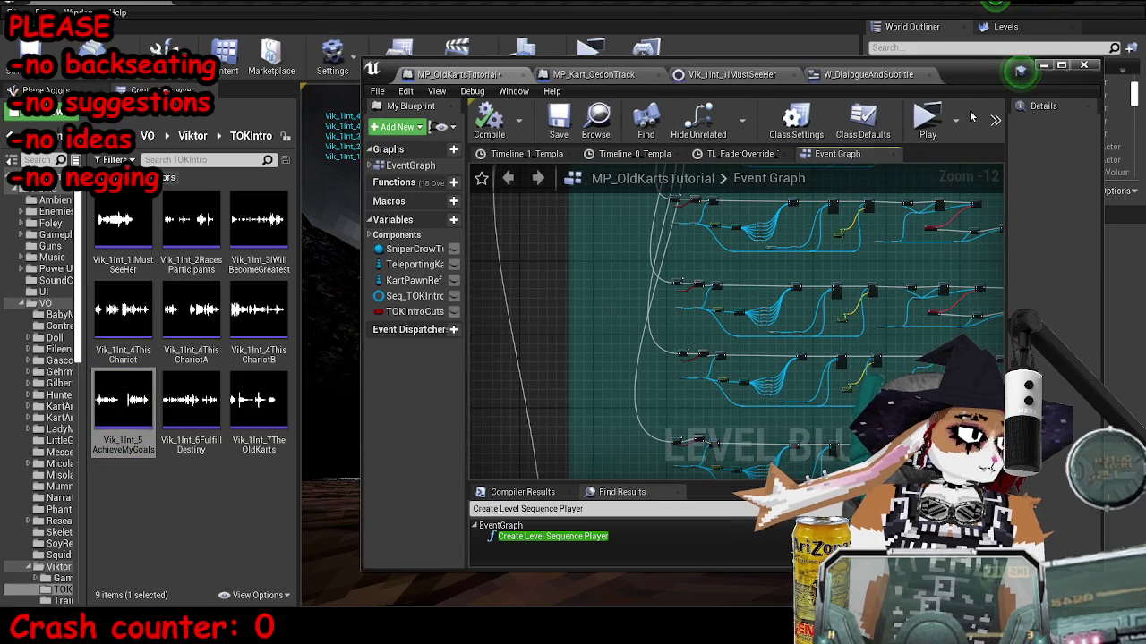
{"action": "mouse_move", "coordinate": [982, 85]}
{"action": "left_mouse_down"}
{"action": "mouse_move", "coordinate": [936, 128]}
{"action": "mouse_move", "coordinate": [928, 70]}
{"action": "left_mouse_up"}
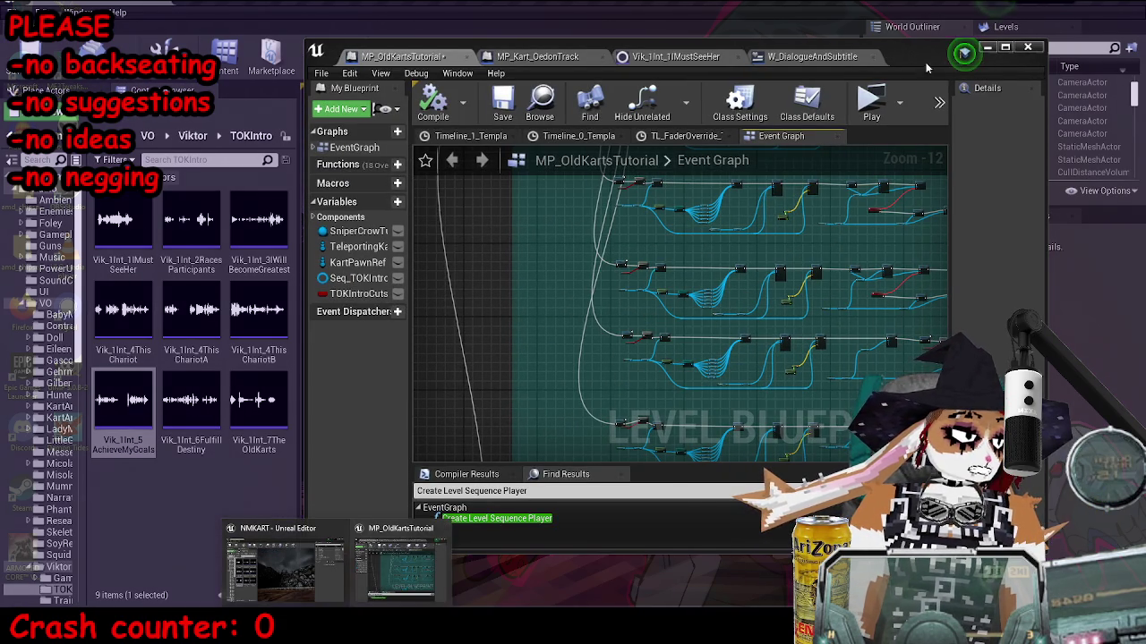
{"action": "left_click", "coordinate": [379, 584]}
{"action": "double_click", "coordinate": [904, 83]}
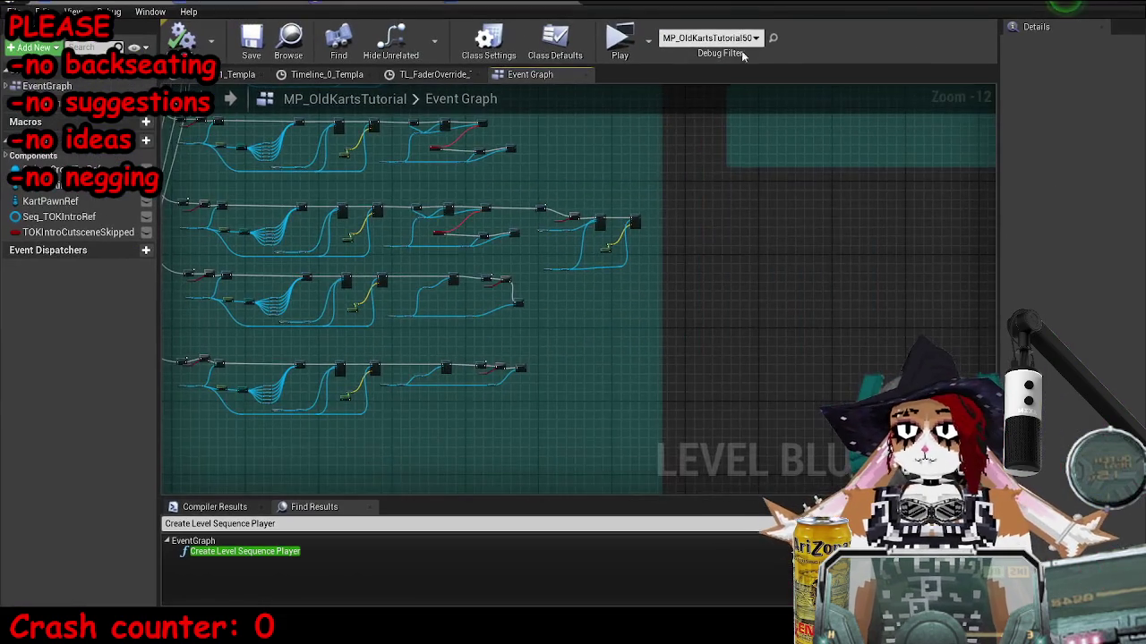
{"action": "left_click_drag", "start_coordinate": [430, 267], "coordinate": [838, 358]}
Copy-paste the dialogue row, add two Sequence outputs, and wire Then 7 to the new Delay.
{"action": "key", "text": "ctrl+c"}
{"action": "key", "text": "ctrl+v"}
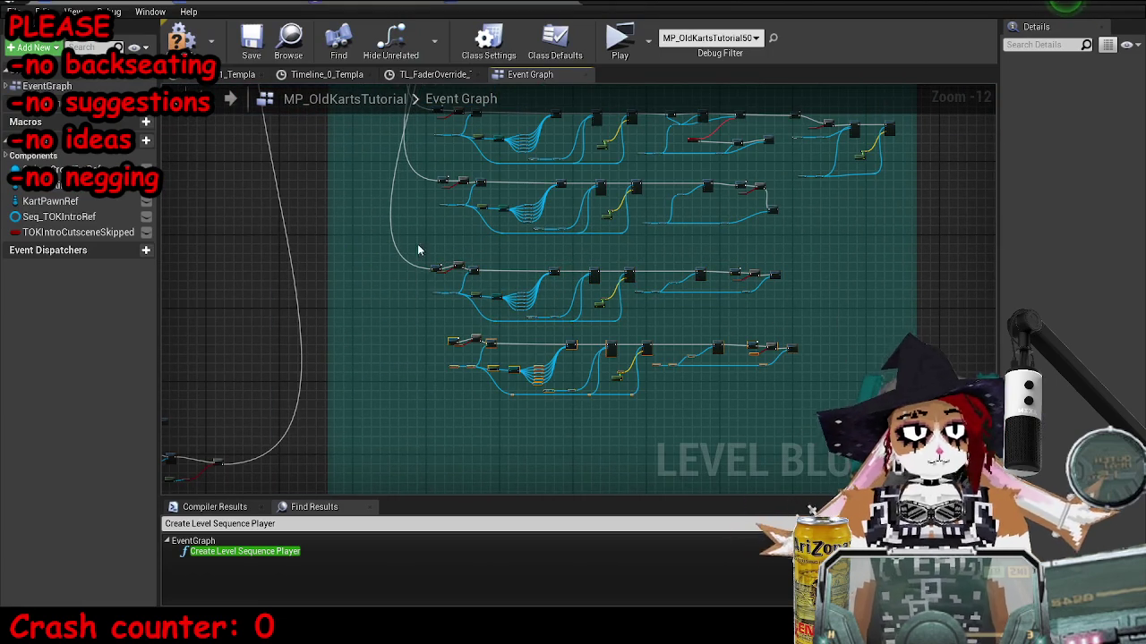
{"action": "scroll", "coordinate": [418, 250], "scroll_direction": "up", "scroll_amount": 12}
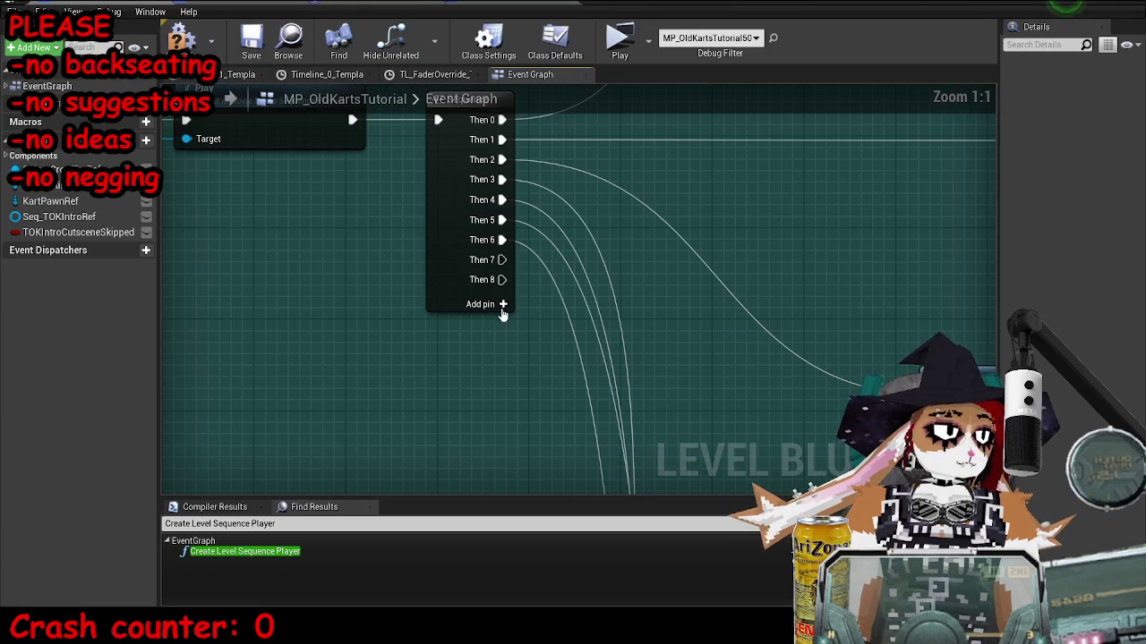
{"action": "left_click", "coordinate": [503, 305]}
{"action": "left_click", "coordinate": [503, 324]}
{"action": "scroll", "coordinate": [662, 220], "scroll_direction": "down", "scroll_amount": 2}
{"action": "mouse_move", "coordinate": [502, 259]}
{"action": "left_mouse_down"}
{"action": "mouse_move", "coordinate": [662, 219]}
{"action": "mouse_move", "coordinate": [696, 225]}
{"action": "mouse_move", "coordinate": [670, 486]}
{"action": "mouse_move", "coordinate": [823, 167]}
{"action": "mouse_move", "coordinate": [704, 287]}
{"action": "mouse_move", "coordinate": [704, 384]}
{"action": "mouse_move", "coordinate": [680, 309]}
{"action": "left_mouse_up"}
{"action": "scroll", "coordinate": [695, 225], "scroll_direction": "down", "scroll_amount": 9}
{"action": "scroll", "coordinate": [703, 286], "scroll_direction": "up", "scroll_amount": 7}
{"action": "scroll", "coordinate": [680, 308], "scroll_direction": "down", "scroll_amount": 5}
Box-select the pasted row's nodes and shift them left into place.
{"action": "left_click_drag", "start_coordinate": [324, 240], "coordinate": [976, 377]}
{"action": "scroll", "coordinate": [504, 284], "scroll_direction": "up", "scroll_amount": 5}
{"action": "left_click_drag", "start_coordinate": [629, 331], "coordinate": [550, 342]}
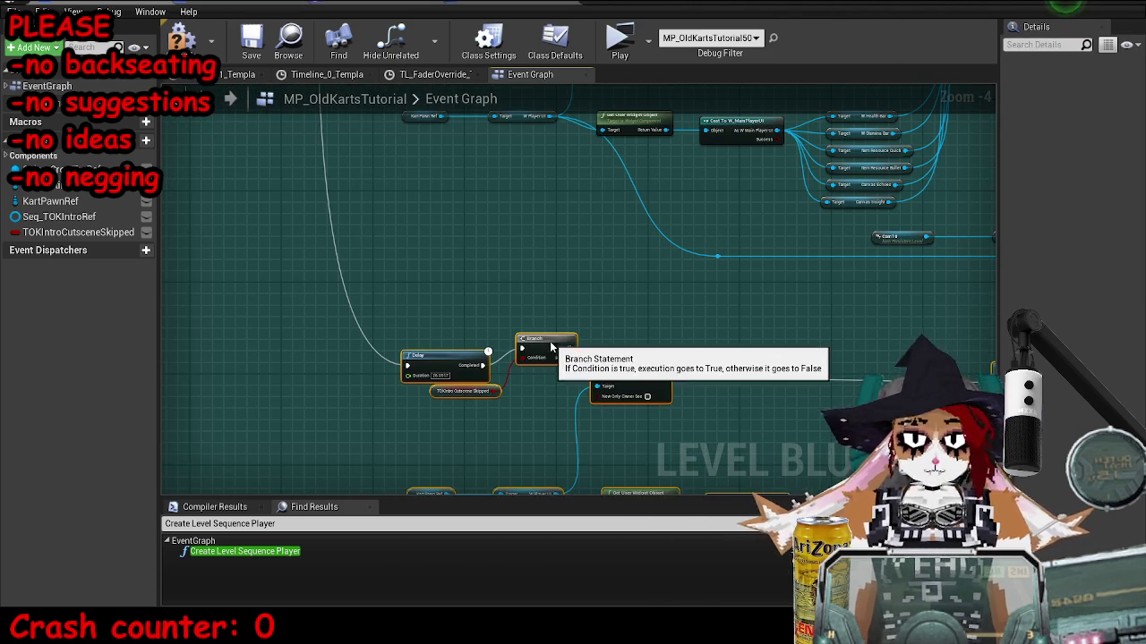
{"action": "left_click", "coordinate": [524, 299]}
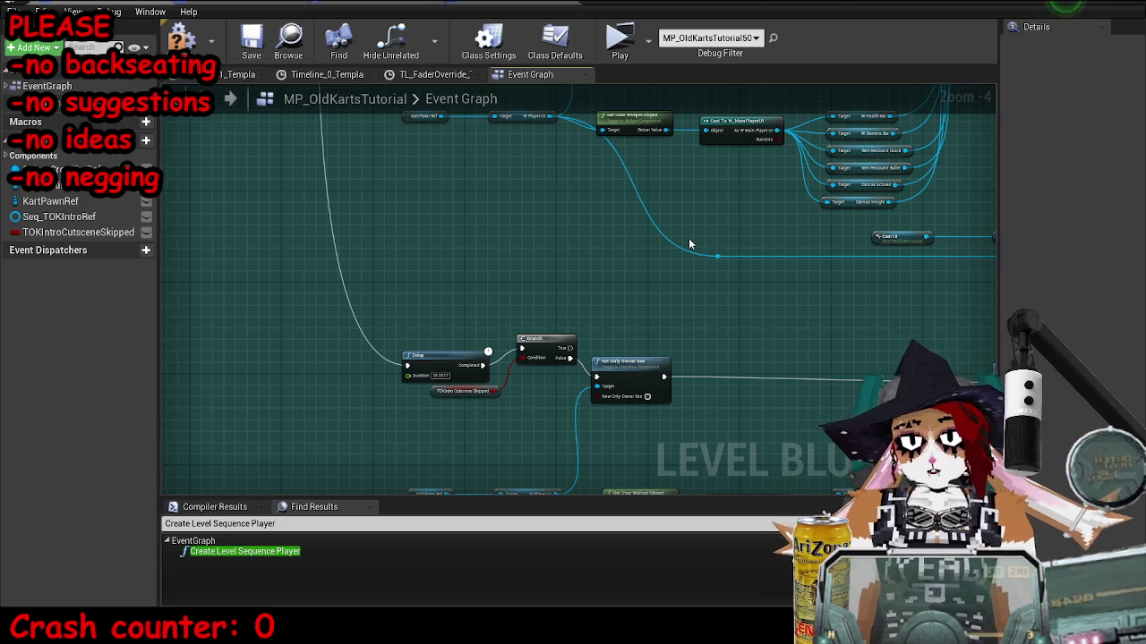
{"action": "scroll", "coordinate": [763, 329], "scroll_direction": "down", "scroll_amount": 2}
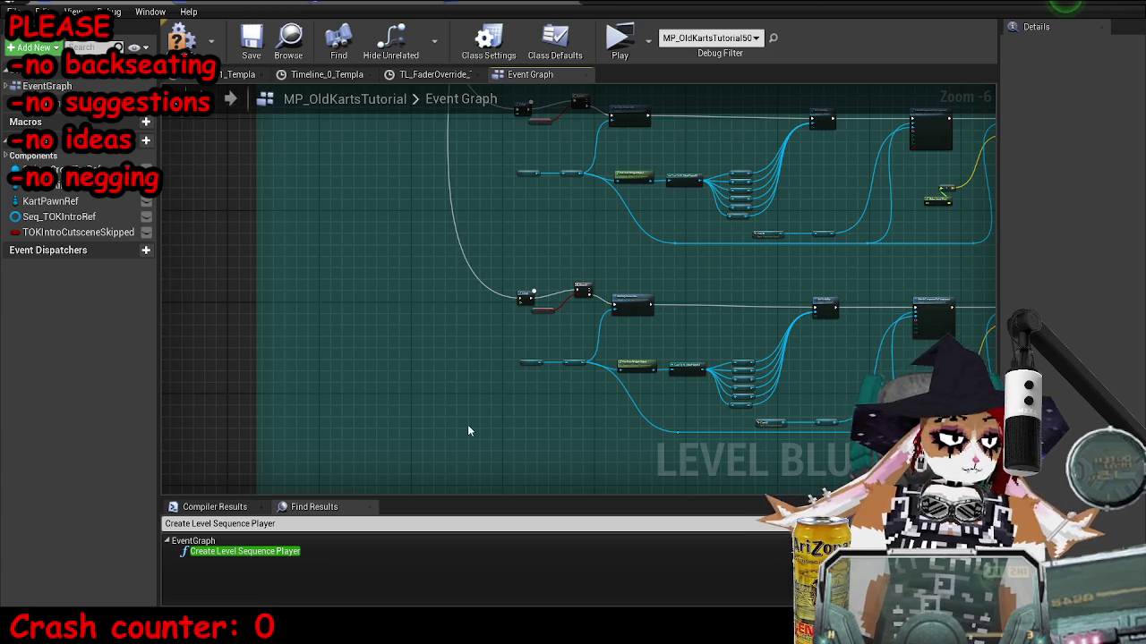
{"action": "scroll", "coordinate": [568, 322], "scroll_direction": "up", "scroll_amount": 5}
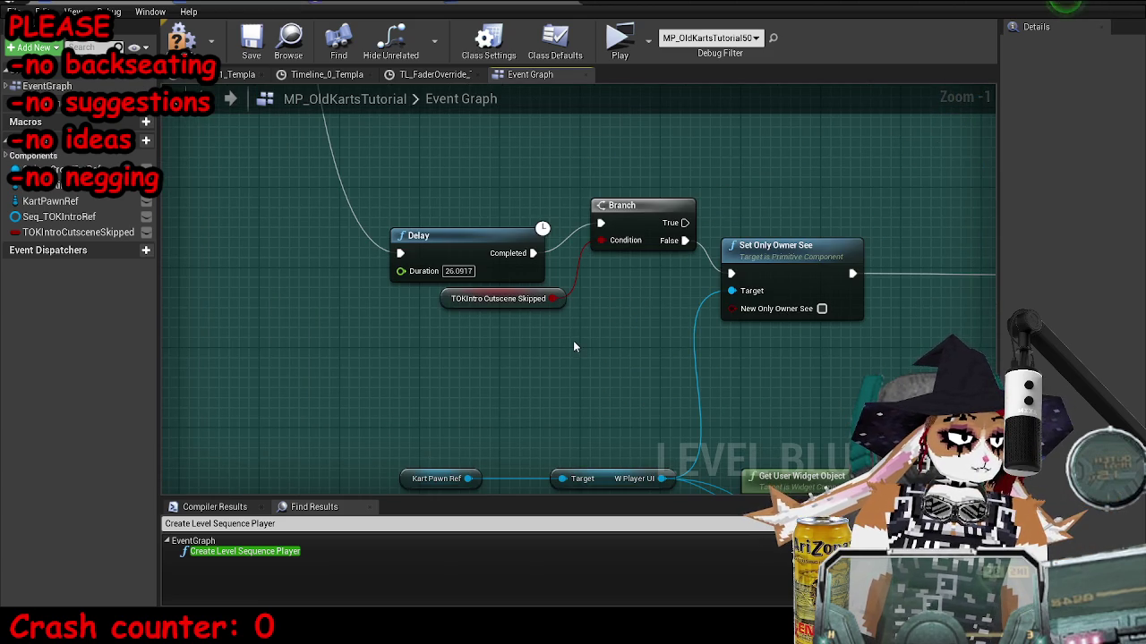
Search the Content Browser for 'tokint', select Seq_TOKIntro, and re-maximize the blueprint editor.
{"action": "key", "text": "super+Down"}
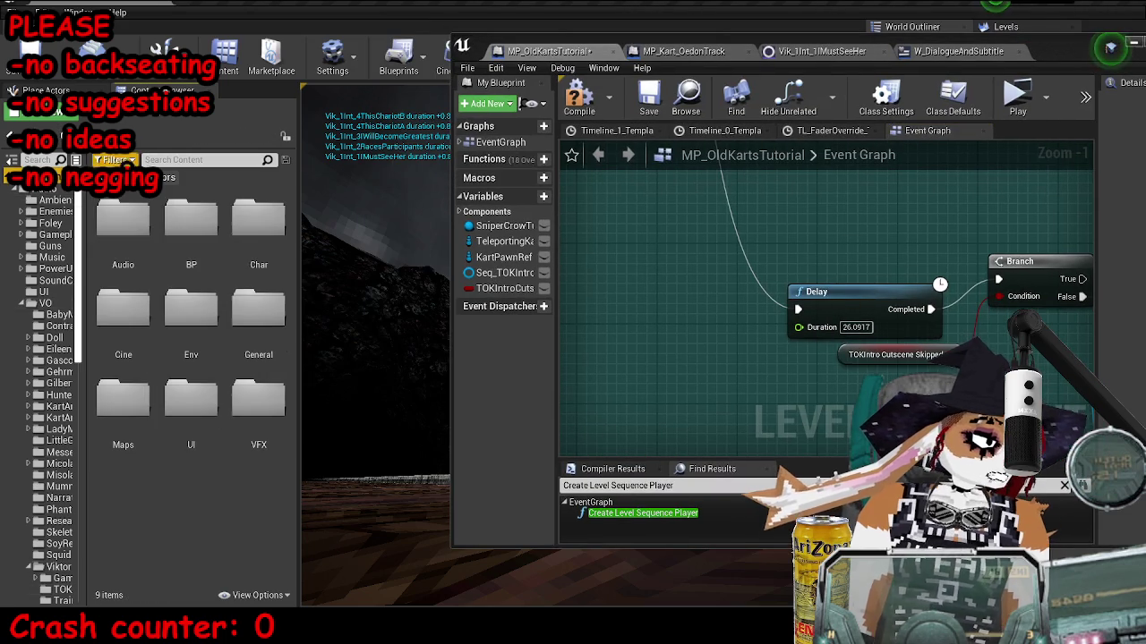
{"action": "type", "text": "tokint"}
{"action": "left_click", "coordinate": [268, 341]}
{"action": "left_click", "coordinate": [814, 181]}
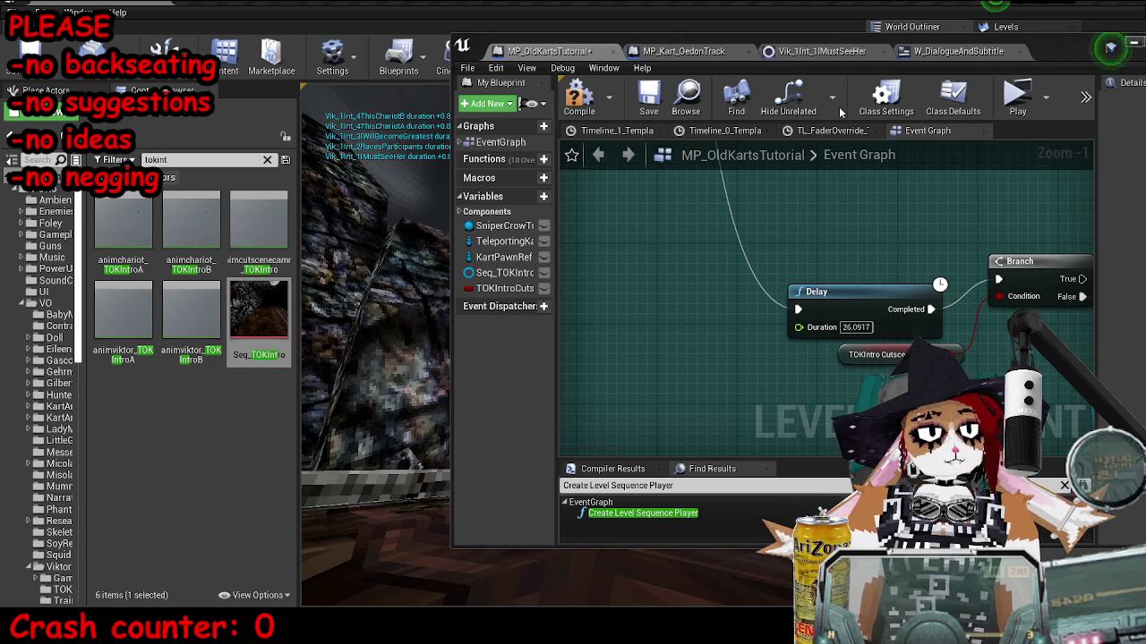
{"action": "double_click", "coordinate": [1081, 67]}
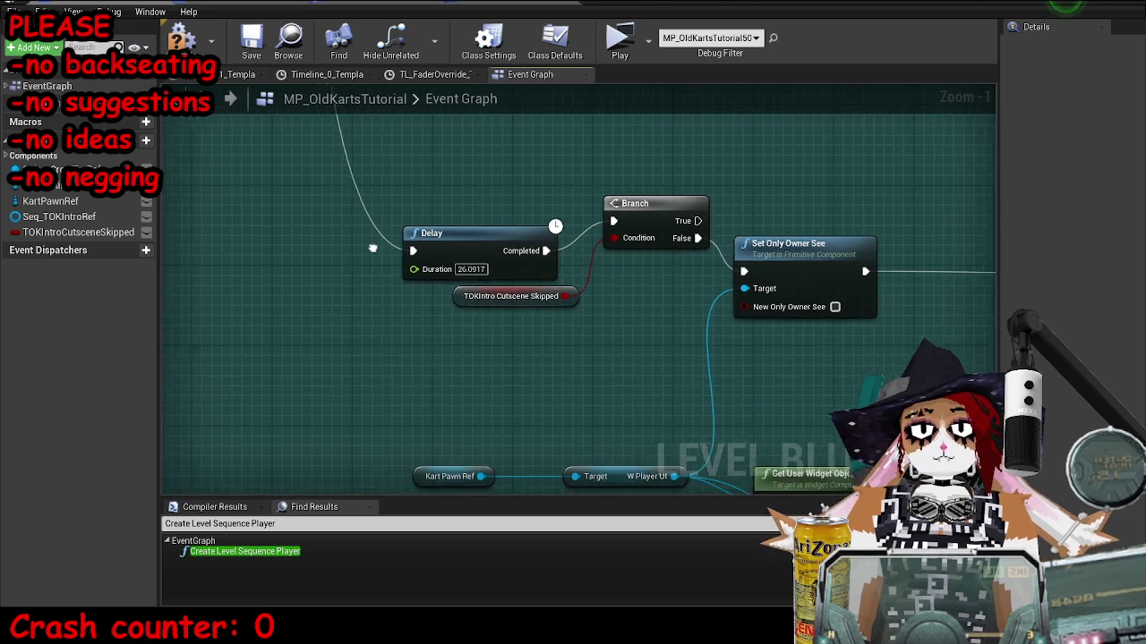
Set the new Delay node's duration to 31.866.
{"action": "scroll", "coordinate": [675, 193], "scroll_direction": "down", "scroll_amount": 2}
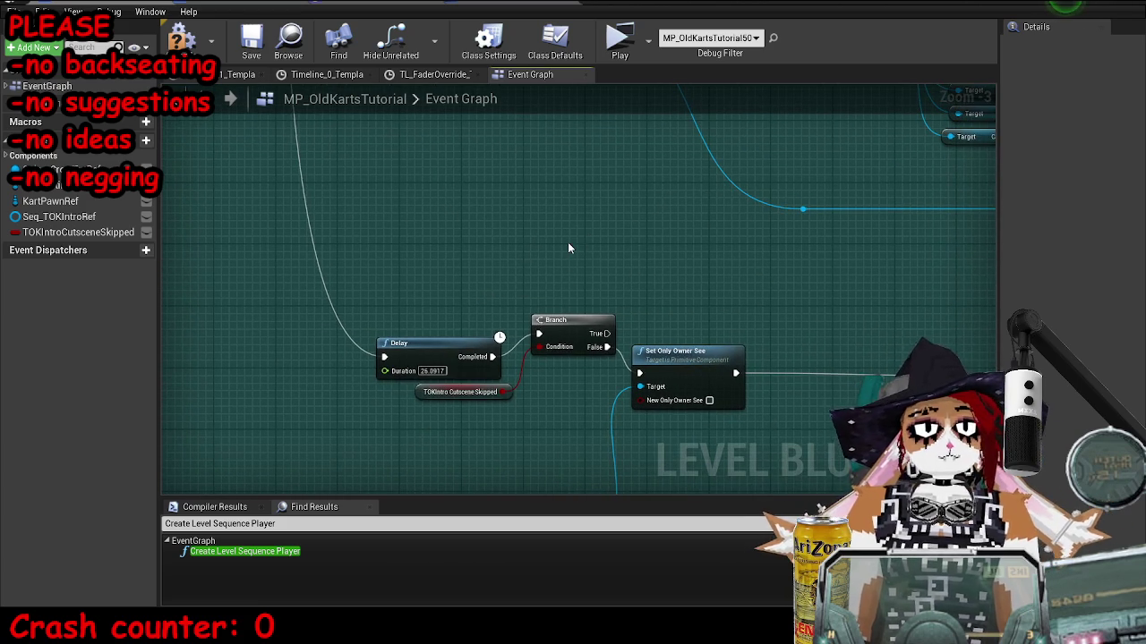
{"action": "scroll", "coordinate": [567, 242], "scroll_direction": "down", "scroll_amount": 5}
{"action": "scroll", "coordinate": [434, 231], "scroll_direction": "up", "scroll_amount": 8}
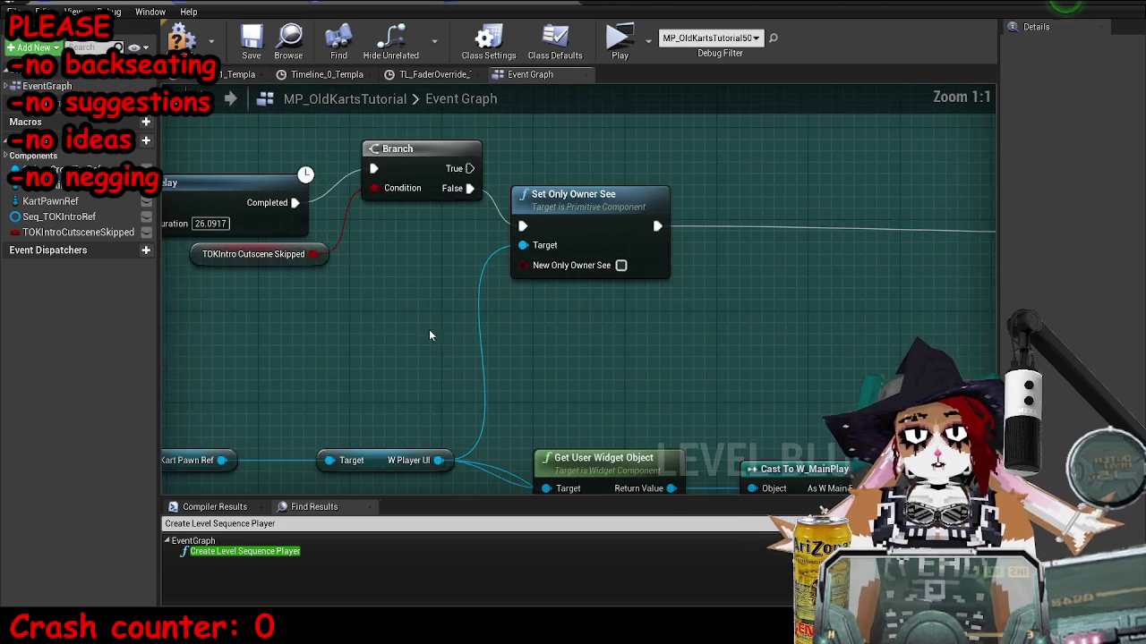
{"action": "left_click_drag", "start_coordinate": [652, 213], "coordinate": [842, 281]}
{"action": "left_click", "coordinate": [389, 291]}
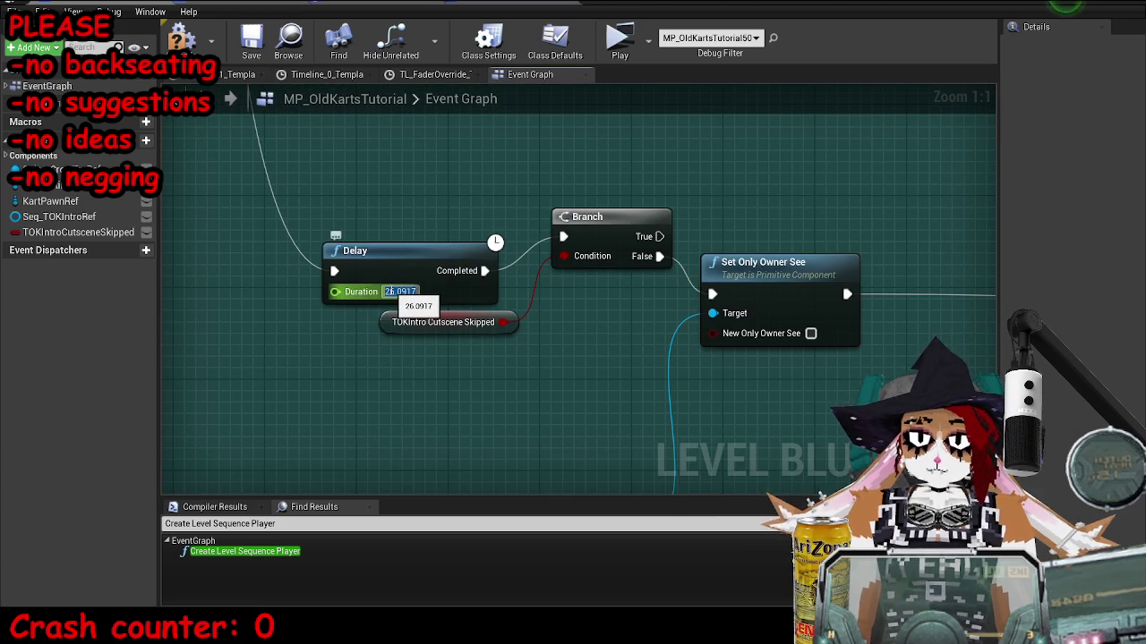
{"action": "key", "text": "ctrl+v"}
{"action": "key", "text": "Return"}
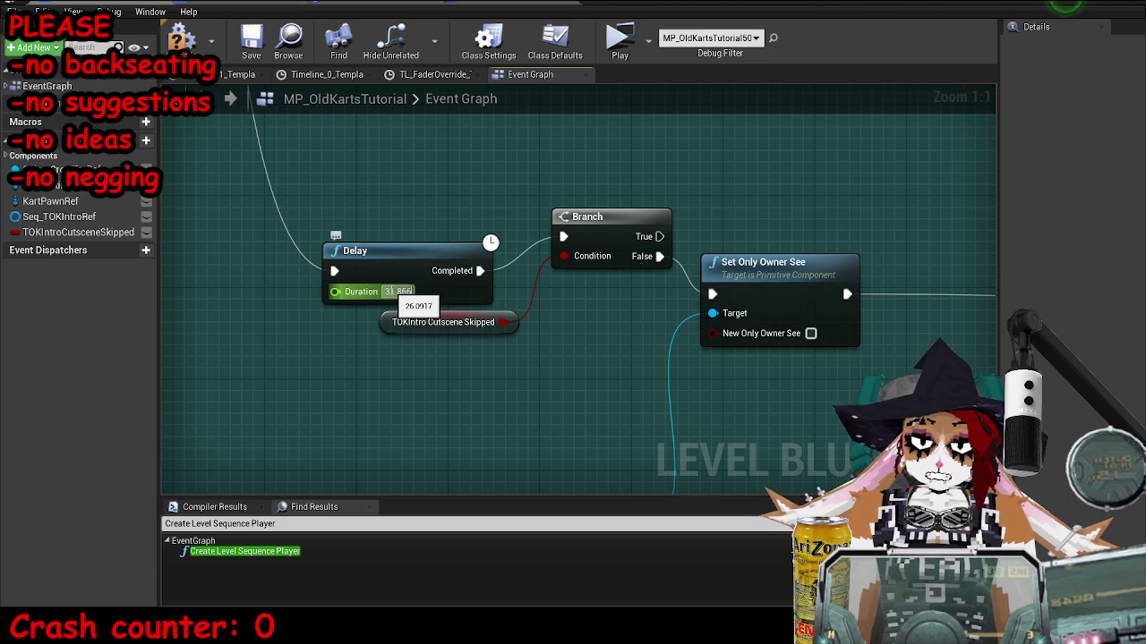
Change the Play Dialogue subtitle to 'If I am to achieve my goals... If I am to see... Her.'.
{"action": "scroll", "coordinate": [700, 200], "scroll_direction": "down", "scroll_amount": 5}
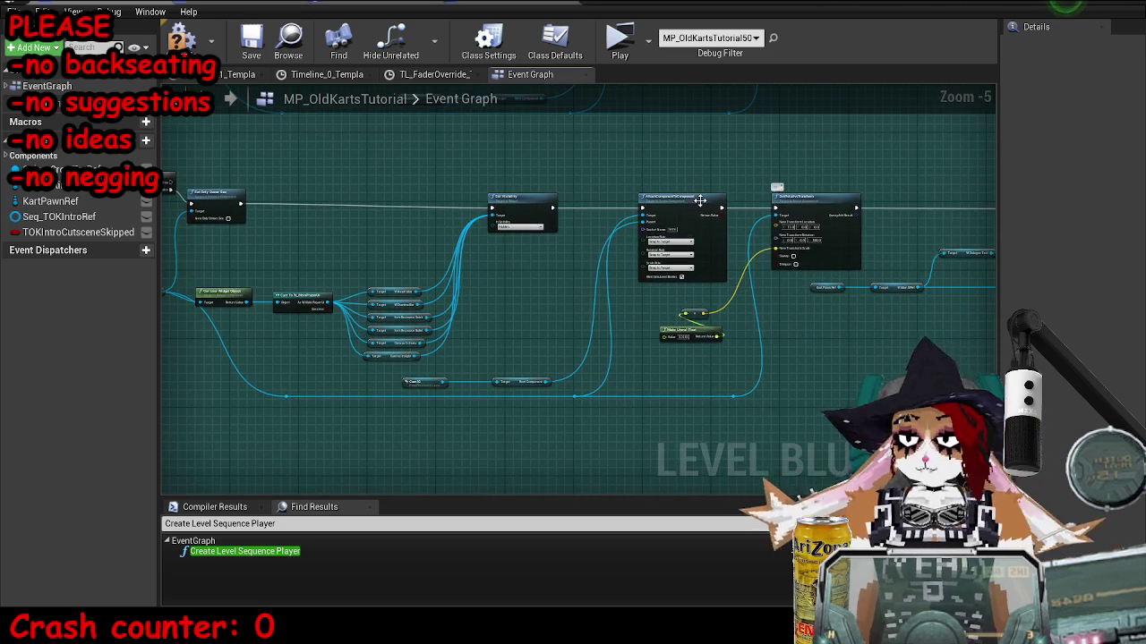
{"action": "scroll", "coordinate": [700, 201], "scroll_direction": "up", "scroll_amount": 5}
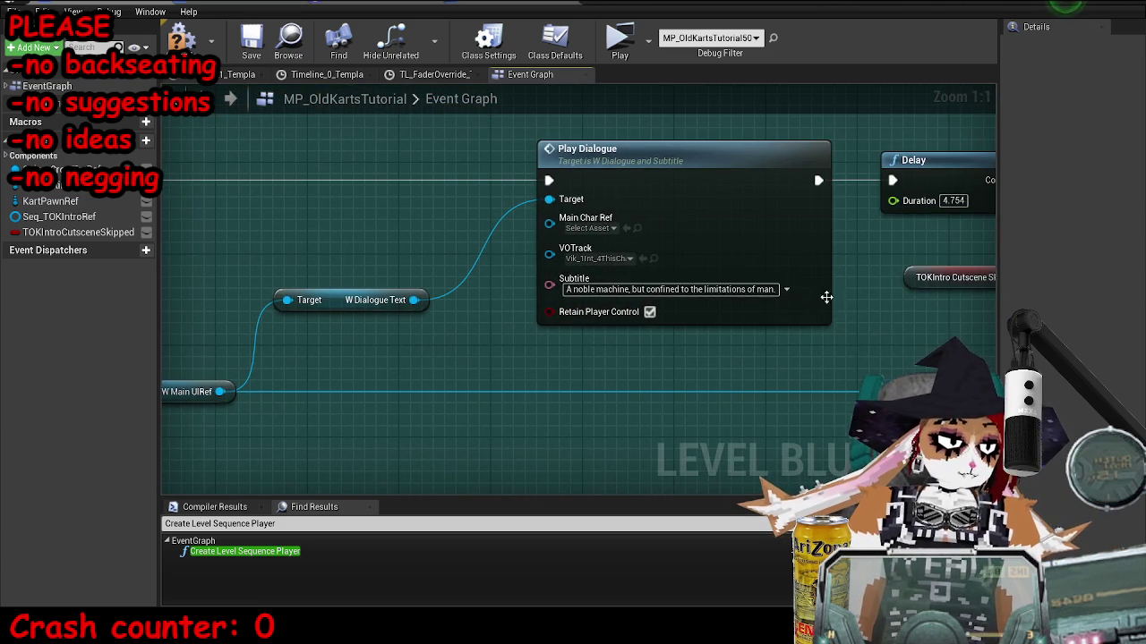
{"action": "left_click", "coordinate": [747, 289]}
{"action": "type", "text": "If I am to achieve my "}
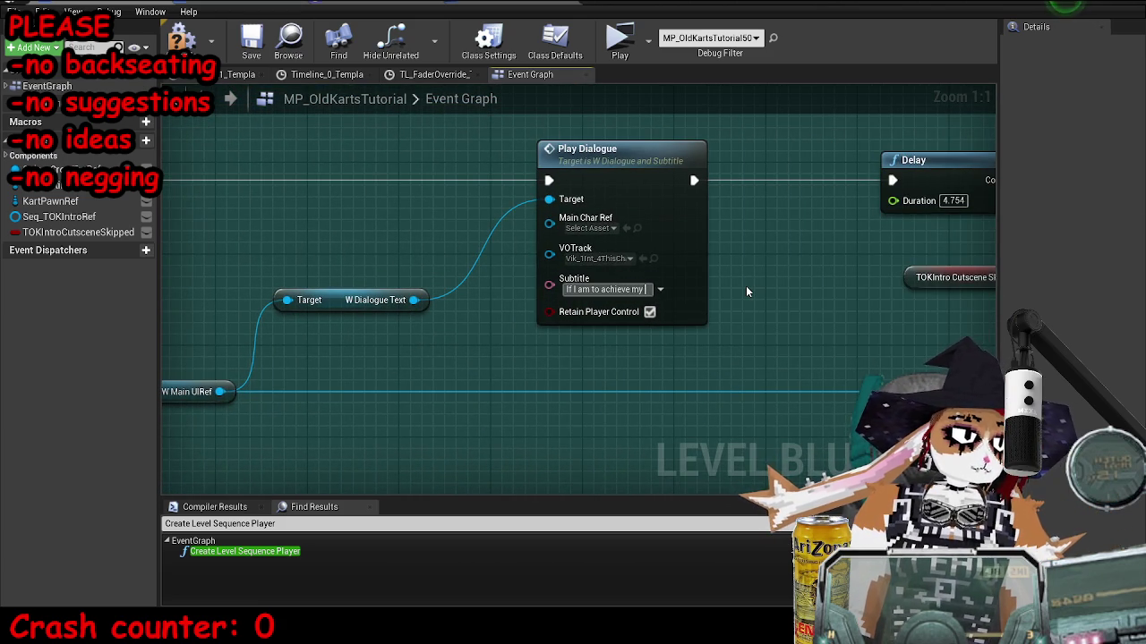
{"action": "type", "text": "goals... If I am"}
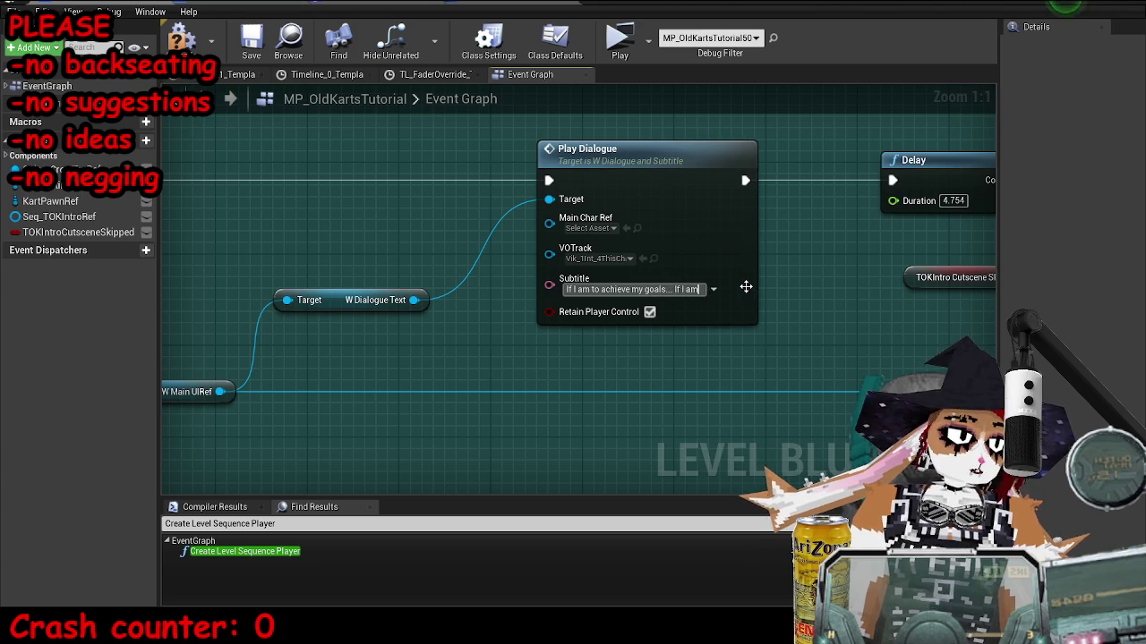
{"action": "type", "text": " to see... "}
{"action": "type", "text": "Her"}
{"action": "type", "text": "."}
{"action": "key", "text": "Return"}
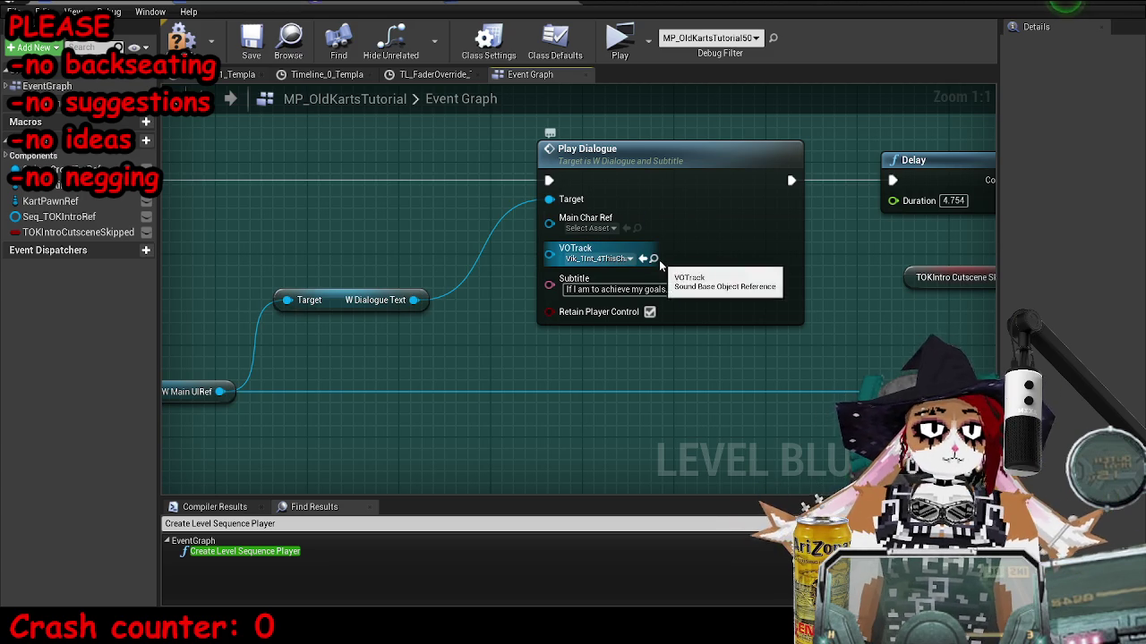
Assign Vik_1Int_5AchieveMyGoals as the VOTrack, save the level, and start a play test.
{"action": "left_click", "coordinate": [654, 259]}
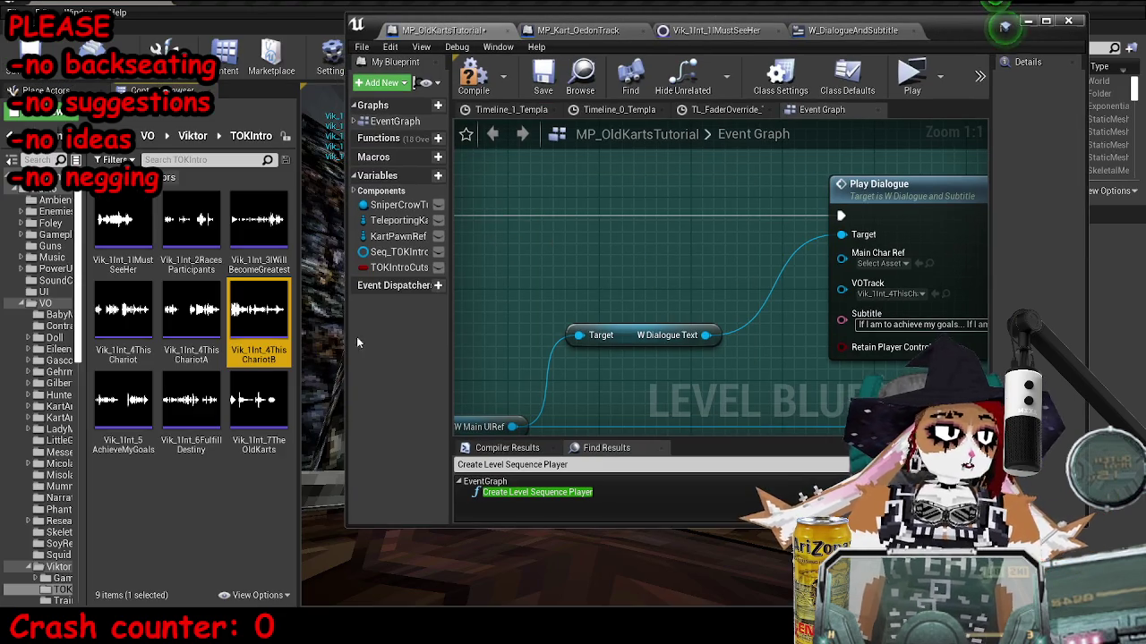
{"action": "left_click", "coordinate": [123, 408]}
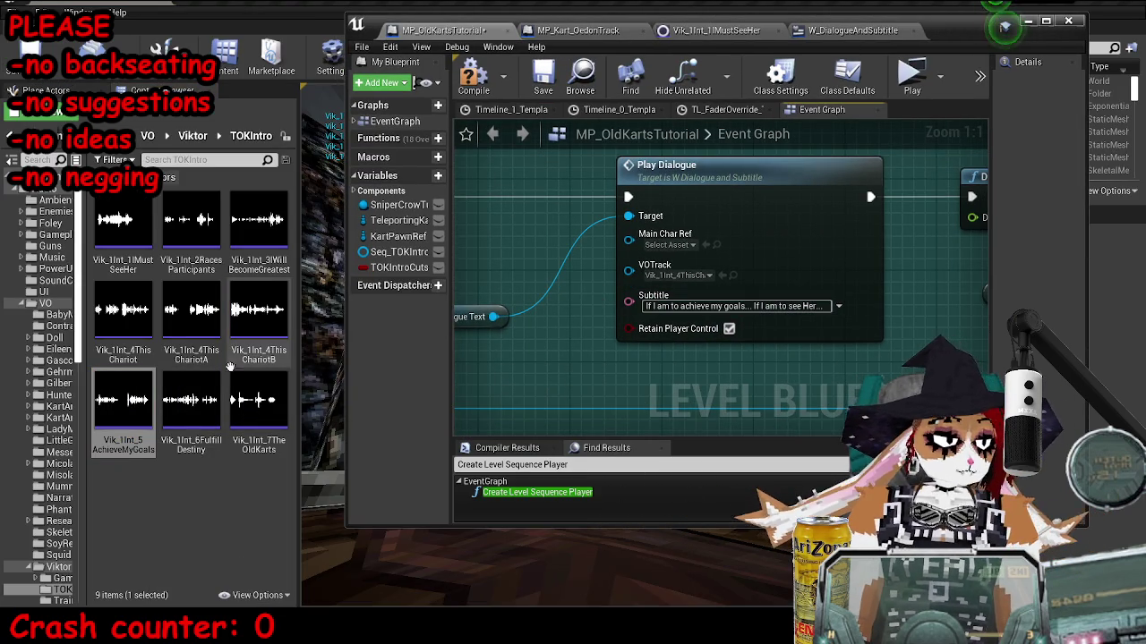
{"action": "left_click", "coordinate": [724, 277]}
{"action": "left_click", "coordinate": [543, 79]}
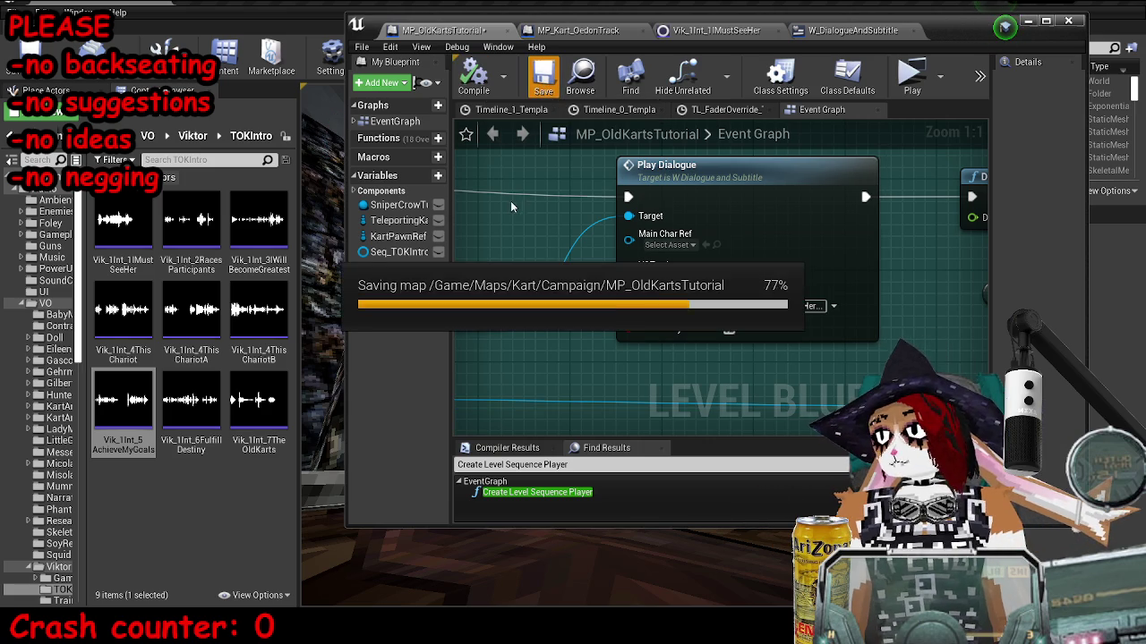
{"action": "left_click", "coordinate": [1028, 21]}
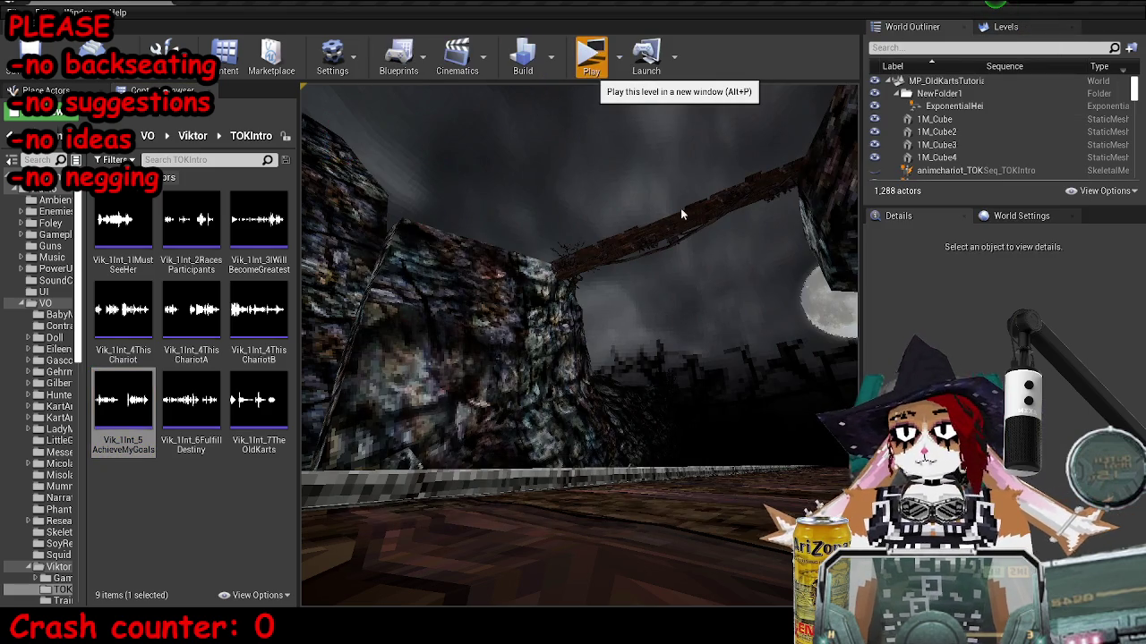
{"action": "left_click", "coordinate": [591, 57]}
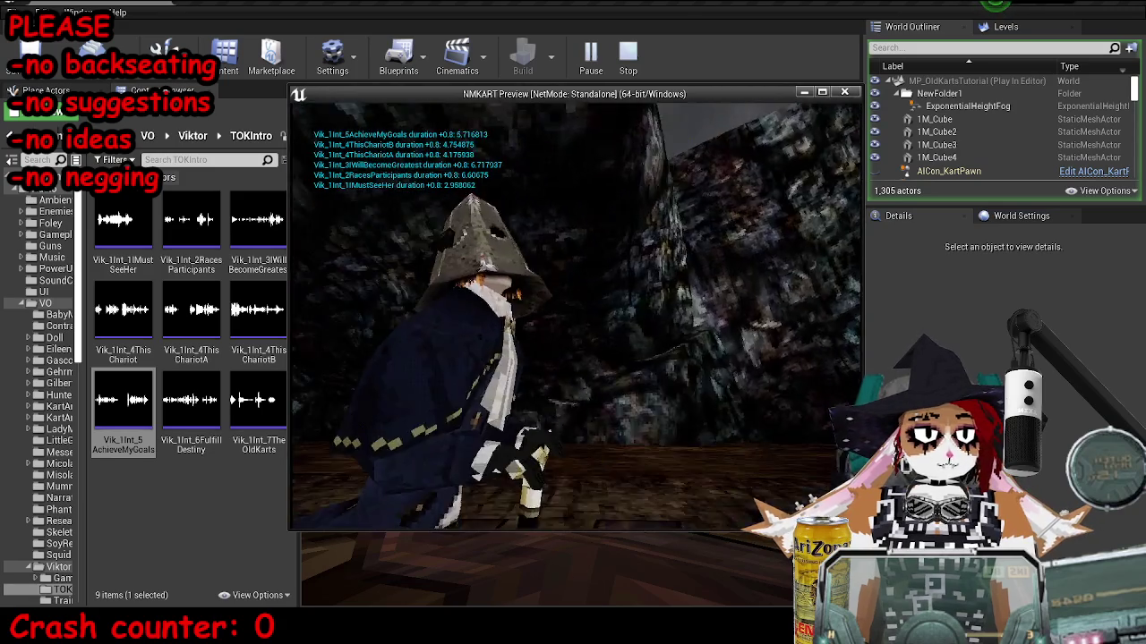
{"action": "key", "text": "Escape"}
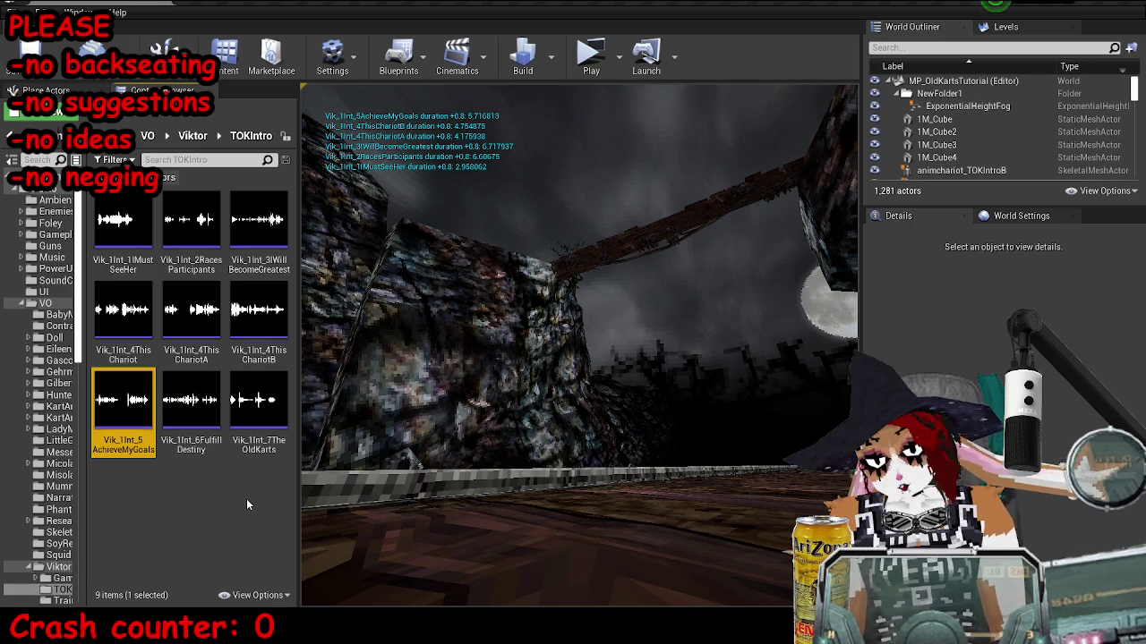
Load the voice-line WAV in Audacity and select its first phrase, 0 to 2.402 s.
{"action": "key", "text": "super"}
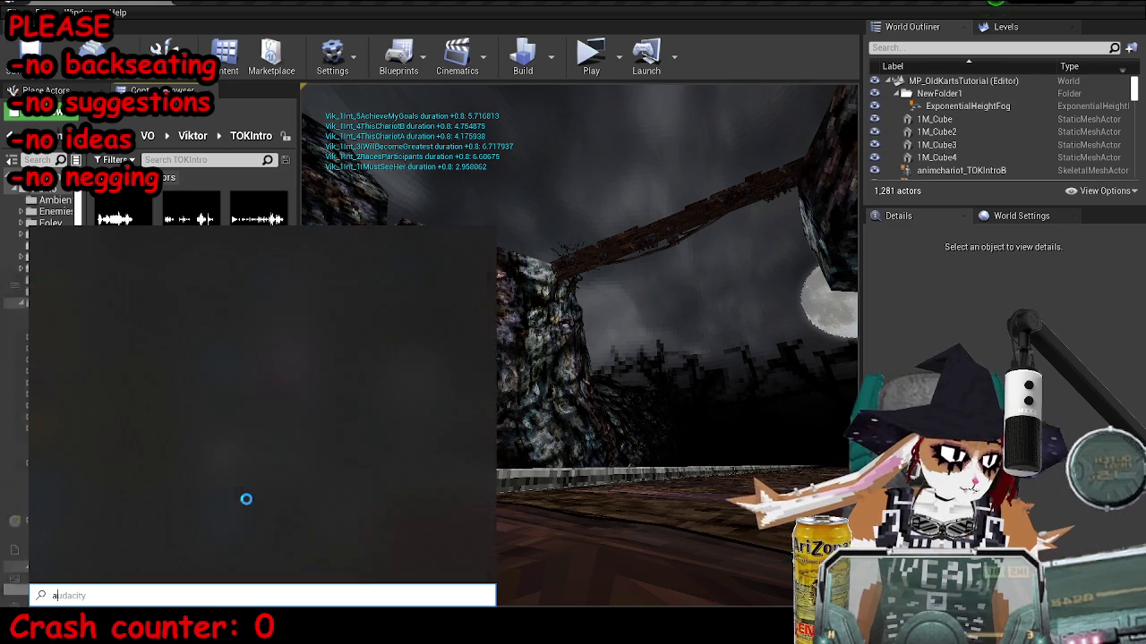
{"action": "type", "text": "au"}
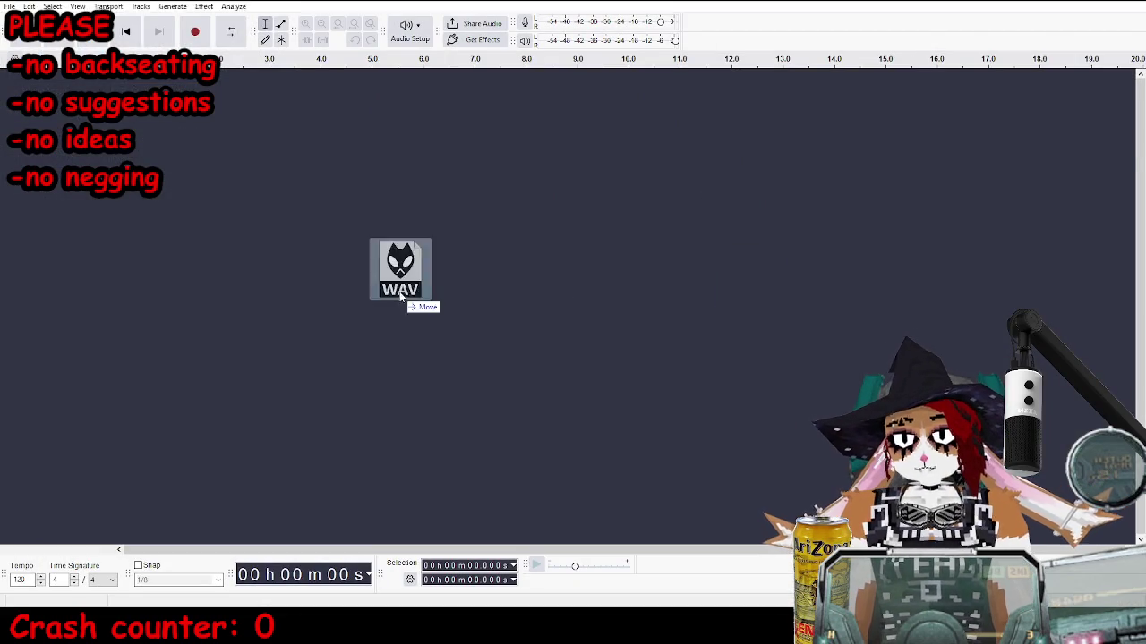
{"action": "left_click_drag", "start_coordinate": [408, 295], "coordinate": [387, 125]}
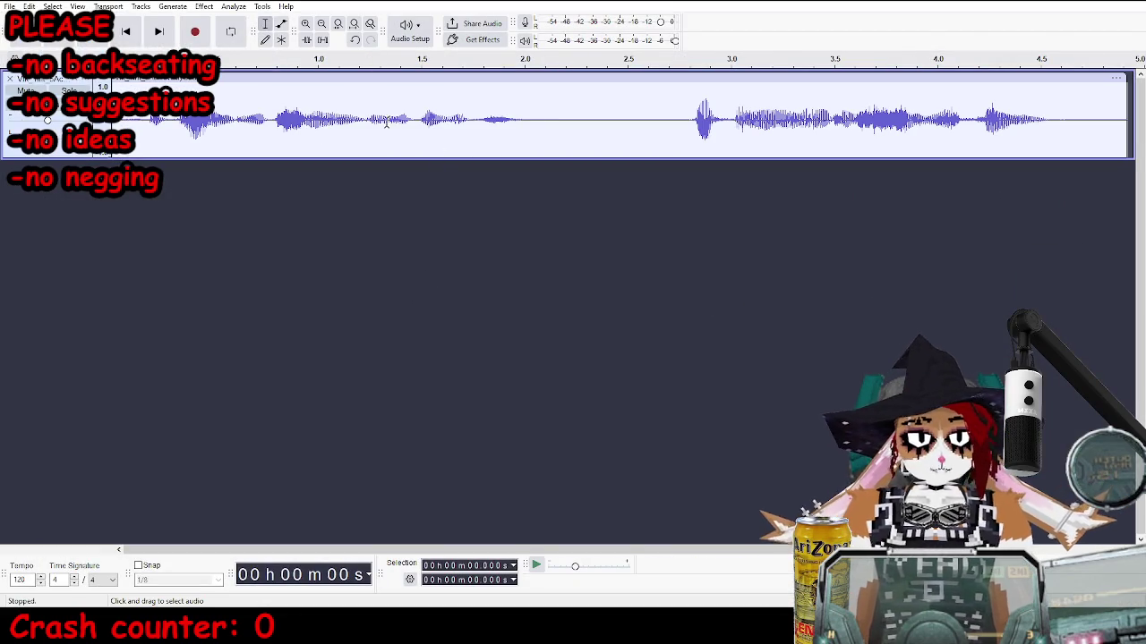
{"action": "left_click", "coordinate": [562, 125]}
{"action": "key", "text": "shift+Home"}
{"action": "key", "text": "space"}
{"action": "left_click_drag", "start_coordinate": [556, 131], "coordinate": [603, 127]}
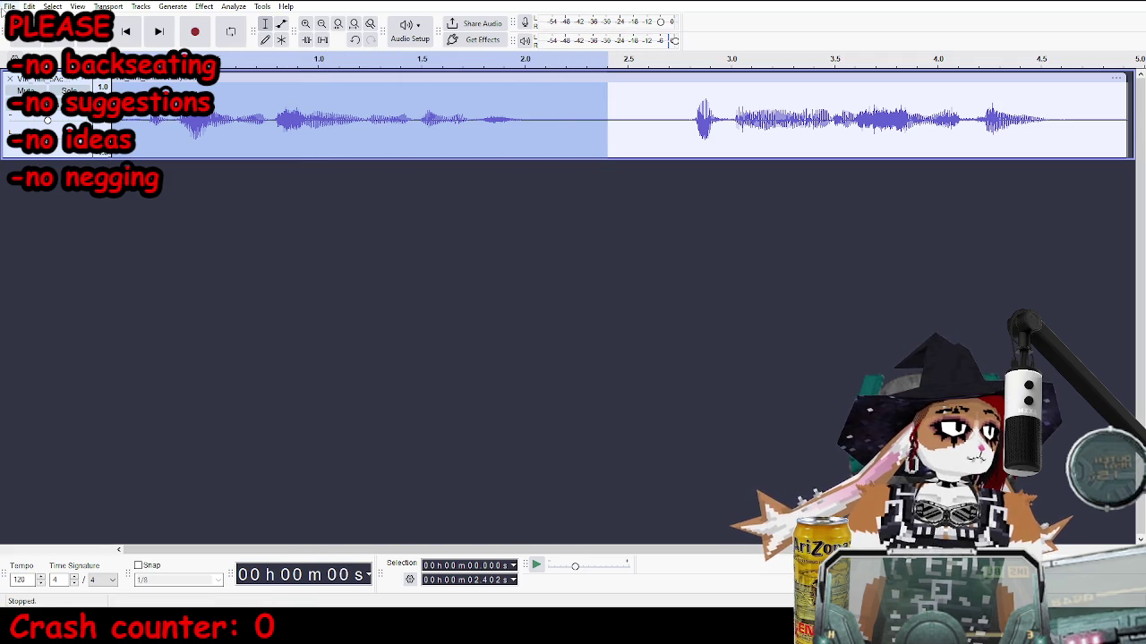
Export the 0–2.402 s selection as a WAV file with a new name.
{"action": "left_click", "coordinate": [9, 6]}
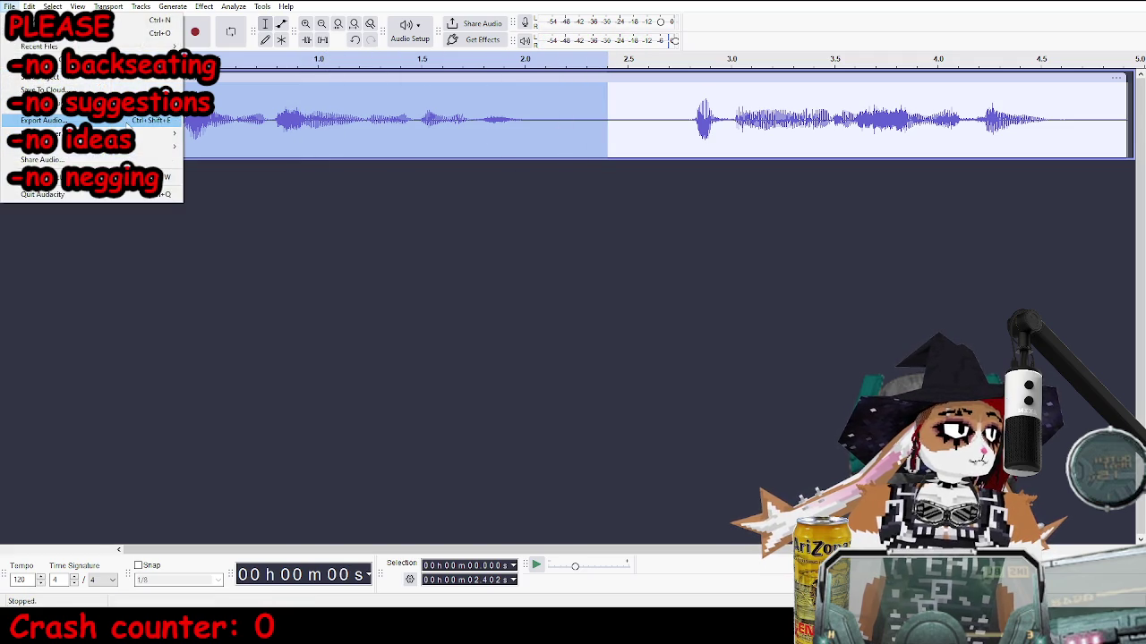
{"action": "left_click", "coordinate": [130, 121]}
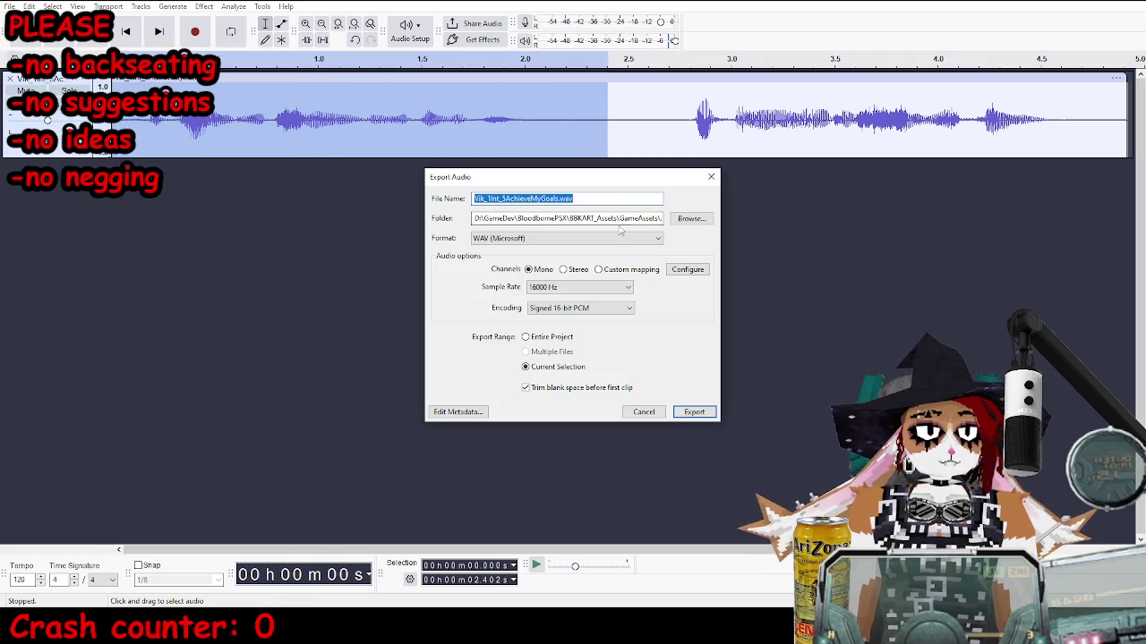
{"action": "left_click_drag", "start_coordinate": [619, 220], "coordinate": [713, 227]}
{"action": "left_click", "coordinate": [568, 198]}
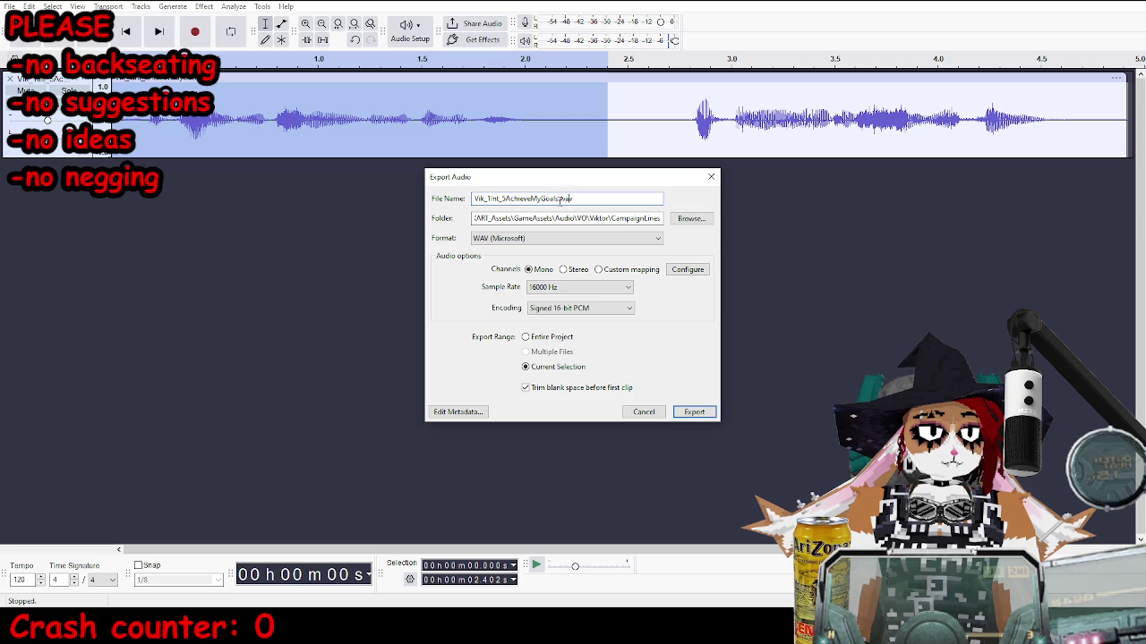
{"action": "type", "text": "A"}
{"action": "left_click", "coordinate": [693, 412]}
Select and preview 2.8–4.9 s, then export it as the second WAV clip.
{"action": "left_click_drag", "start_coordinate": [689, 122], "coordinate": [1073, 132]}
{"action": "key", "text": "space"}
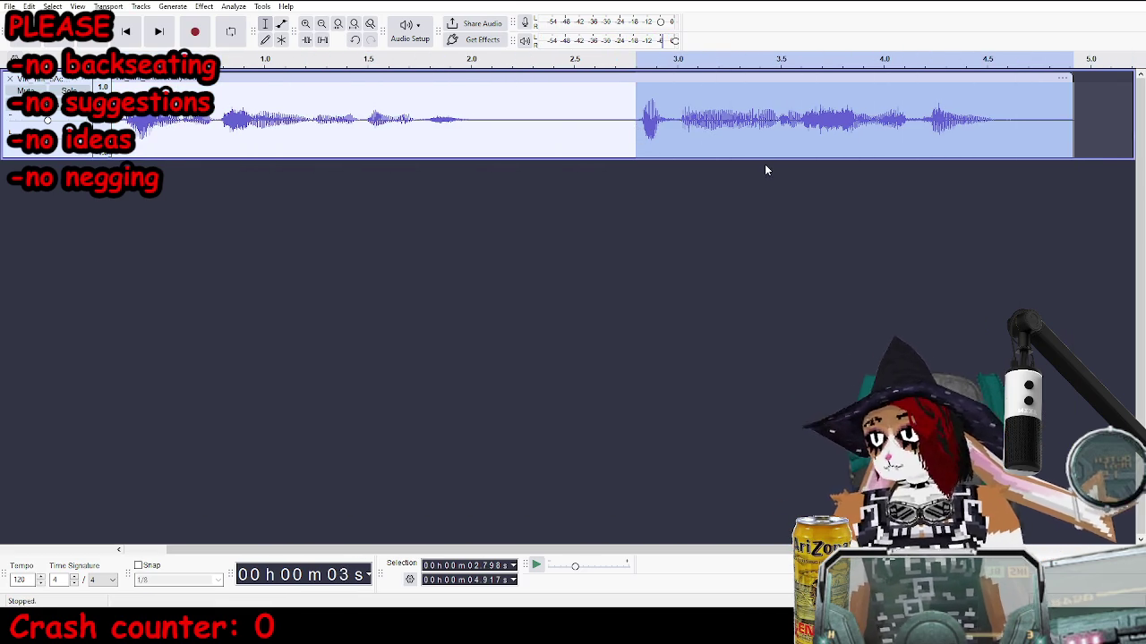
{"action": "key", "text": "ctrl+shift+e"}
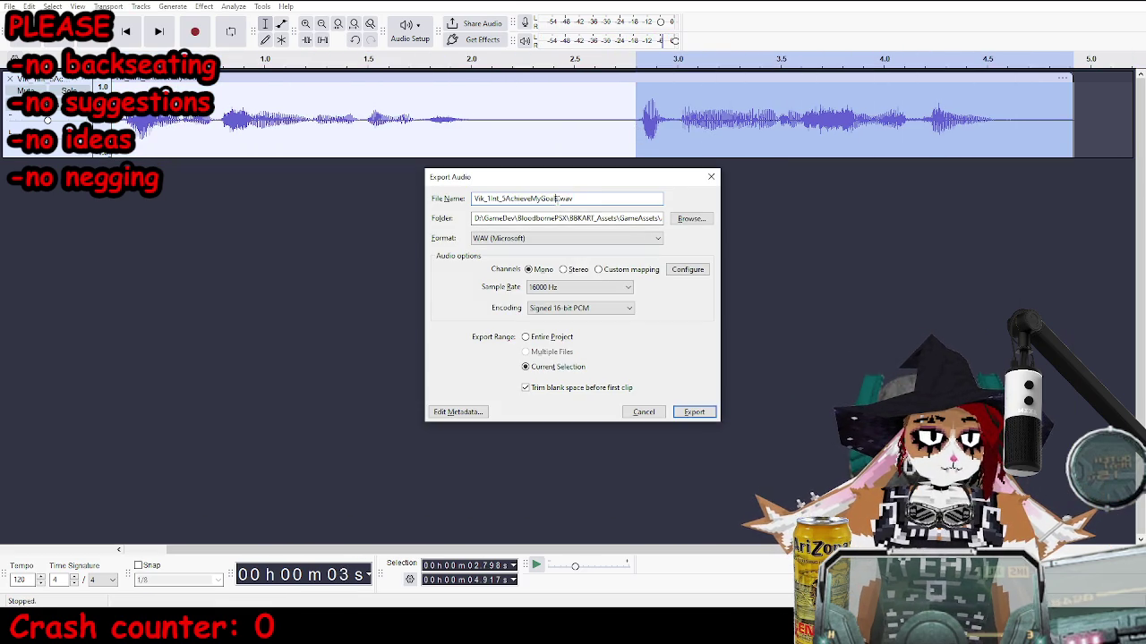
{"action": "key", "text": "Return"}
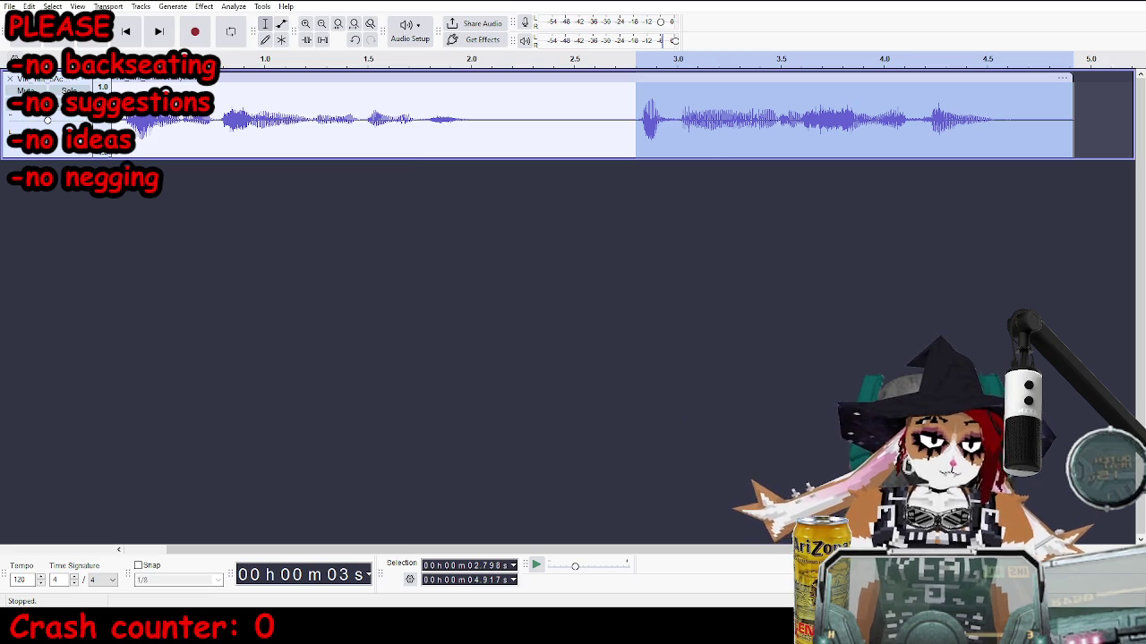
{"action": "key", "text": "alt+Tab"}
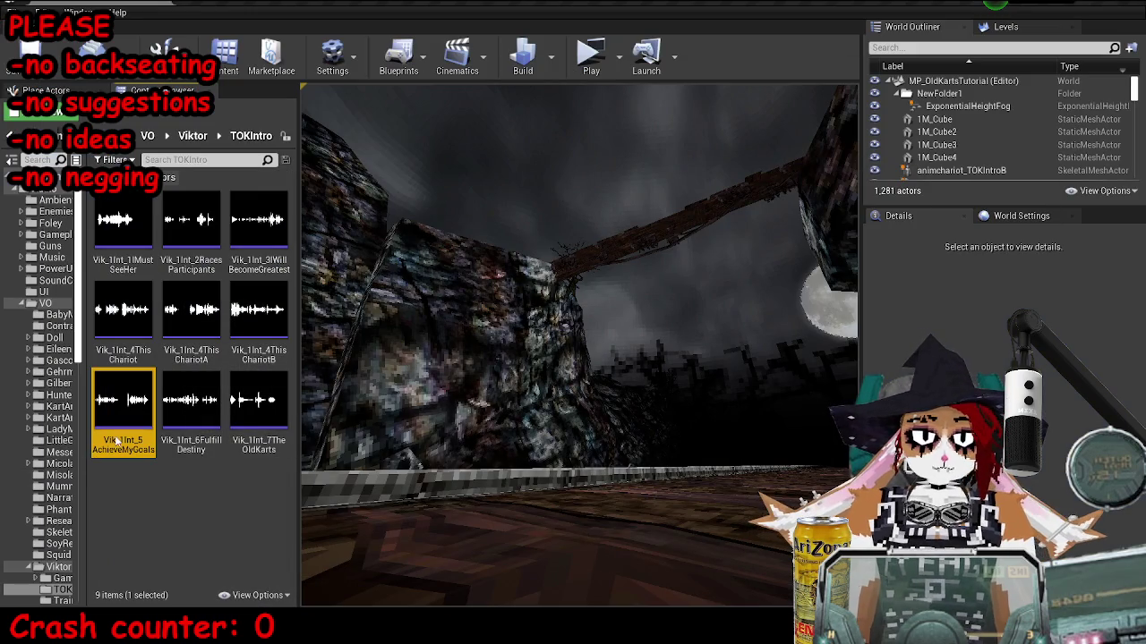
Import the AchieveMyGoalsA and B WAV files into the TOKIntro folder.
{"action": "left_click", "coordinate": [67, 112]}
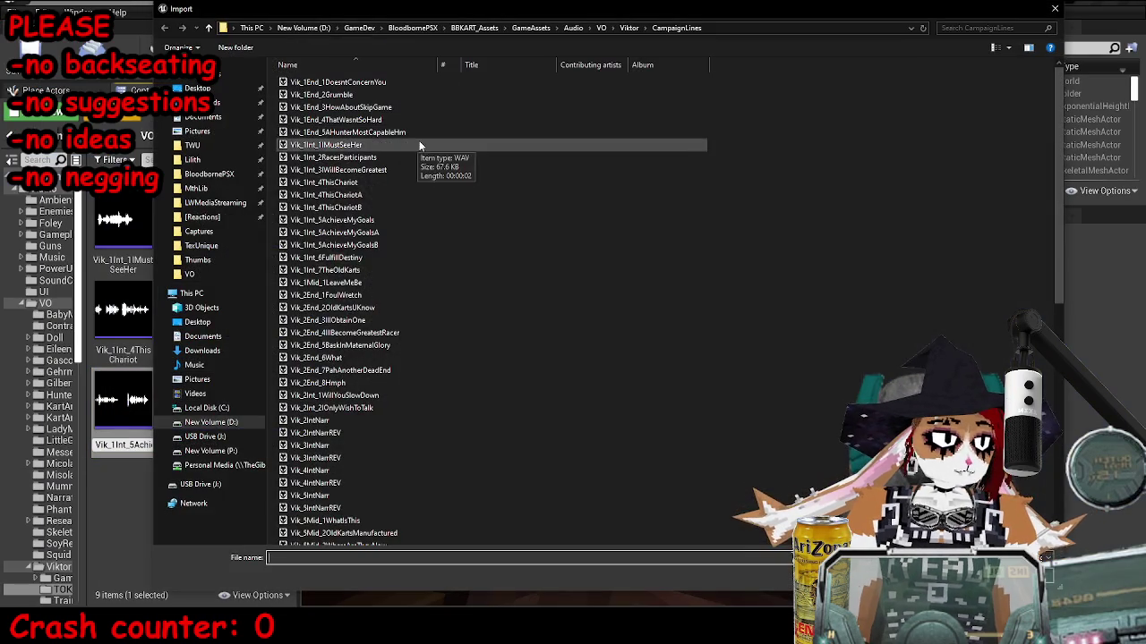
{"action": "double_click", "coordinate": [399, 233]}
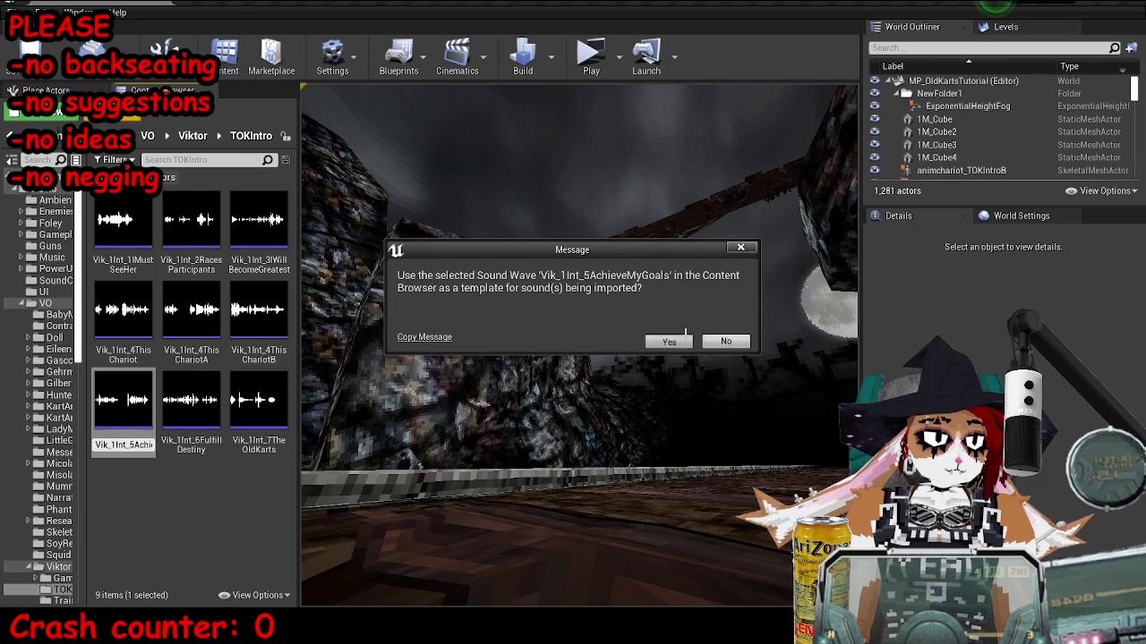
{"action": "left_click", "coordinate": [668, 341]}
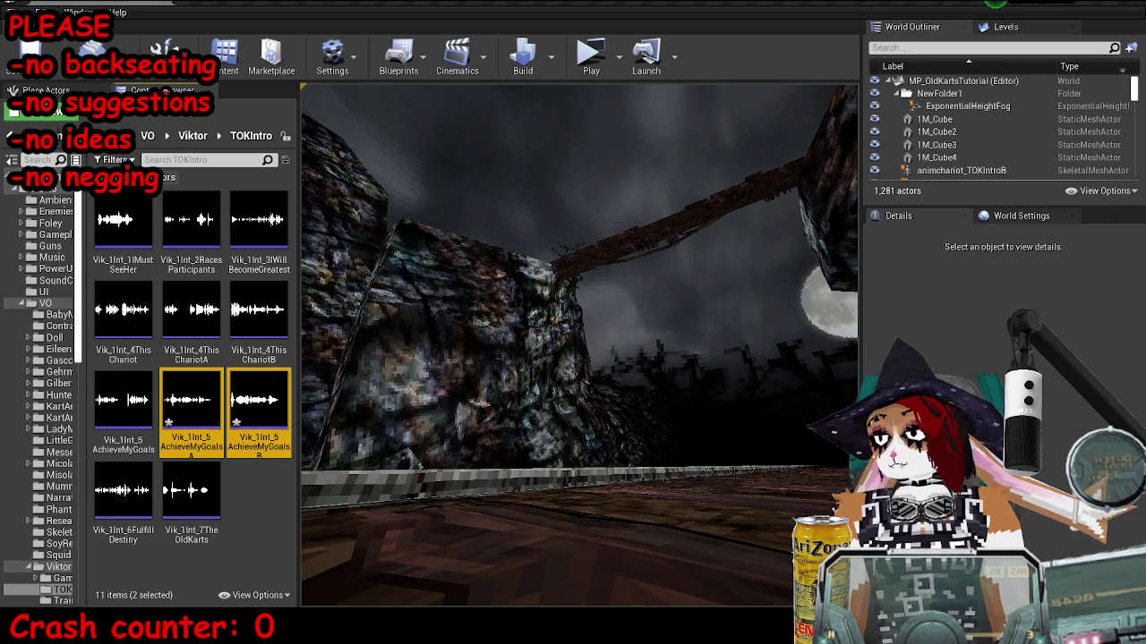
Select AchieveMyGoalsA plus the original Vik_1Int_5AchieveMyGoals sound wave and start deleting them.
{"action": "left_click", "coordinate": [221, 452]}
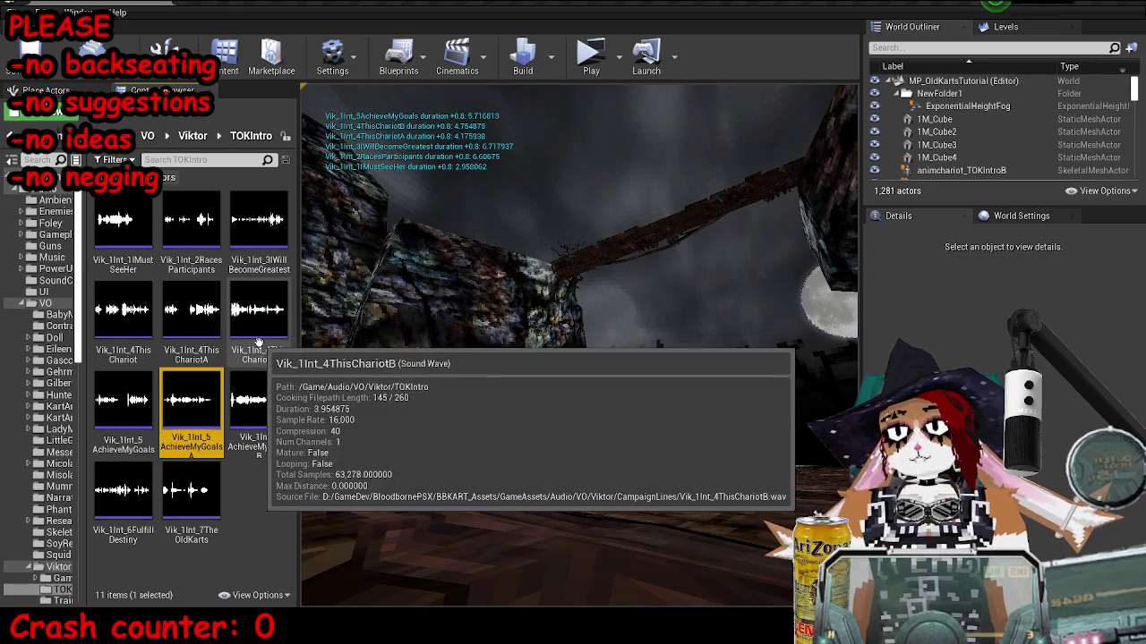
{"action": "left_click", "coordinate": [205, 445], "text": "ctrl"}
{"action": "left_click", "coordinate": [205, 445], "text": "ctrl"}
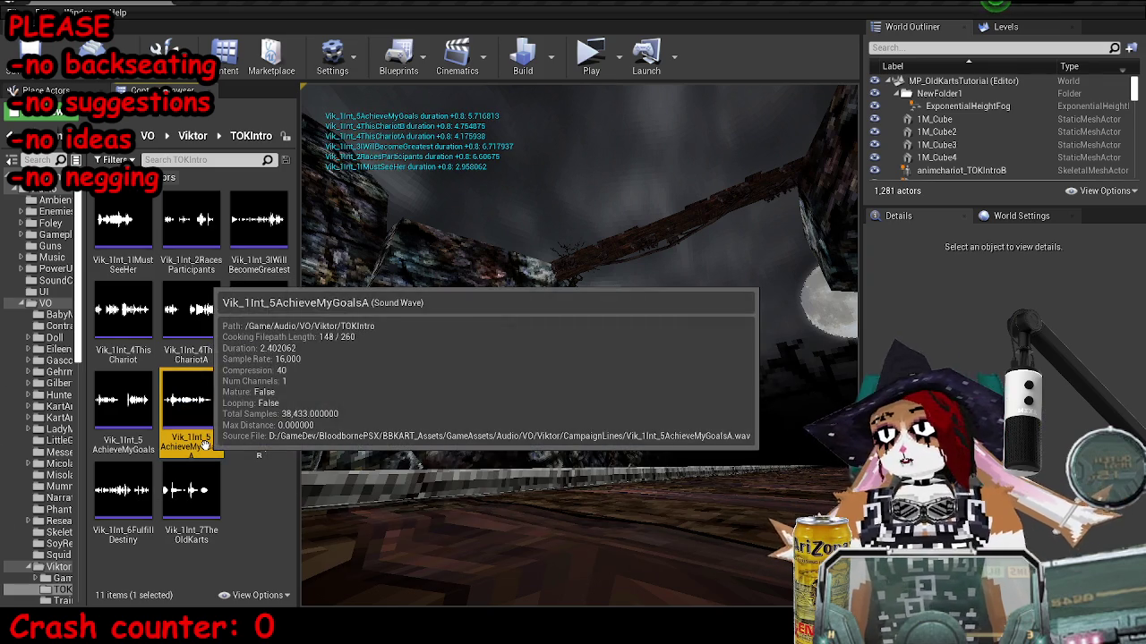
{"action": "left_click", "coordinate": [123, 416]}
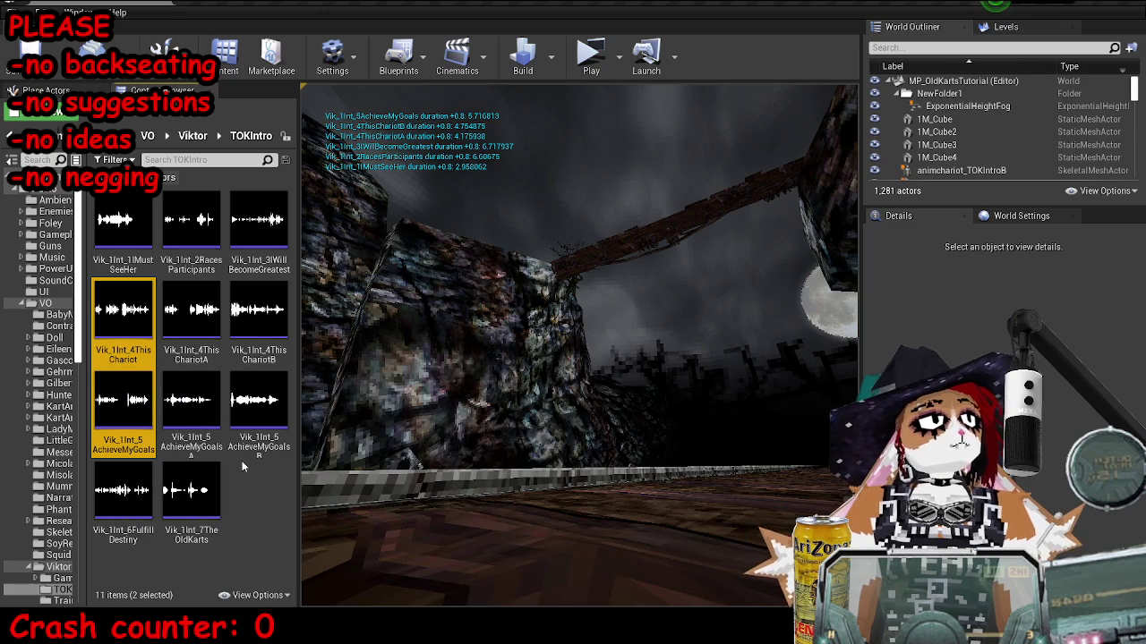
{"action": "key", "text": "Delete"}
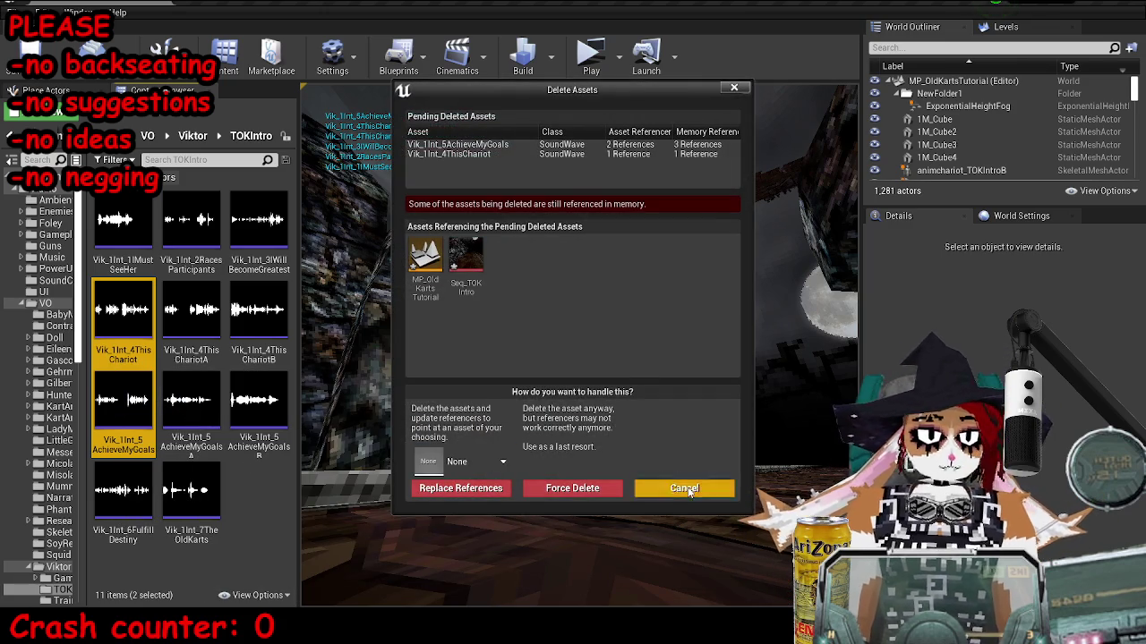
Cancel the deletion and save Seq_TOKIntro and MP_OldKartsTutorial with Save All.
{"action": "left_click", "coordinate": [686, 489]}
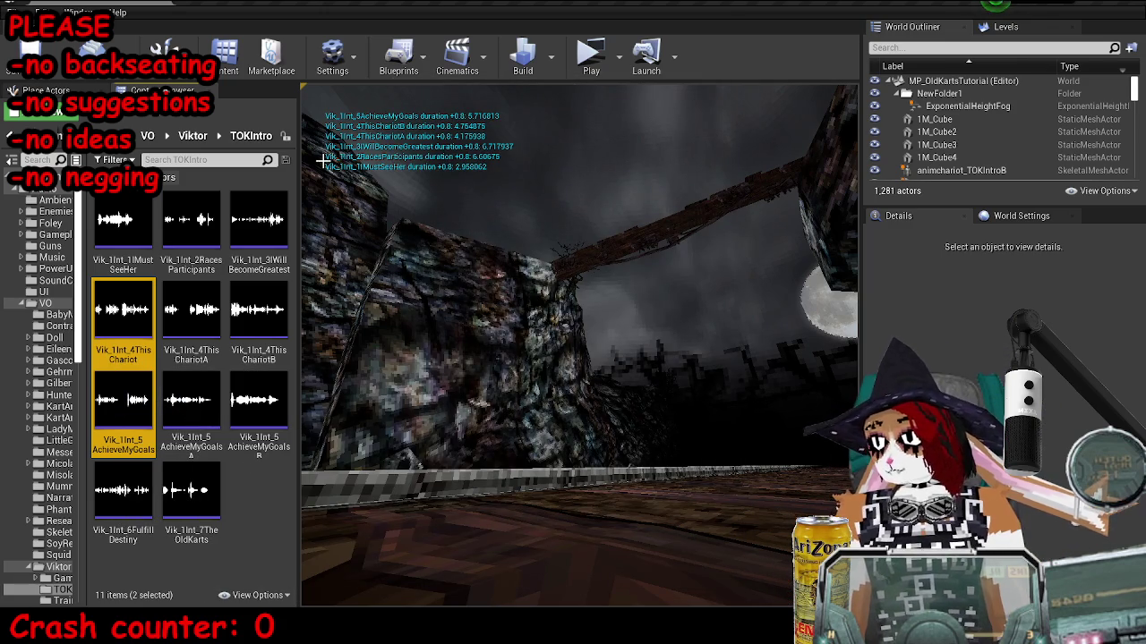
{"action": "left_click", "coordinate": [176, 116]}
{"action": "left_click", "coordinate": [680, 413]}
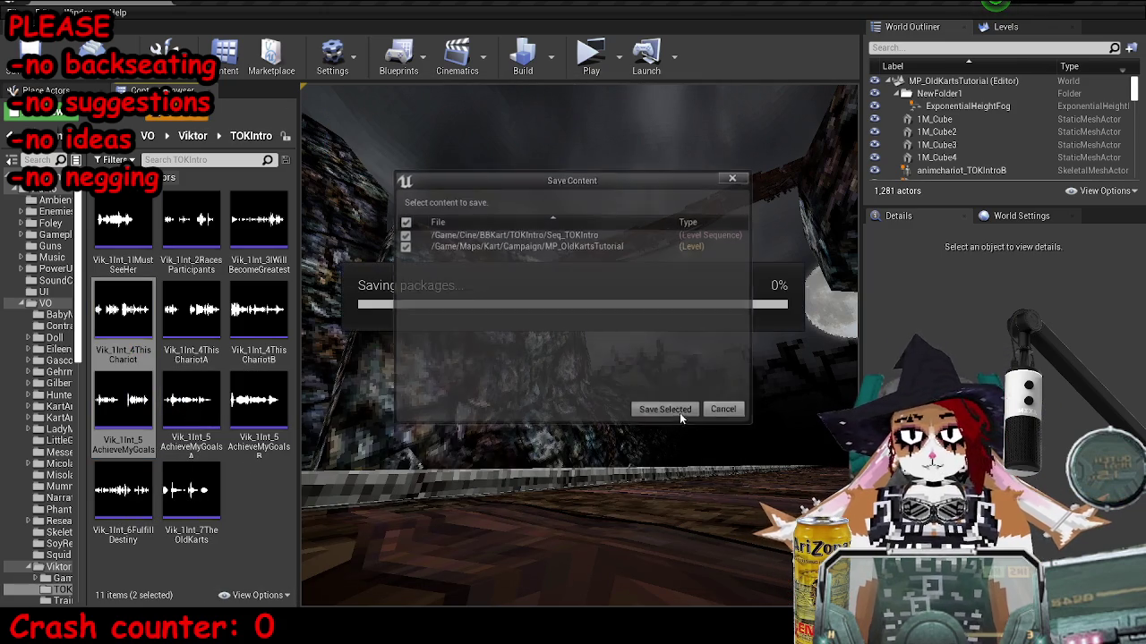
{"action": "left_click", "coordinate": [201, 554]}
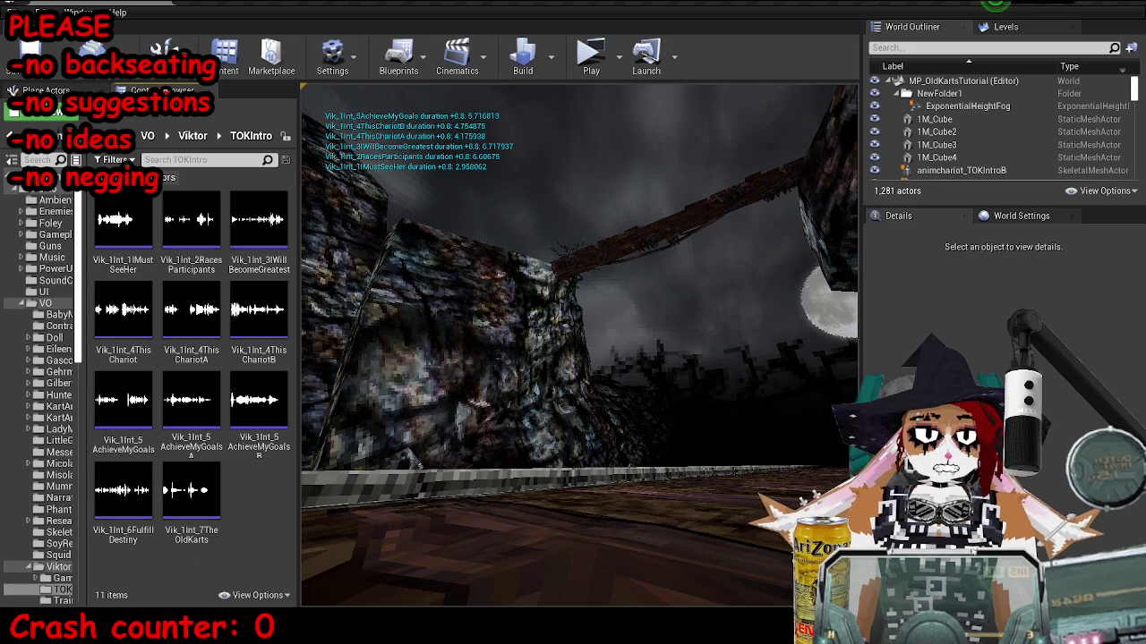
Restore the Blueprint editor, switch to the W_DialogueAndSubtitle graph, and save it.
{"action": "mouse_move", "coordinate": [466, 637]}
{"action": "left_click", "coordinate": [537, 595]}
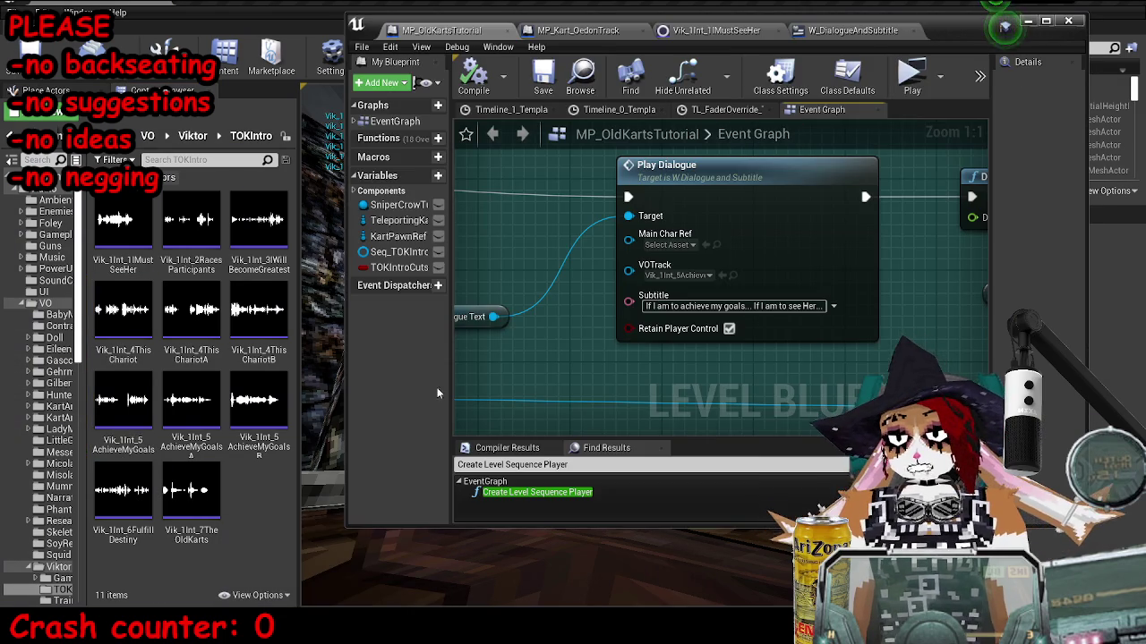
{"action": "mouse_move", "coordinate": [568, 20]}
{"action": "left_mouse_down"}
{"action": "mouse_move", "coordinate": [514, 21]}
{"action": "mouse_move", "coordinate": [618, 100]}
{"action": "mouse_move", "coordinate": [604, 91]}
{"action": "left_mouse_up"}
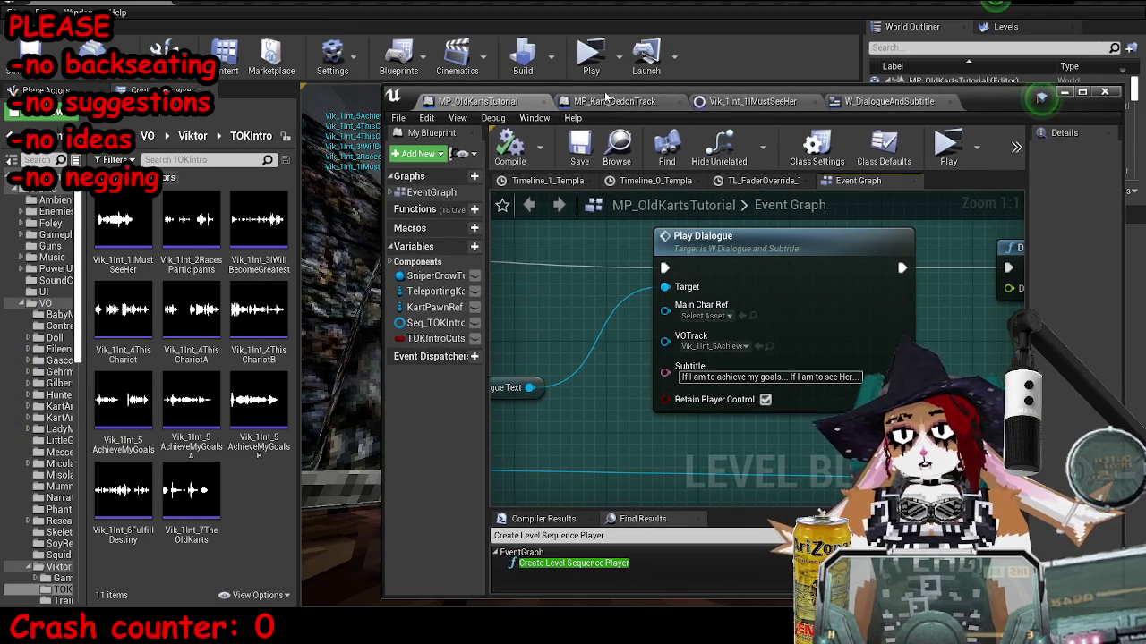
{"action": "left_click", "coordinate": [890, 101]}
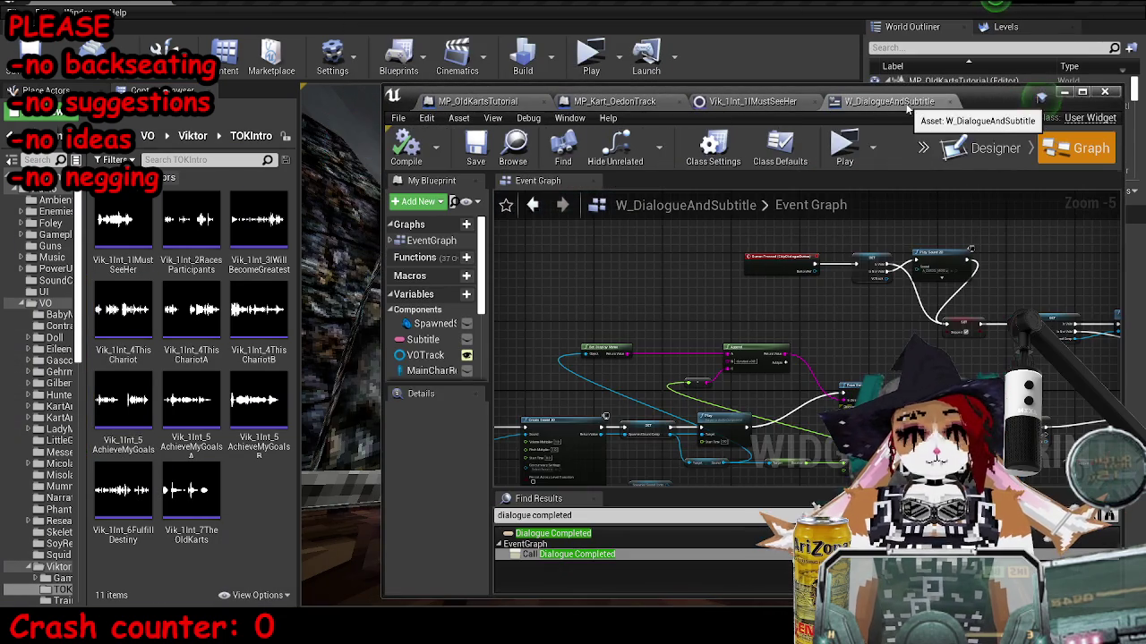
{"action": "left_click_drag", "start_coordinate": [574, 381], "coordinate": [739, 382]}
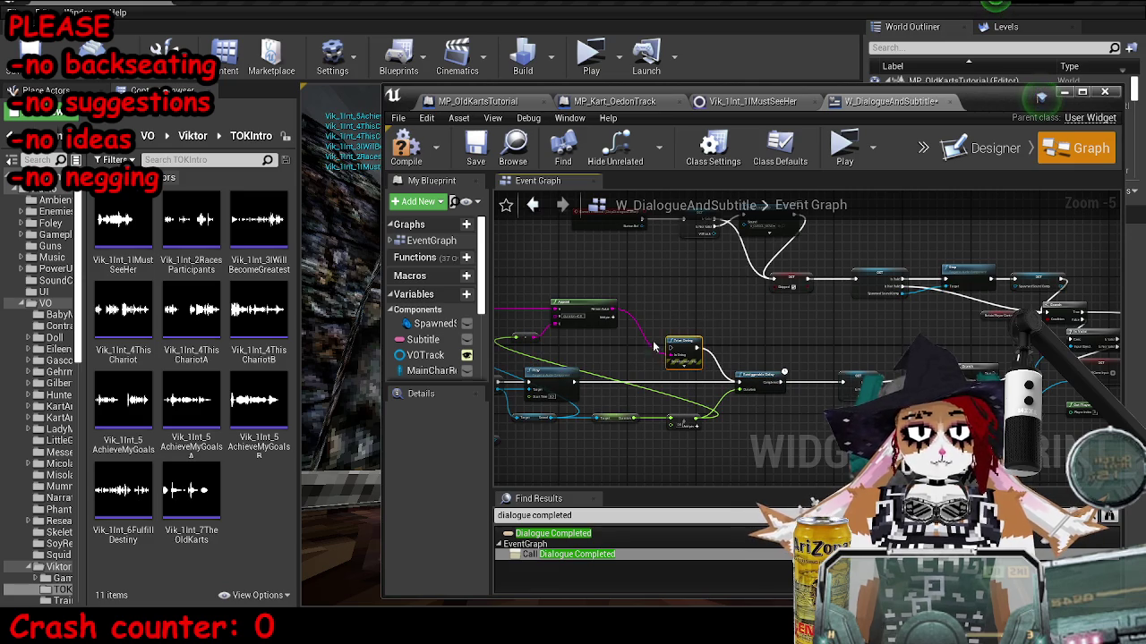
{"action": "left_click", "coordinate": [475, 146]}
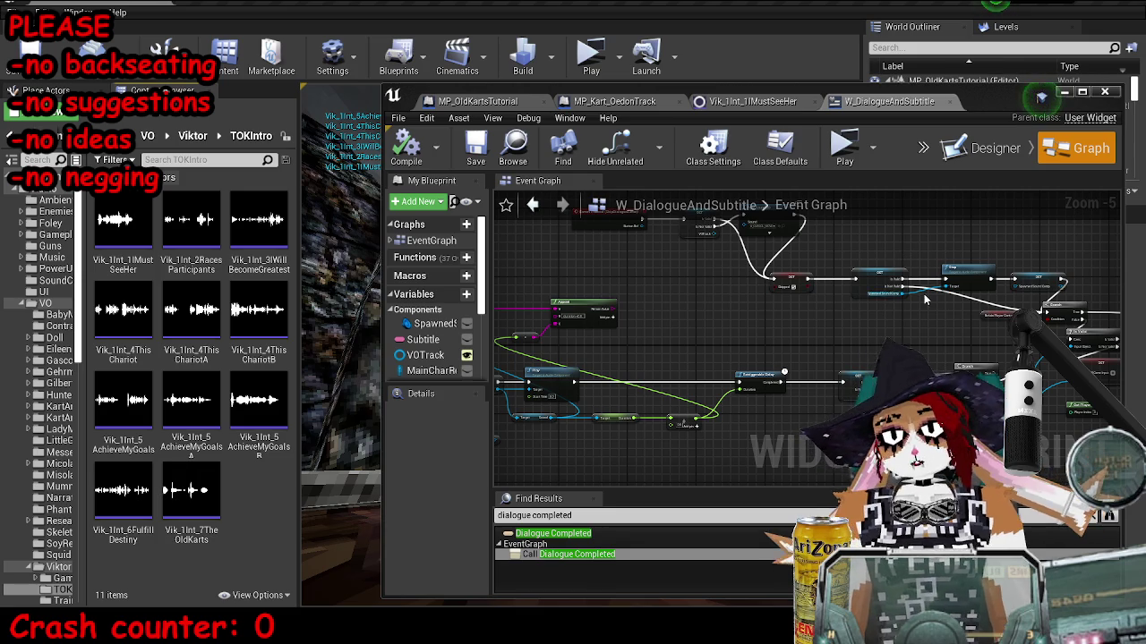
Pan to the Call Dialogue Completed node and maximize the Blueprint editor.
{"action": "left_click_drag", "start_coordinate": [949, 242], "coordinate": [814, 254]}
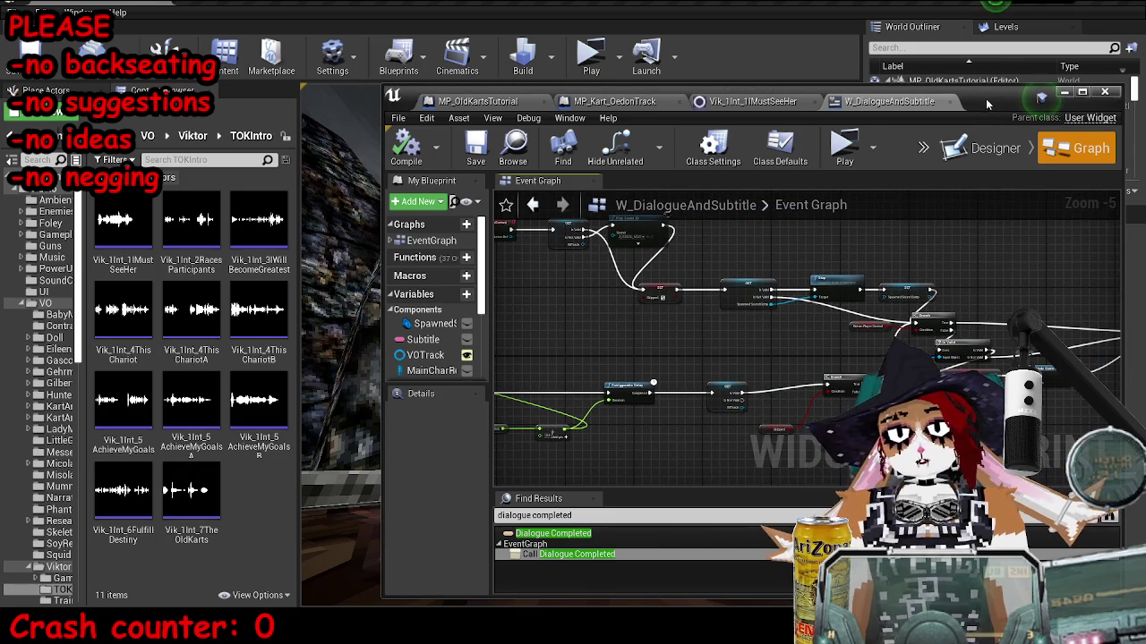
{"action": "mouse_move", "coordinate": [980, 99]}
{"action": "left_mouse_down"}
{"action": "mouse_move", "coordinate": [914, 67]}
{"action": "mouse_move", "coordinate": [838, 70]}
{"action": "mouse_move", "coordinate": [819, 198]}
{"action": "mouse_move", "coordinate": [846, 55]}
{"action": "mouse_move", "coordinate": [940, 73]}
{"action": "mouse_move", "coordinate": [933, 47]}
{"action": "mouse_move", "coordinate": [919, 60]}
{"action": "mouse_move", "coordinate": [920, 45]}
{"action": "left_mouse_up"}
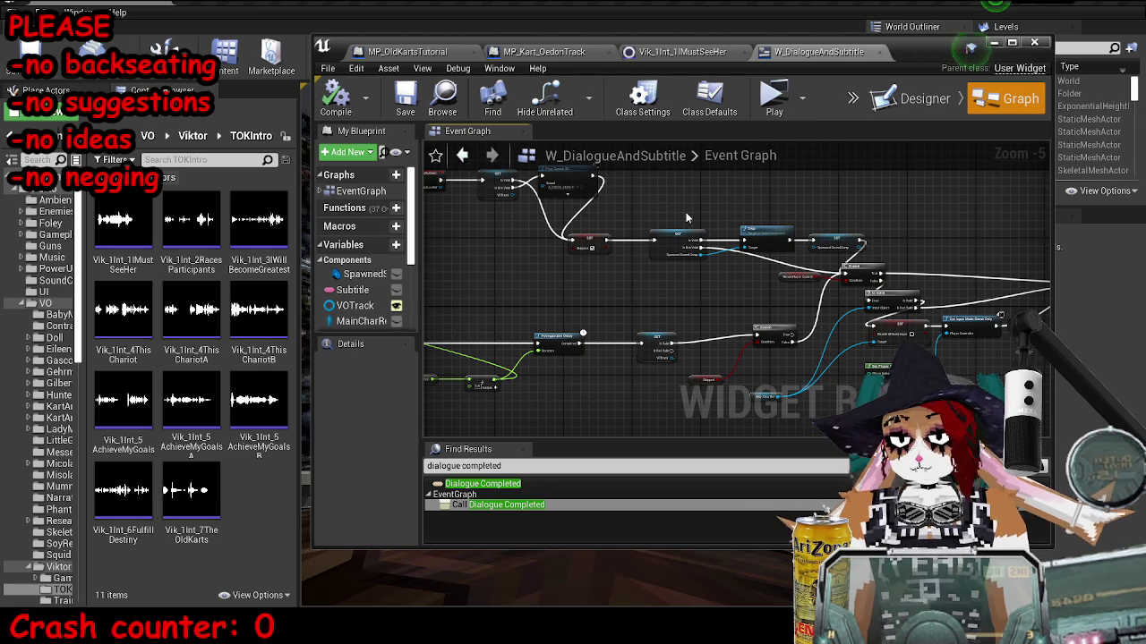
{"action": "left_click_drag", "start_coordinate": [851, 246], "coordinate": [720, 250]}
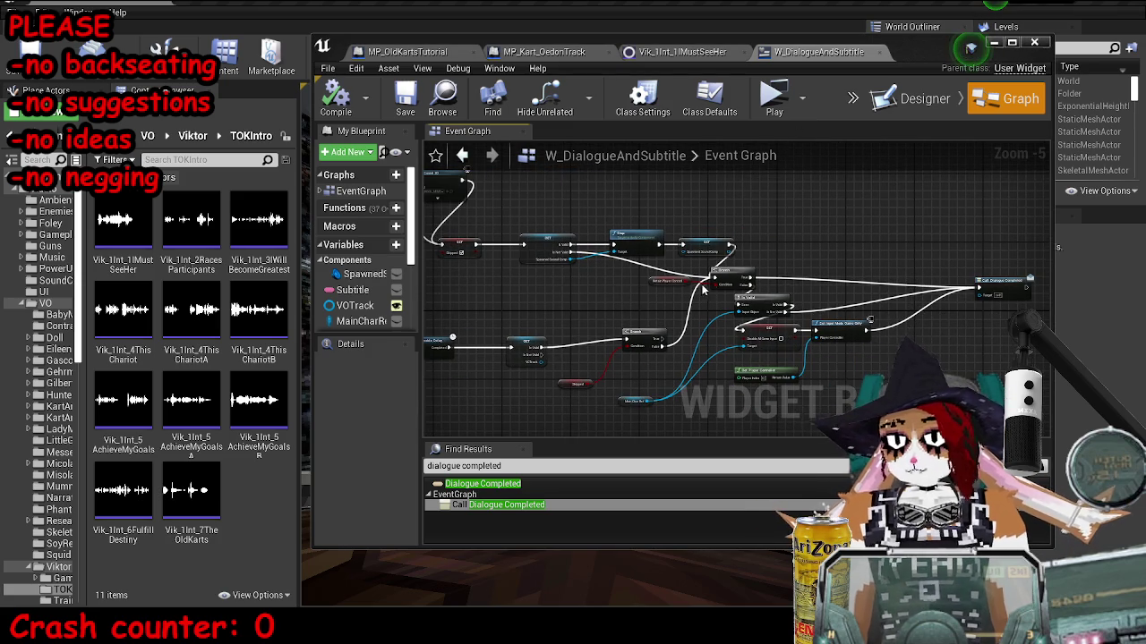
{"action": "double_click", "coordinate": [927, 51]}
{"action": "scroll", "coordinate": [519, 305], "scroll_direction": "down", "scroll_amount": 4}
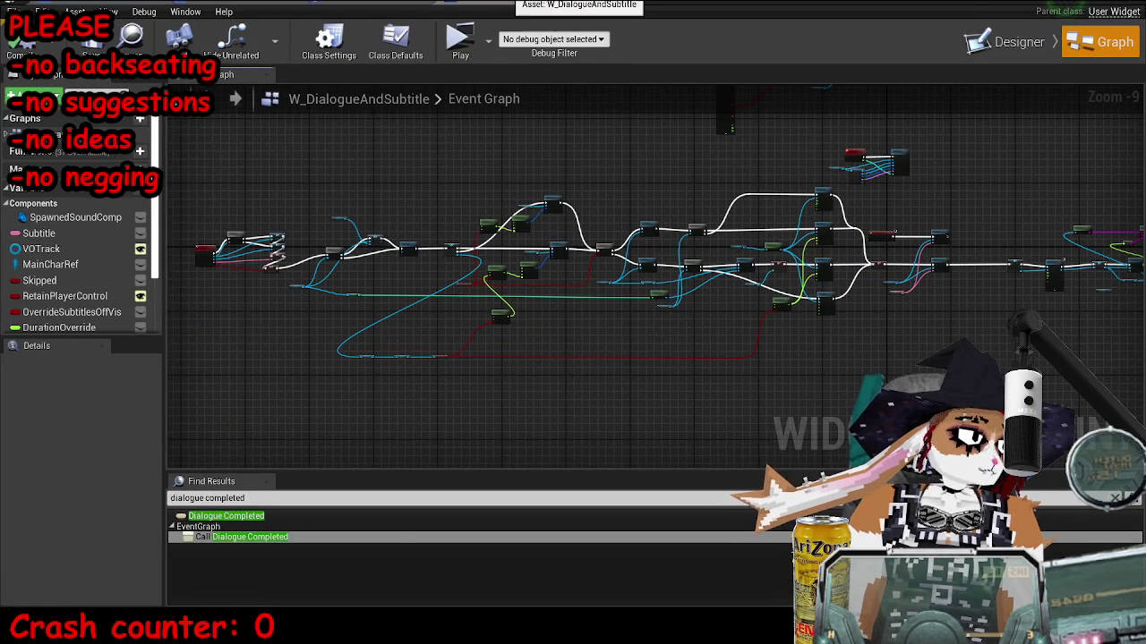
In the level blueprint, set the Play Dialogue VOTrack to Vik_1Int_5AchieveMyGoalsA.
{"action": "left_click", "coordinate": [537, 5]}
{"action": "left_click", "coordinate": [308, 5]}
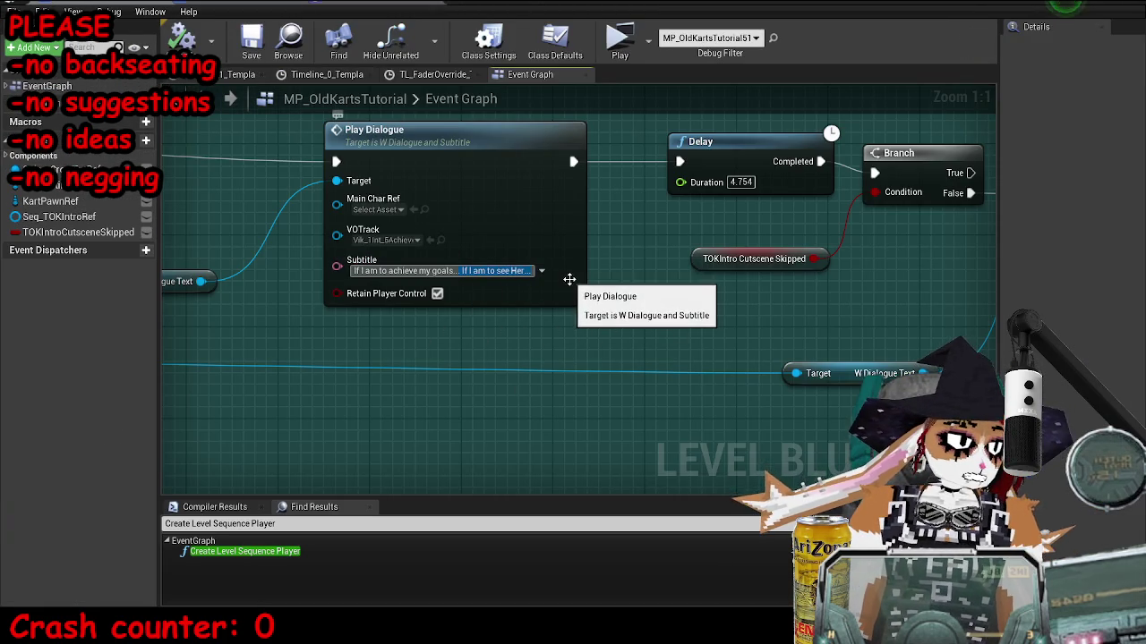
{"action": "left_click_drag", "start_coordinate": [545, 376], "coordinate": [770, 423]}
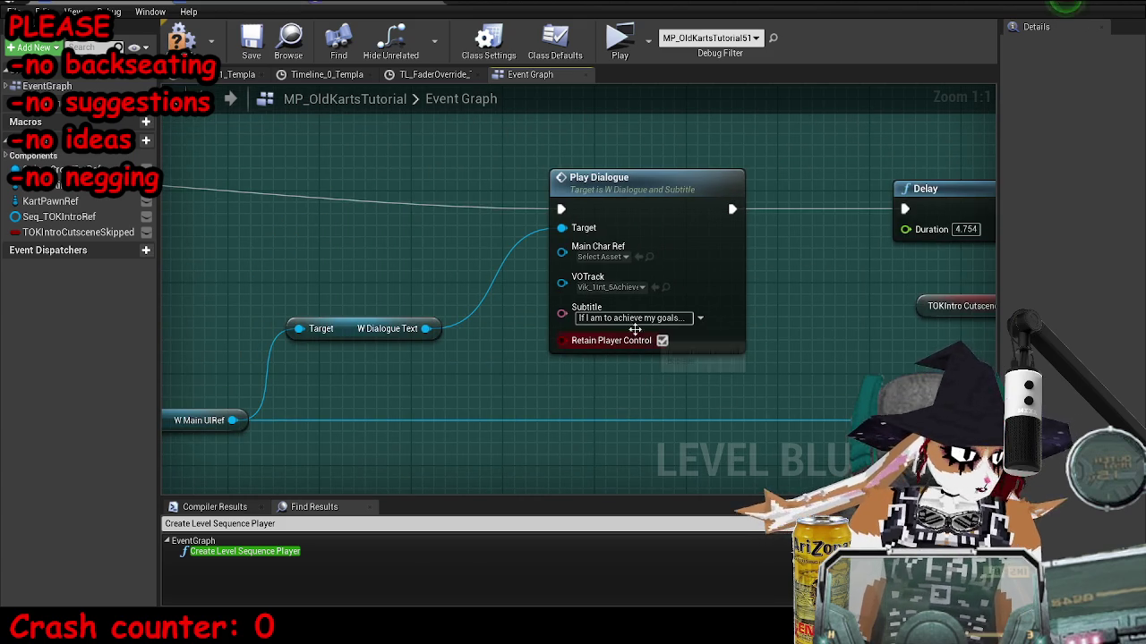
{"action": "left_click", "coordinate": [665, 287]}
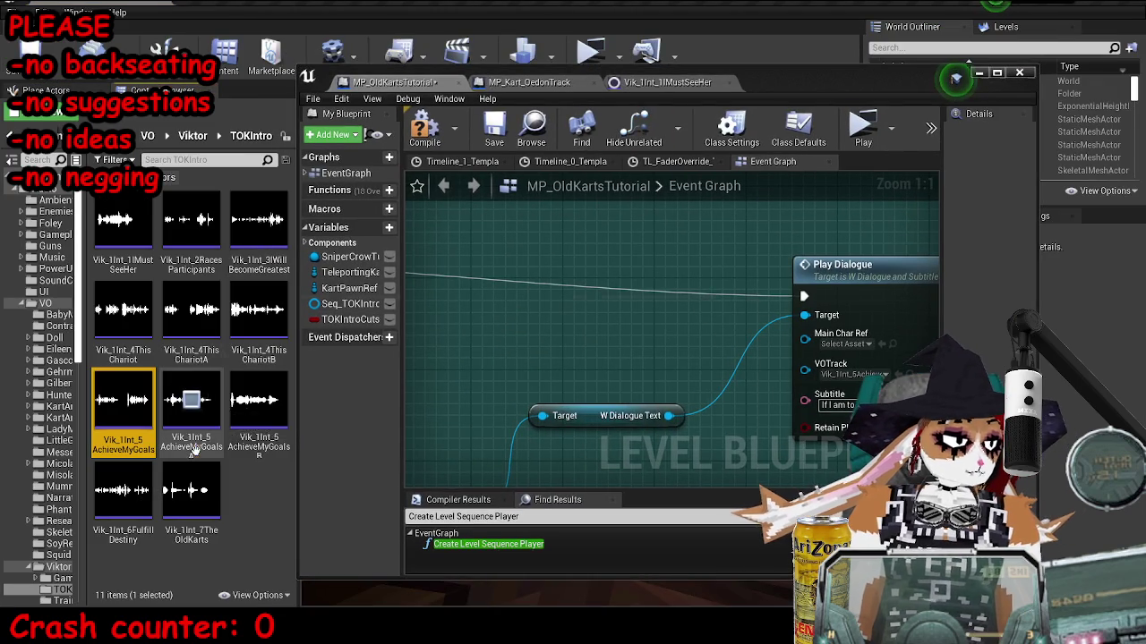
{"action": "left_click", "coordinate": [742, 348]}
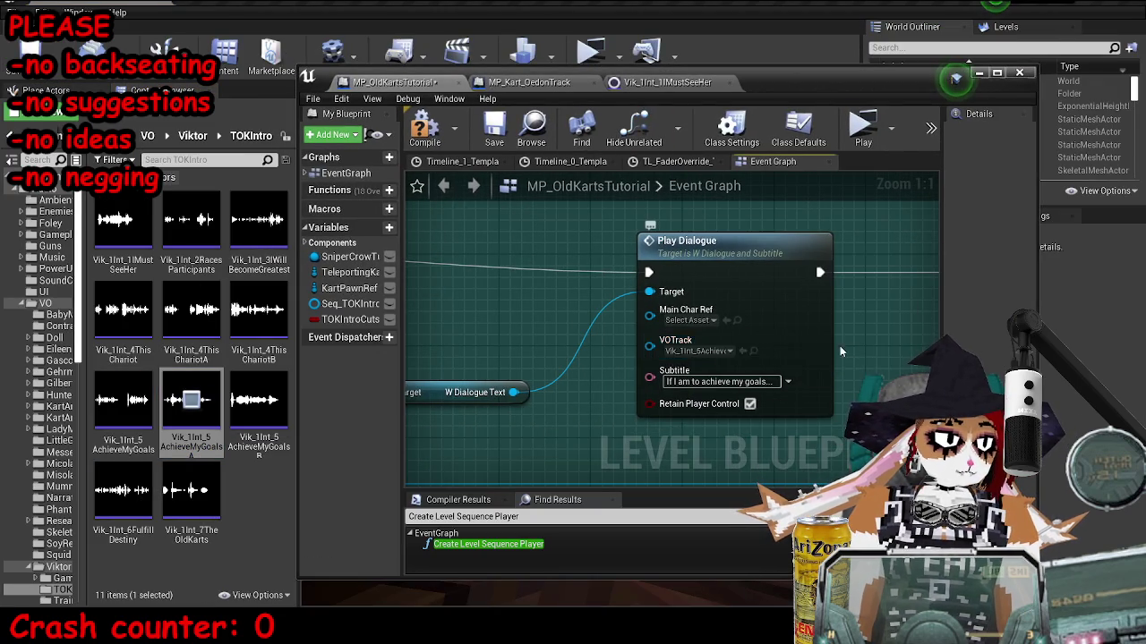
Set the following Delay to 3.2 seconds, then compile and save the level blueprint.
{"action": "scroll", "coordinate": [603, 314], "scroll_direction": "down", "scroll_amount": 5}
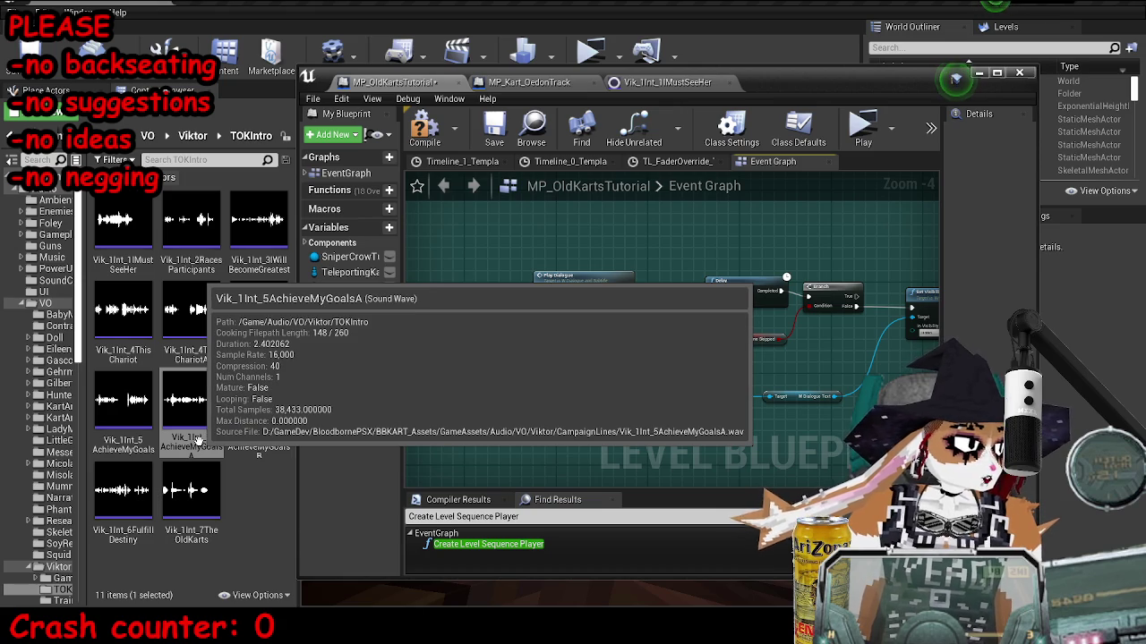
{"action": "scroll", "coordinate": [532, 334], "scroll_direction": "up", "scroll_amount": 5}
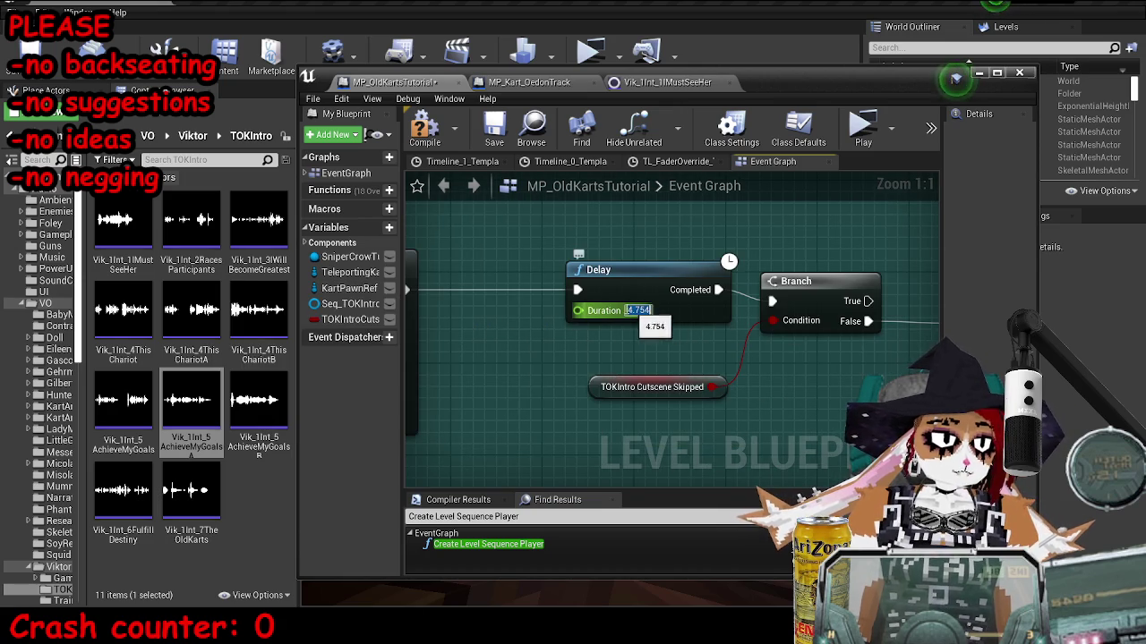
{"action": "type", "text": "3.2"}
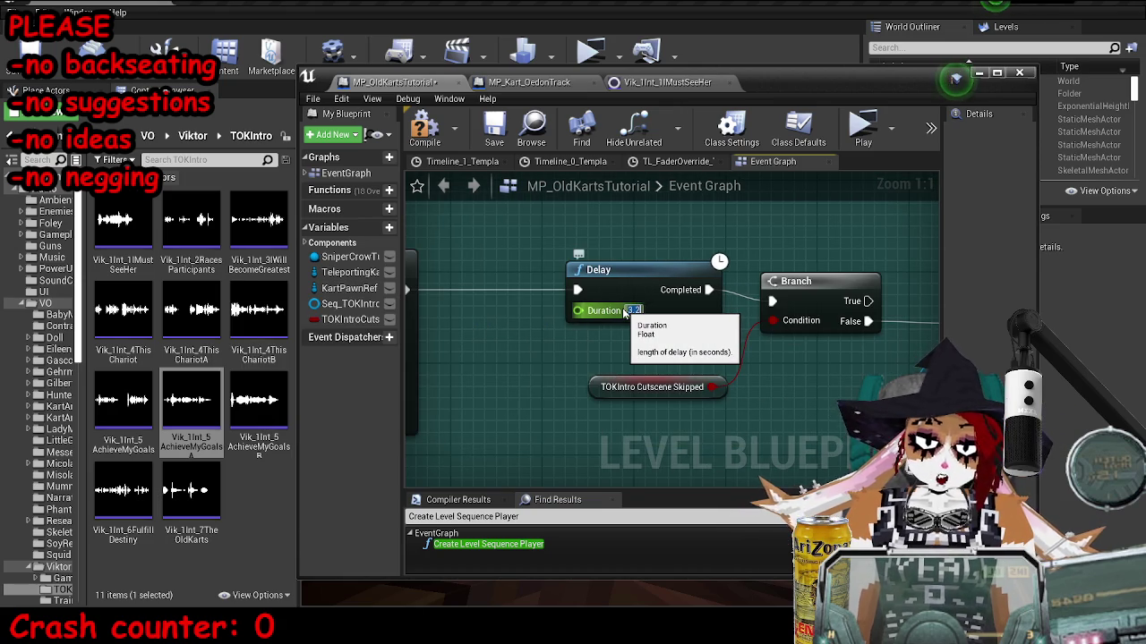
{"action": "key", "text": "Return"}
{"action": "left_click", "coordinate": [424, 130]}
{"action": "key", "text": "ctrl+s"}
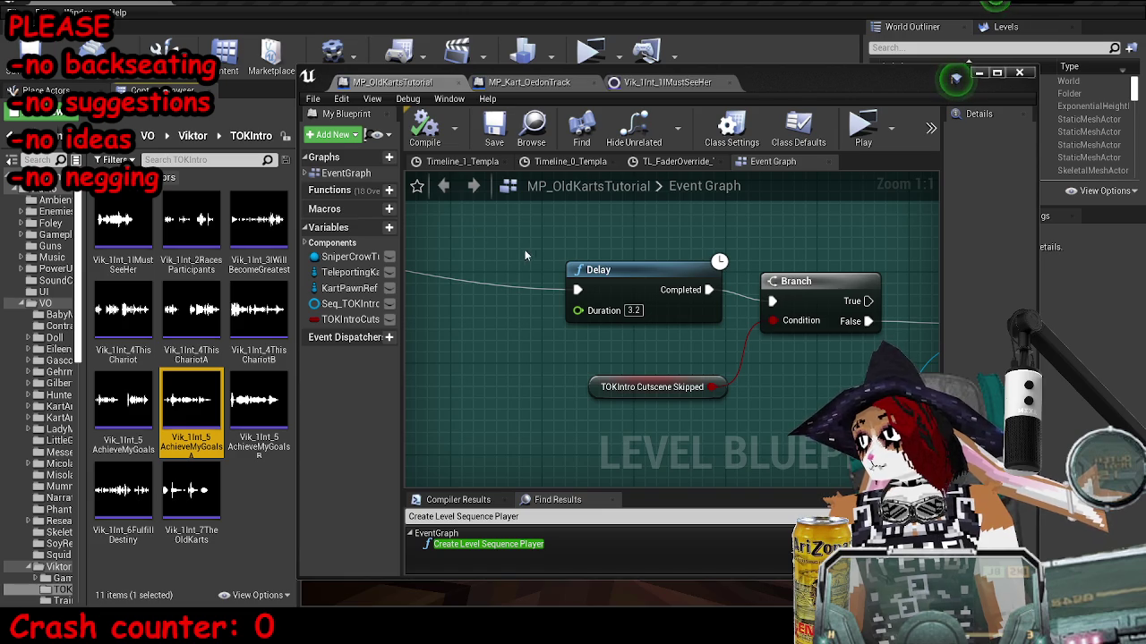
{"action": "scroll", "coordinate": [488, 288], "scroll_direction": "down", "scroll_amount": 5}
Select the lower node row, then search 'tok intro' in the Content Browser and pick Seq_TOKIntro.
{"action": "double_click", "coordinate": [779, 81]}
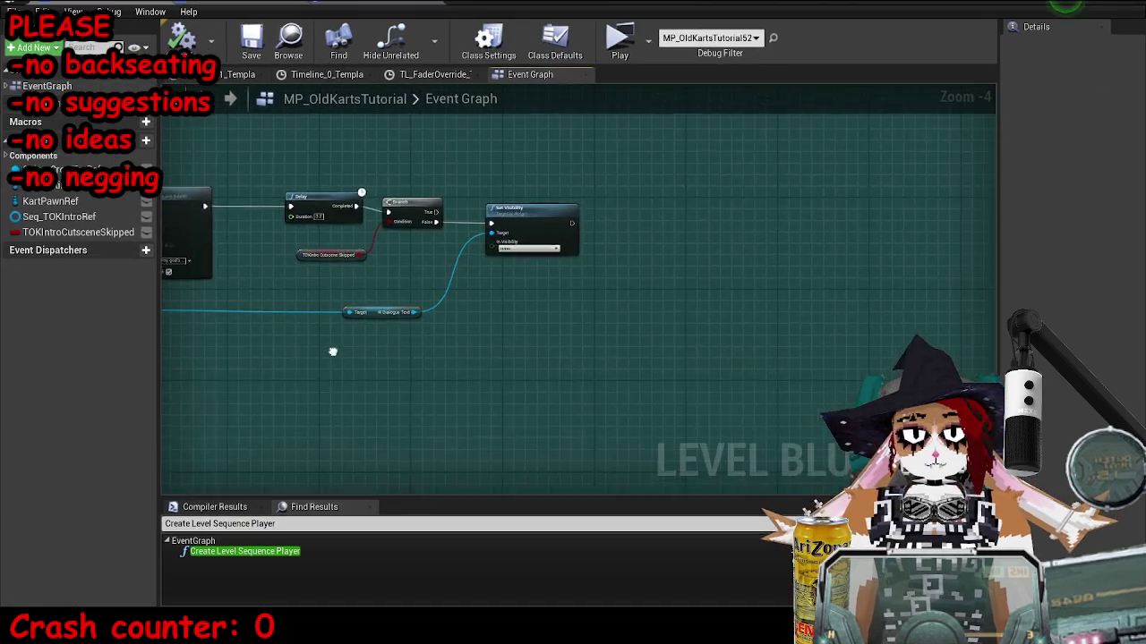
{"action": "scroll", "coordinate": [757, 340], "scroll_direction": "down", "scroll_amount": 6}
{"action": "left_click_drag", "start_coordinate": [235, 283], "coordinate": [702, 375]}
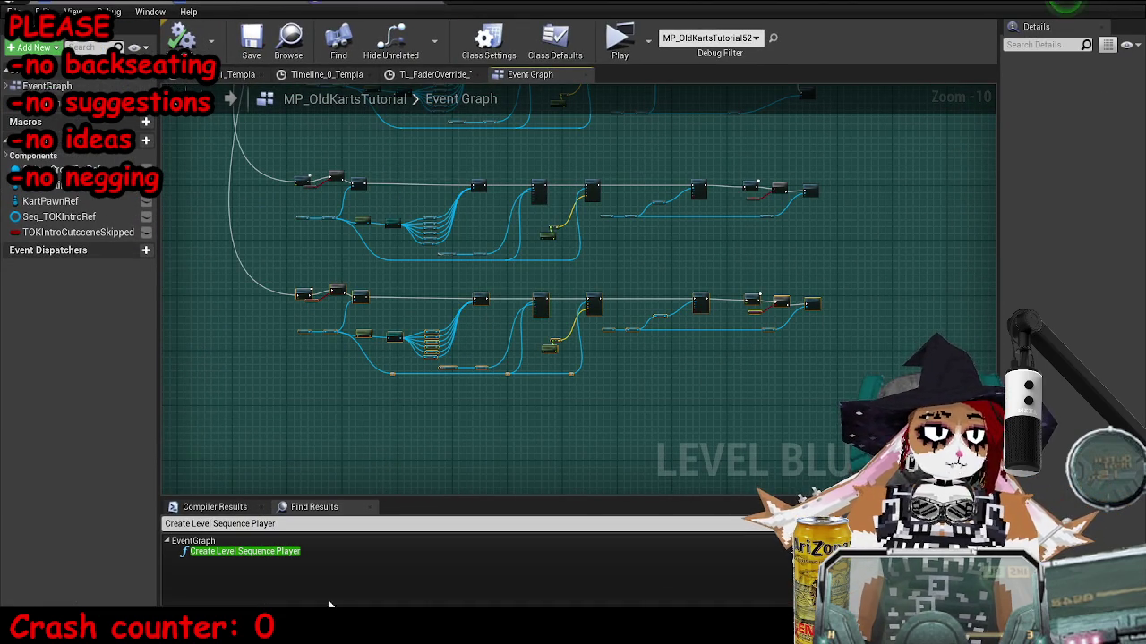
{"action": "left_click", "coordinate": [1065, 7]}
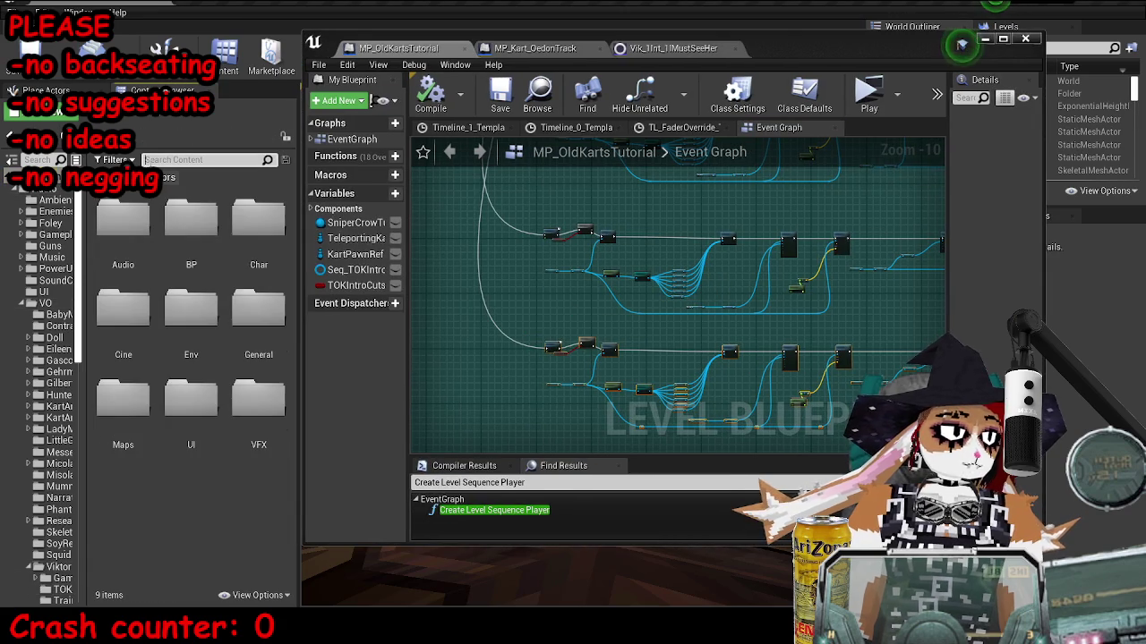
{"action": "type", "text": "tok intro"}
{"action": "left_click", "coordinate": [283, 328]}
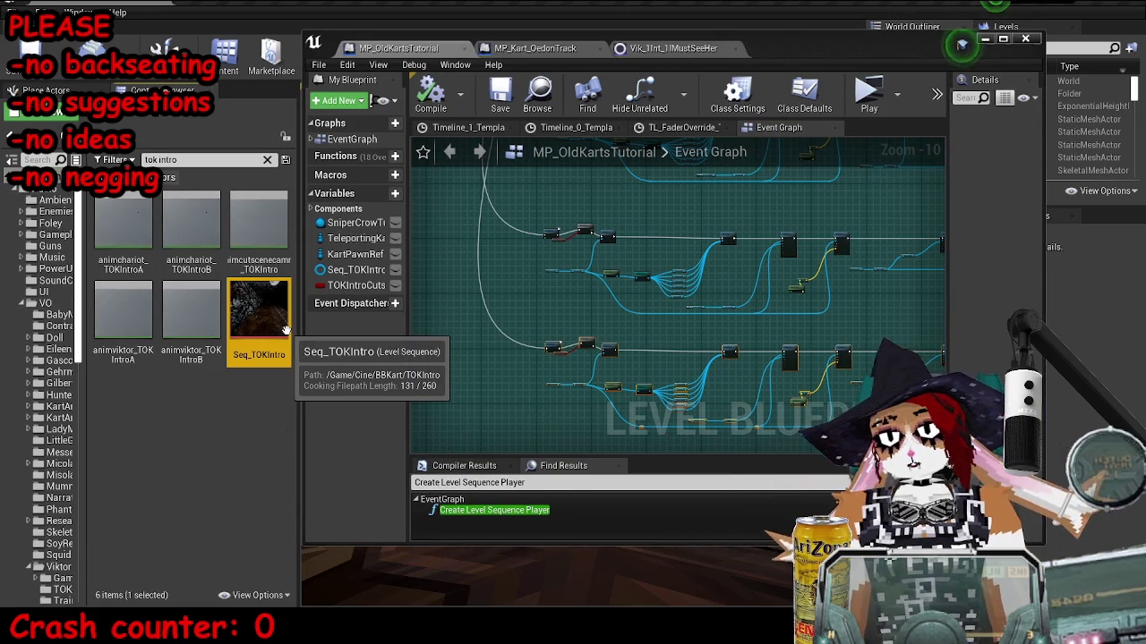
{"action": "left_click", "coordinate": [962, 43]}
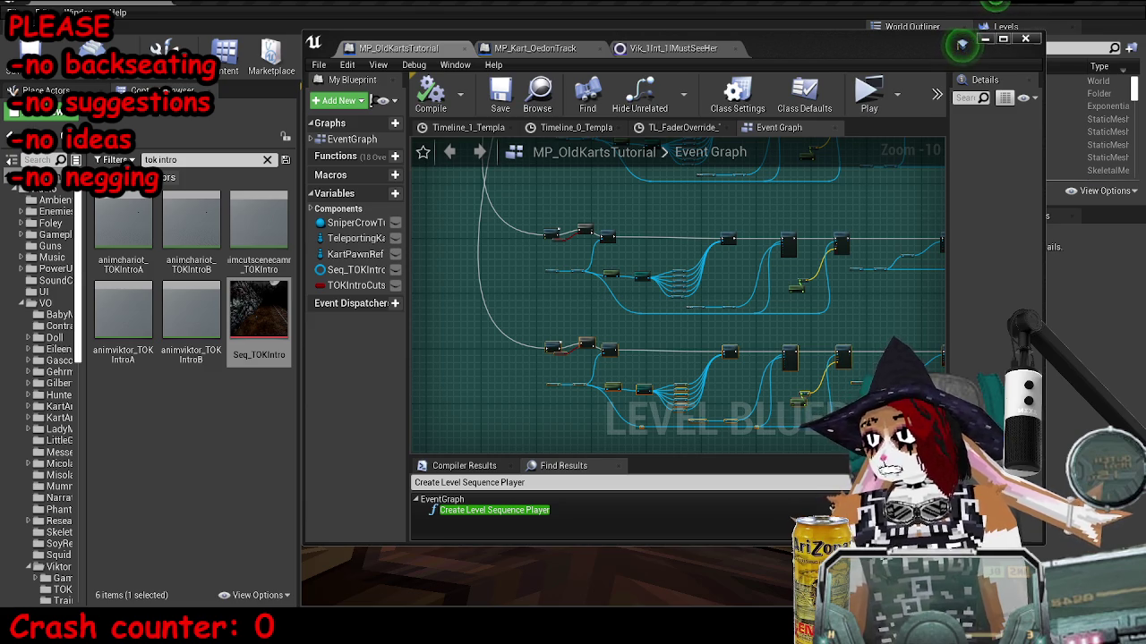
{"action": "double_click", "coordinate": [962, 43]}
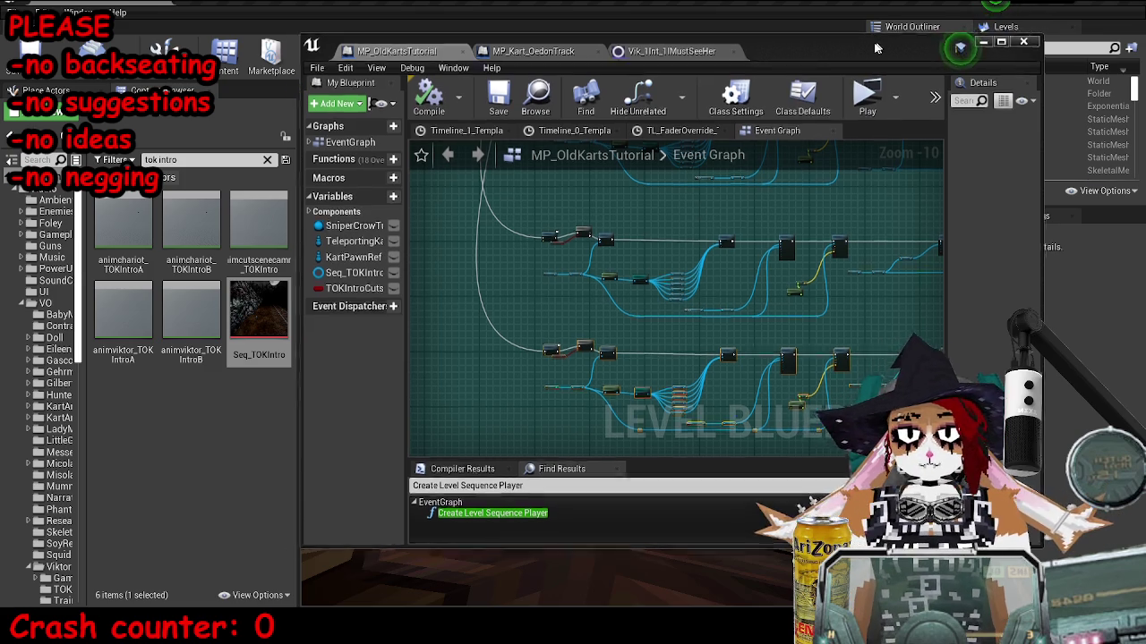
Paste the dialogue node chain below the original, give its Delay 34.675 seconds, and drag a wire from it.
{"action": "scroll", "coordinate": [627, 333], "scroll_direction": "up", "scroll_amount": 7}
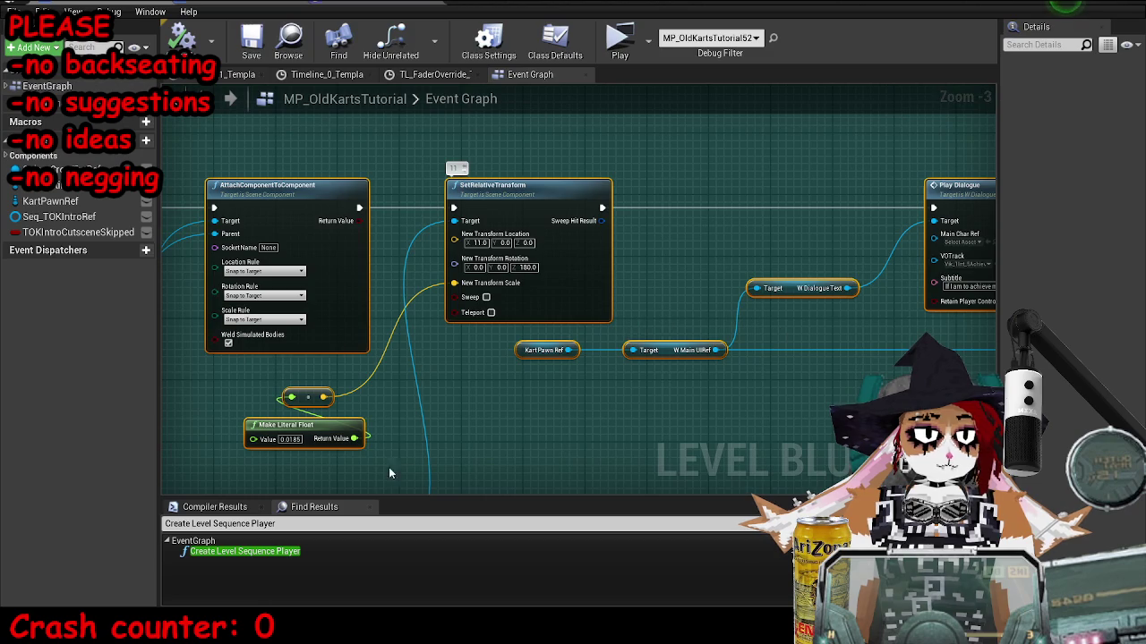
{"action": "scroll", "coordinate": [667, 318], "scroll_direction": "down", "scroll_amount": 5}
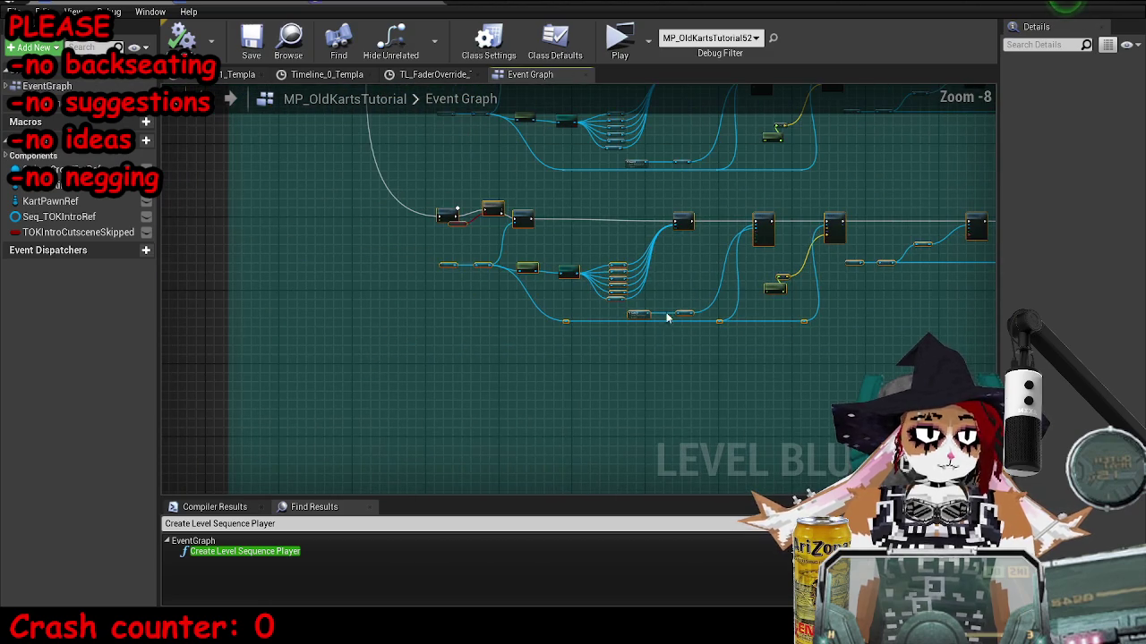
{"action": "key", "text": "ctrl+v"}
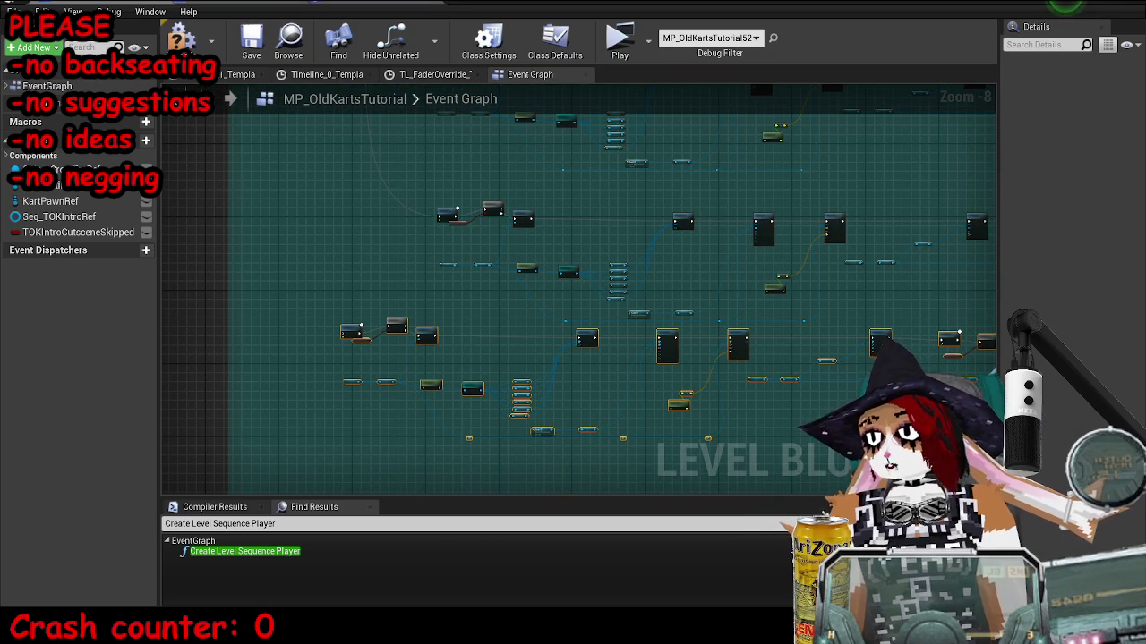
{"action": "scroll", "coordinate": [456, 209], "scroll_direction": "up", "scroll_amount": 8}
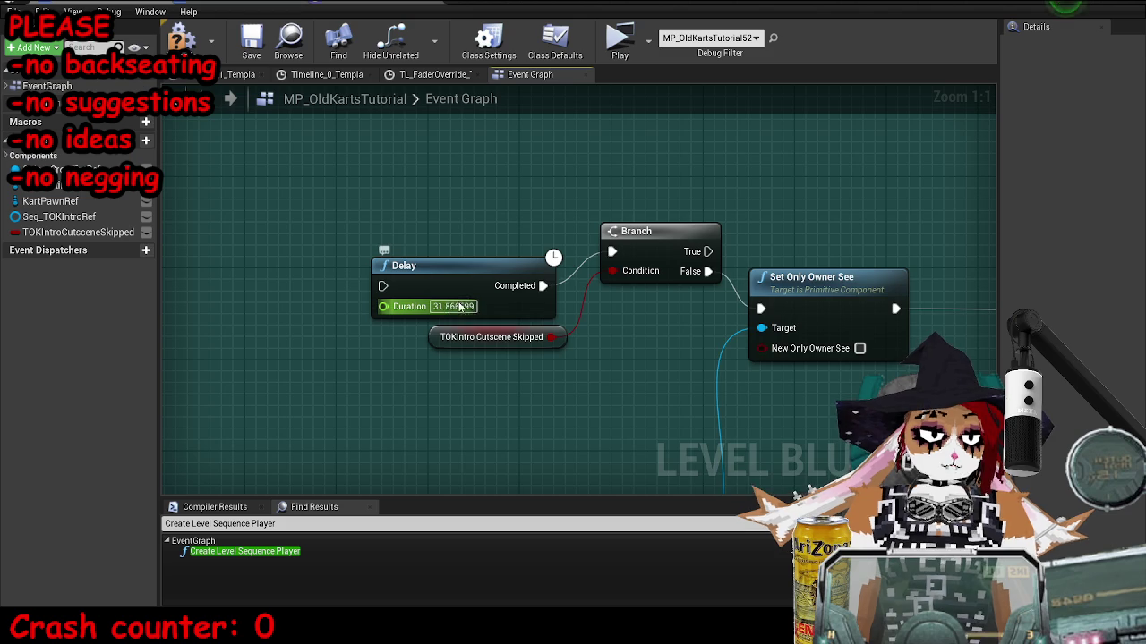
{"action": "left_click", "coordinate": [454, 306]}
{"action": "type", "text": "34.675"}
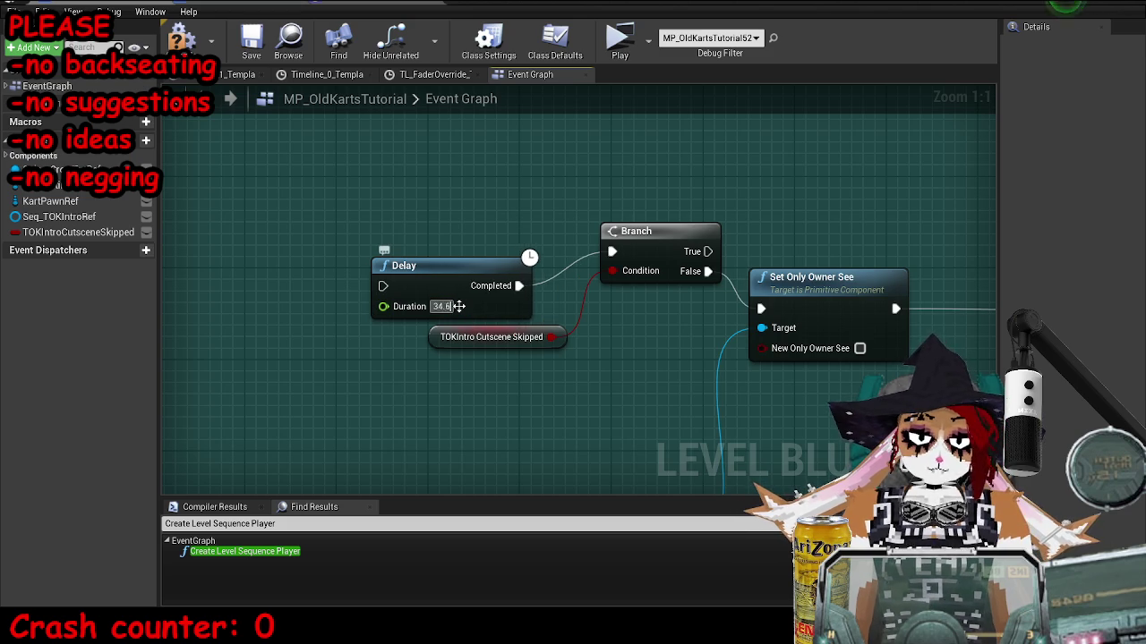
{"action": "key", "text": "Return"}
{"action": "mouse_move", "coordinate": [391, 311]}
{"action": "left_mouse_down"}
{"action": "mouse_move", "coordinate": [456, 115]}
{"action": "mouse_move", "coordinate": [421, 108]}
{"action": "mouse_move", "coordinate": [409, 379]}
{"action": "mouse_move", "coordinate": [455, 435]}
{"action": "mouse_move", "coordinate": [456, 358]}
{"action": "mouse_move", "coordinate": [411, 216]}
{"action": "left_mouse_up"}
Wire the pasted Delay chain into the Sequence node's Then 8 output.
{"action": "scroll", "coordinate": [396, 304], "scroll_direction": "down", "scroll_amount": 8}
{"action": "scroll", "coordinate": [409, 379], "scroll_direction": "up", "scroll_amount": 7}
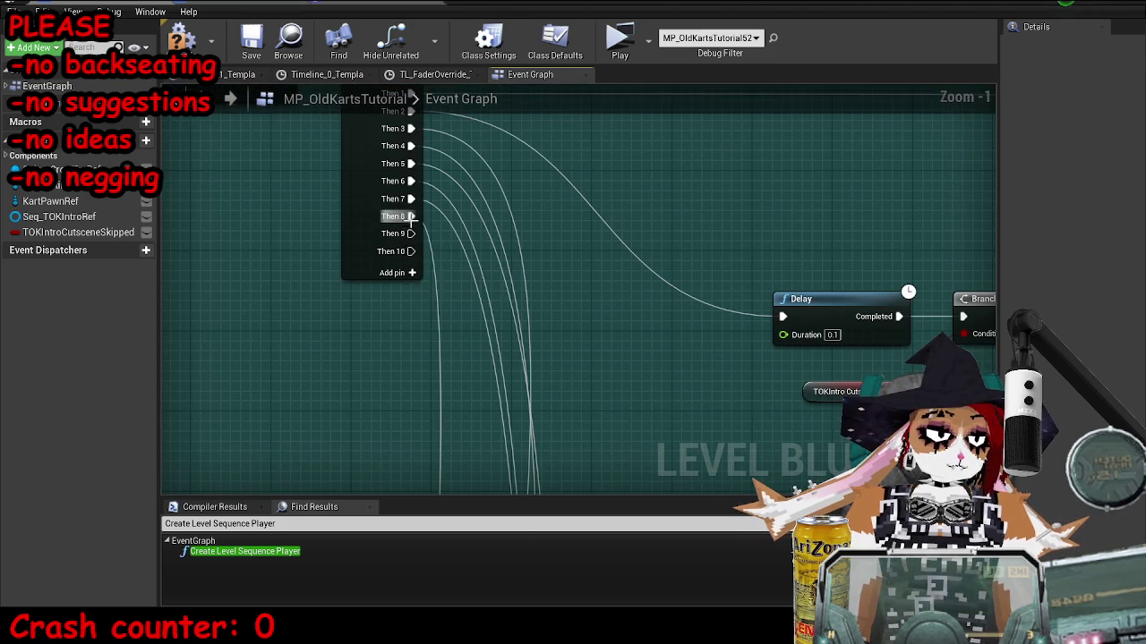
{"action": "left_click", "coordinate": [410, 272]}
{"action": "scroll", "coordinate": [455, 331], "scroll_direction": "down", "scroll_amount": 8}
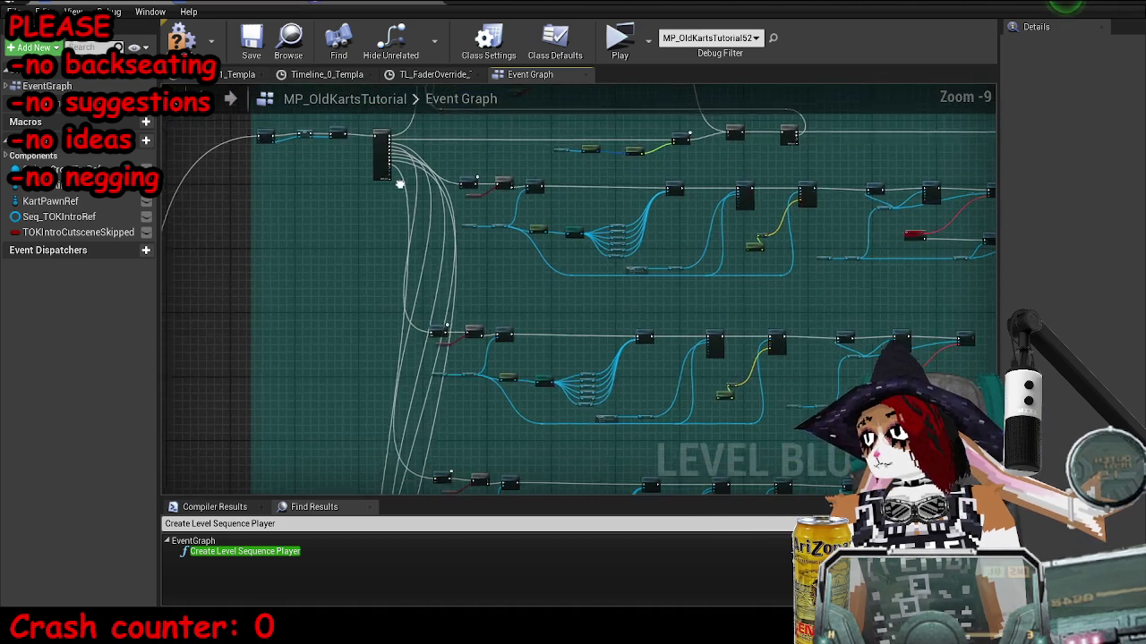
{"action": "left_click_drag", "start_coordinate": [455, 331], "coordinate": [431, 268]}
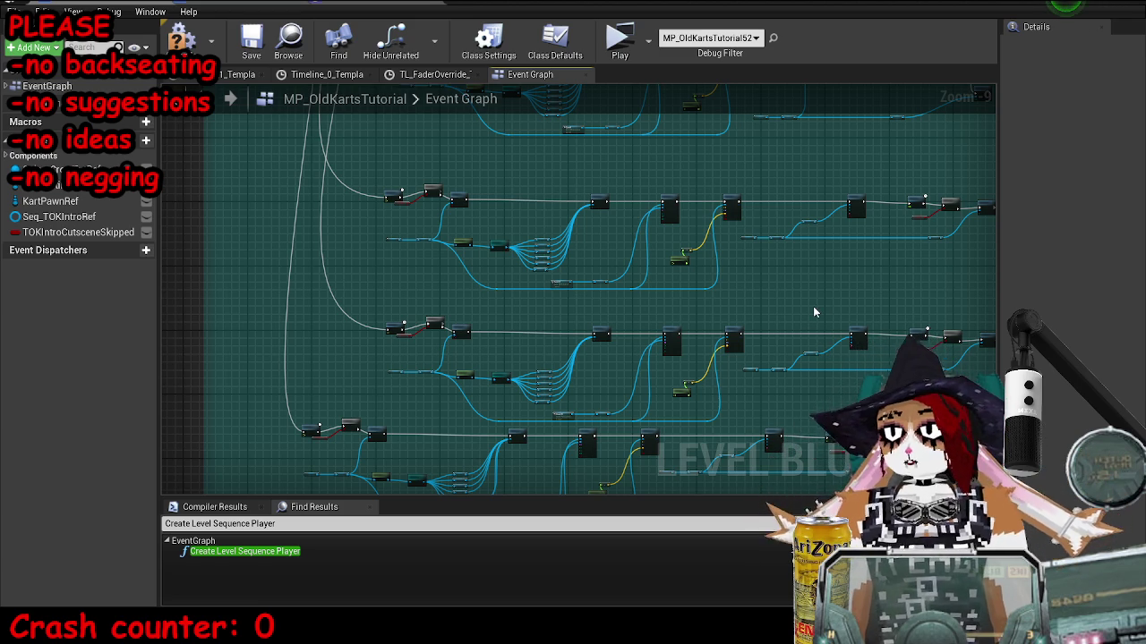
{"action": "scroll", "coordinate": [744, 394], "scroll_direction": "down", "scroll_amount": 2}
Select the lower row of nodes and shift it slightly right and down.
{"action": "scroll", "coordinate": [307, 286], "scroll_direction": "up", "scroll_amount": 2}
{"action": "mouse_move", "coordinate": [264, 269]}
{"action": "left_mouse_down"}
{"action": "mouse_move", "coordinate": [761, 388]}
{"action": "mouse_move", "coordinate": [953, 392]}
{"action": "mouse_move", "coordinate": [526, 362]}
{"action": "mouse_move", "coordinate": [795, 410]}
{"action": "left_mouse_up"}
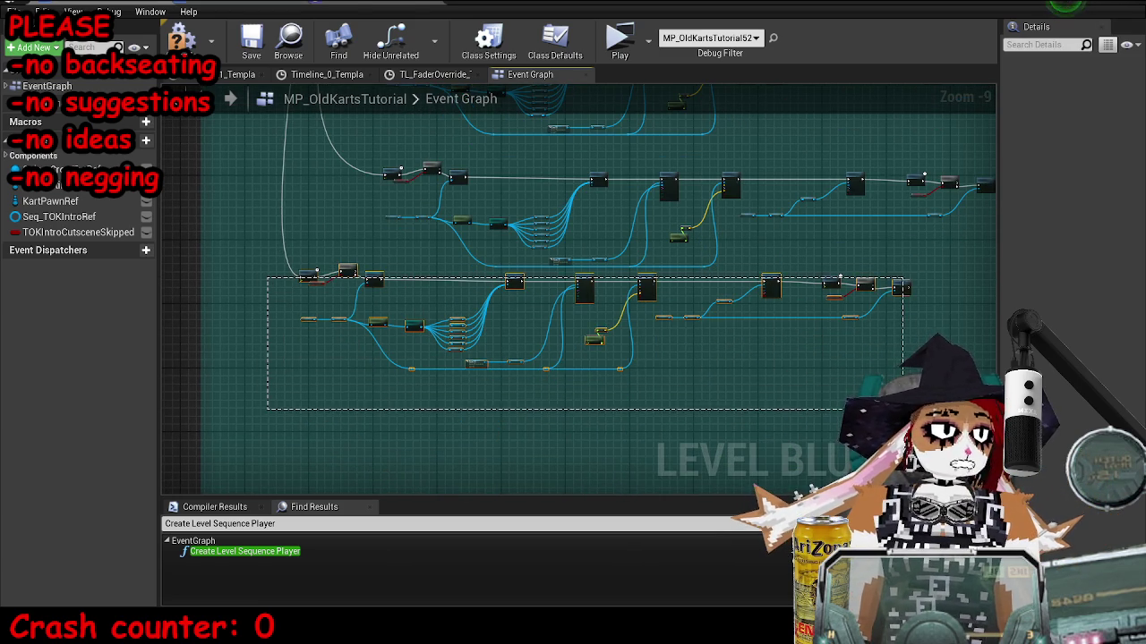
{"action": "left_click_drag", "start_coordinate": [503, 288], "coordinate": [535, 313]}
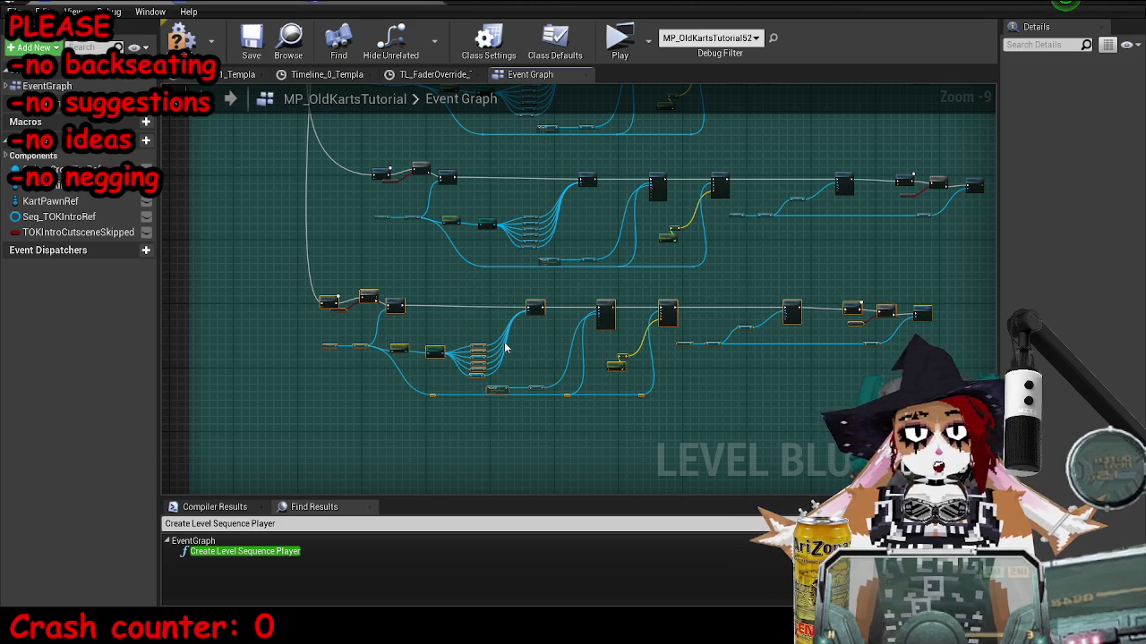
{"action": "scroll", "coordinate": [484, 292], "scroll_direction": "up", "scroll_amount": 6}
{"action": "scroll", "coordinate": [507, 290], "scroll_direction": "down", "scroll_amount": 4}
{"action": "scroll", "coordinate": [619, 315], "scroll_direction": "up", "scroll_amount": 4}
{"action": "left_click_drag", "start_coordinate": [619, 315], "coordinate": [732, 284]}
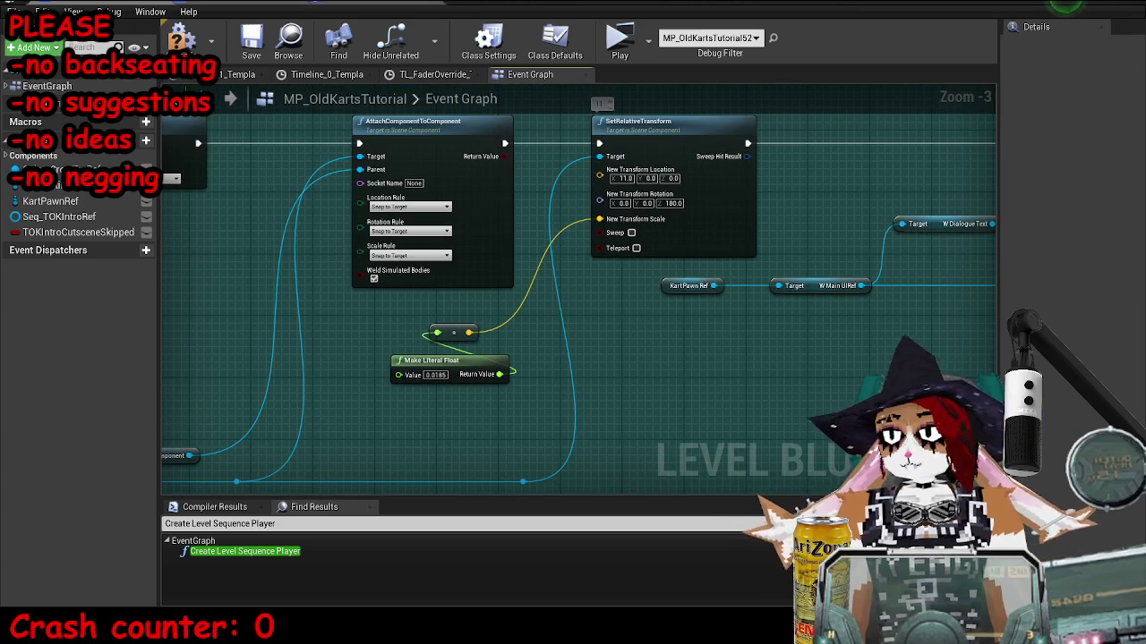
{"action": "mouse_move", "coordinate": [491, 380]}
{"action": "left_mouse_down"}
{"action": "mouse_move", "coordinate": [645, 322]}
{"action": "mouse_move", "coordinate": [524, 359]}
{"action": "left_mouse_up"}
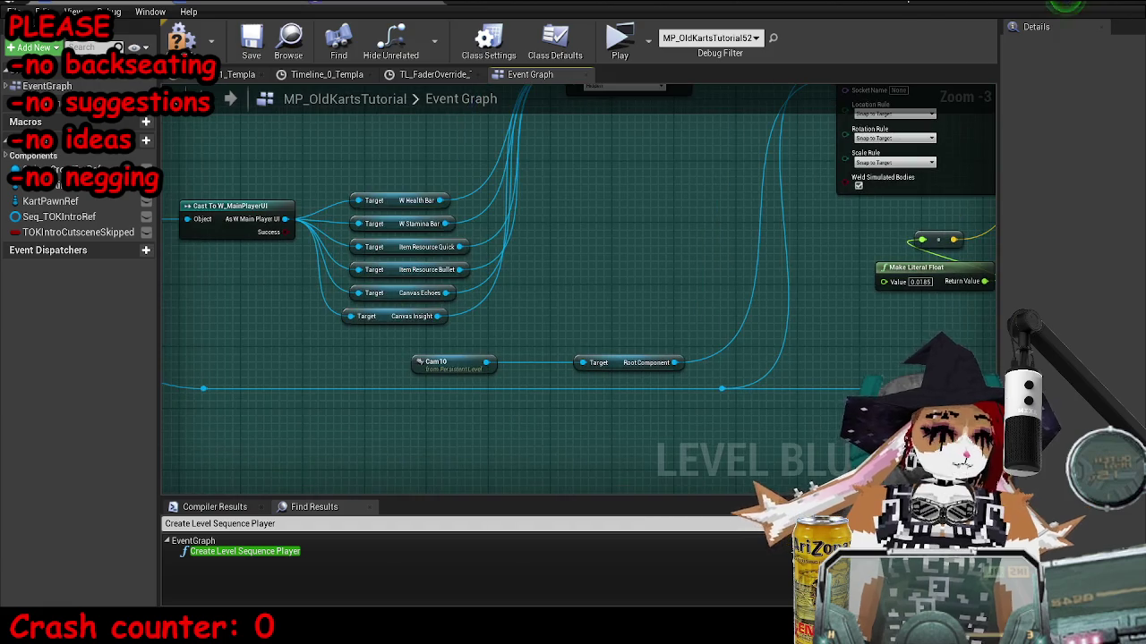
Point the camera reference node at the camera actor selected in the level.
{"action": "left_click", "coordinate": [1107, 7]}
{"action": "left_click", "coordinate": [942, 136]}
{"action": "double_click", "coordinate": [679, 164]}
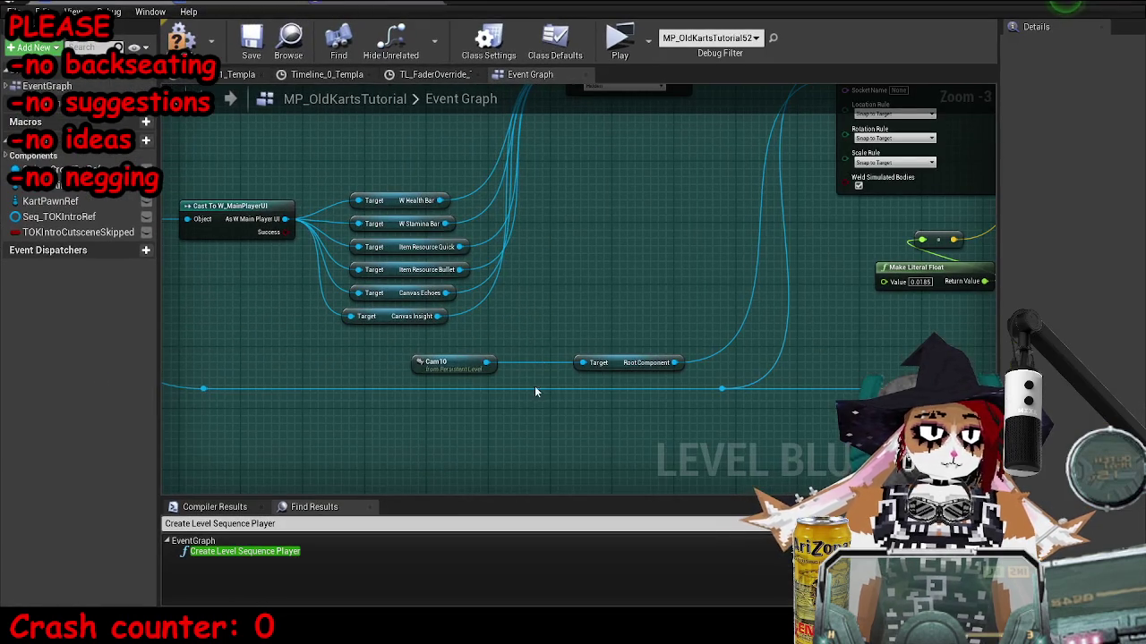
{"action": "right_click", "coordinate": [436, 360]}
{"action": "left_click", "coordinate": [474, 54]}
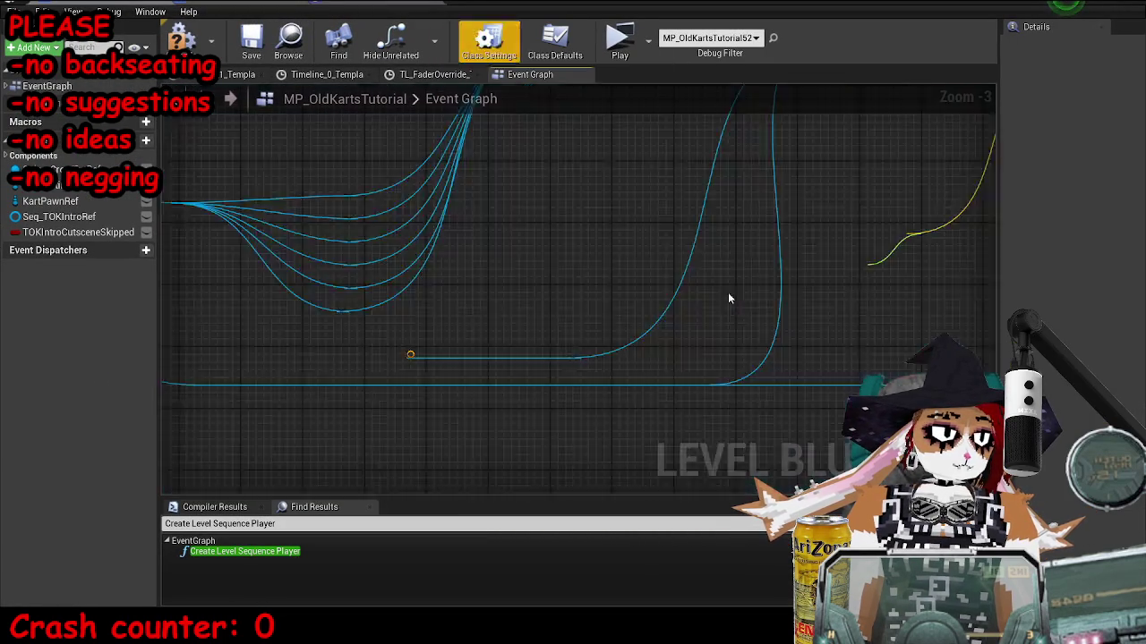
{"action": "scroll", "coordinate": [742, 276], "scroll_direction": "down", "scroll_amount": 3}
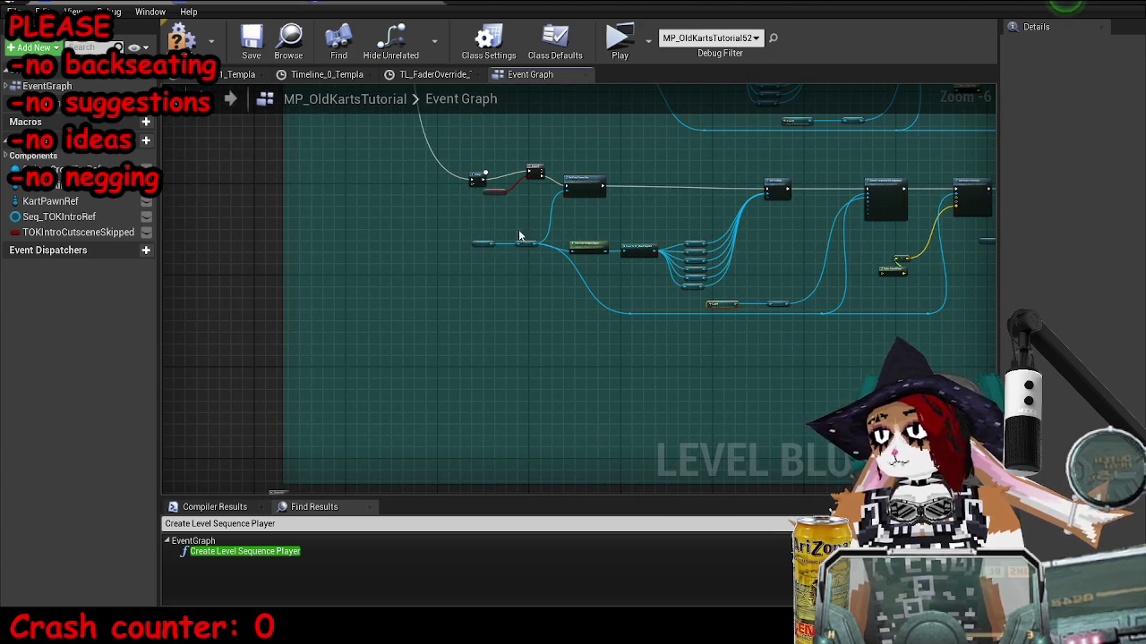
{"action": "scroll", "coordinate": [572, 223], "scroll_direction": "up", "scroll_amount": 4}
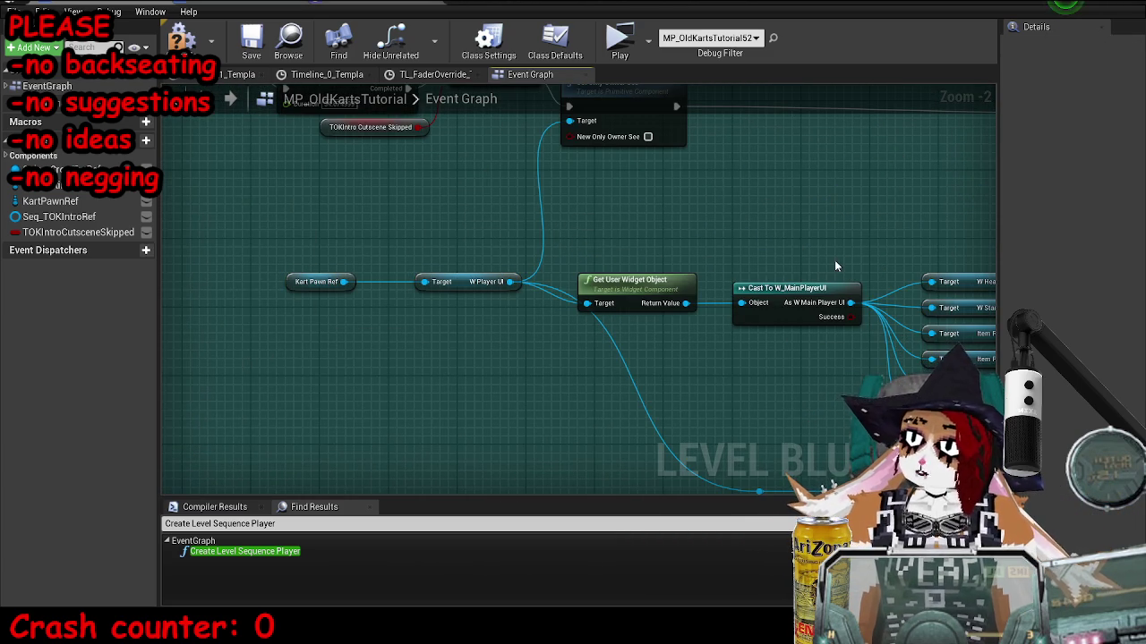
Line up the Delay, Branch and TOKIntro Cutscene Skipped nodes with each other.
{"action": "left_click_drag", "start_coordinate": [785, 214], "coordinate": [703, 214]}
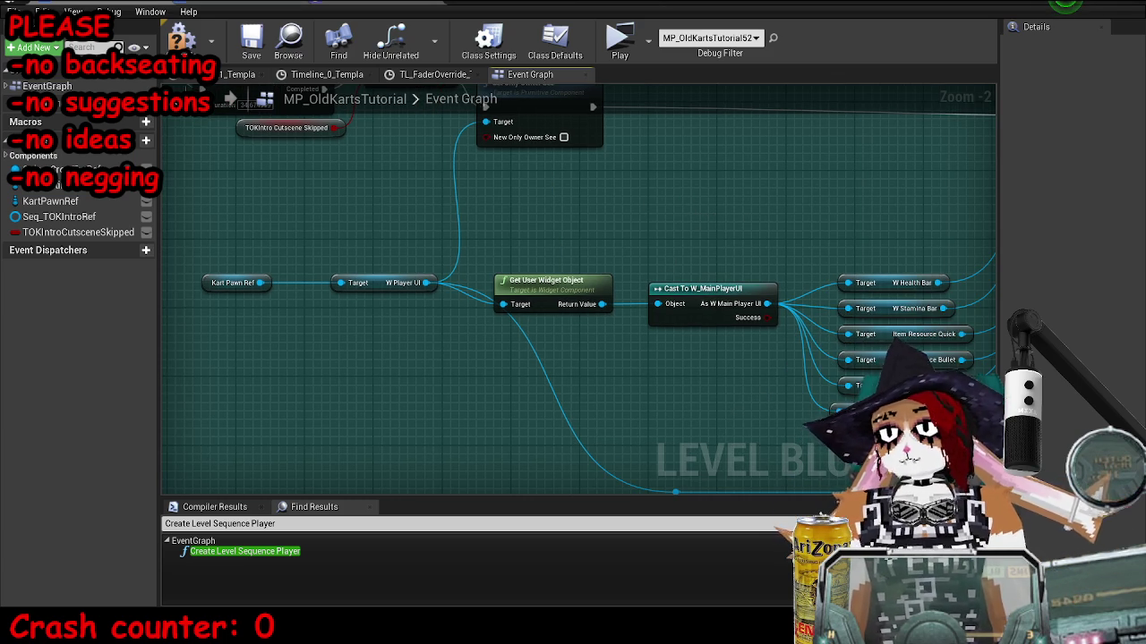
{"action": "scroll", "coordinate": [757, 196], "scroll_direction": "down", "scroll_amount": 3}
{"action": "mouse_move", "coordinate": [635, 216]}
{"action": "left_mouse_down"}
{"action": "mouse_move", "coordinate": [546, 237]}
{"action": "mouse_move", "coordinate": [561, 254]}
{"action": "left_mouse_up"}
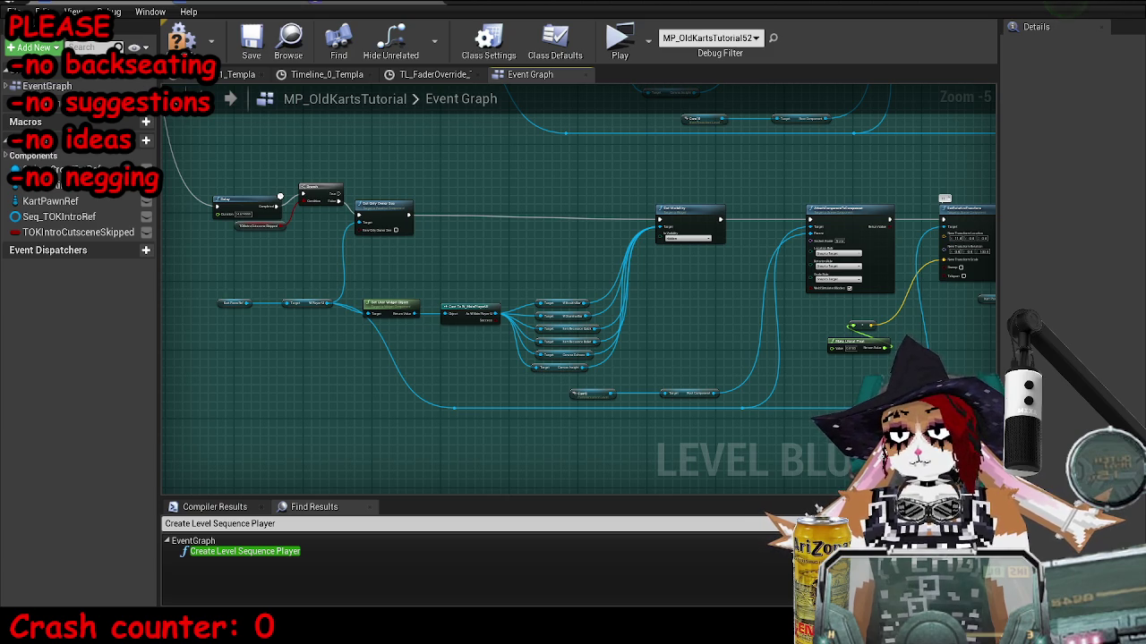
{"action": "scroll", "coordinate": [684, 333], "scroll_direction": "down", "scroll_amount": 3}
{"action": "scroll", "coordinate": [624, 350], "scroll_direction": "up", "scroll_amount": 6}
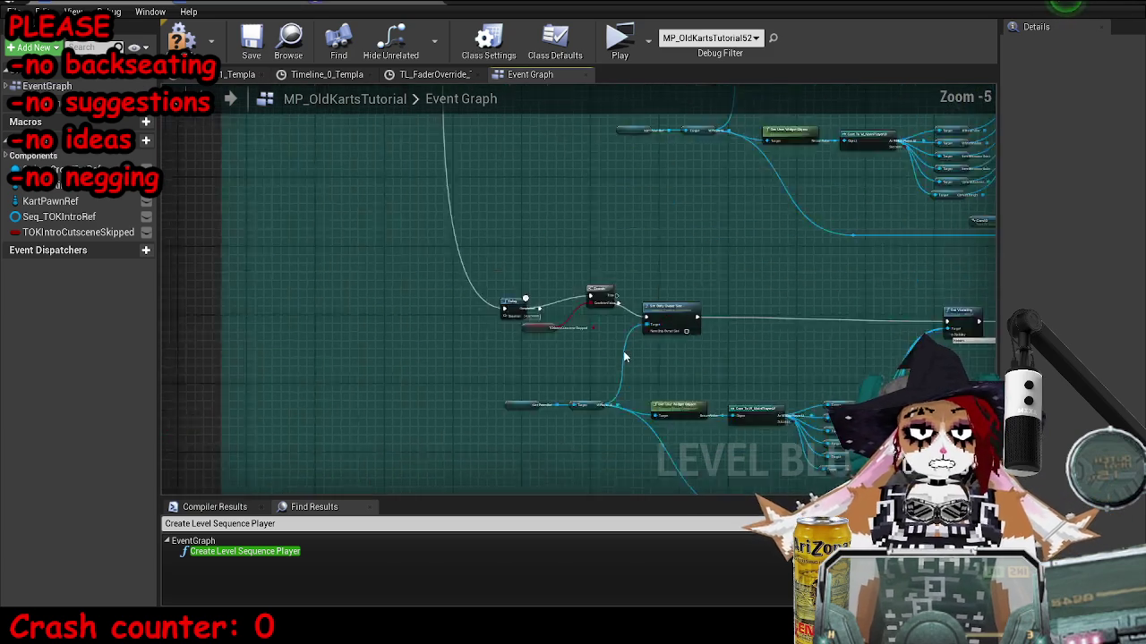
{"action": "left_click_drag", "start_coordinate": [591, 284], "coordinate": [517, 333]}
{"action": "left_click", "coordinate": [609, 224], "text": "ctrl"}
{"action": "left_click_drag", "start_coordinate": [609, 225], "coordinate": [609, 268]}
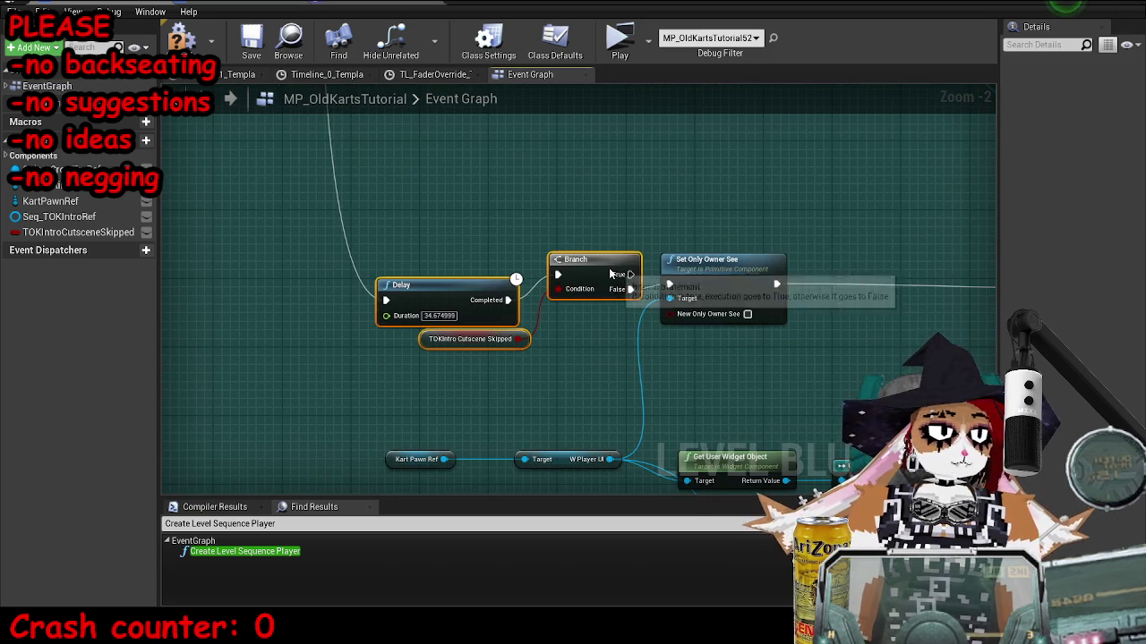
{"action": "left_click_drag", "start_coordinate": [468, 293], "coordinate": [468, 258]}
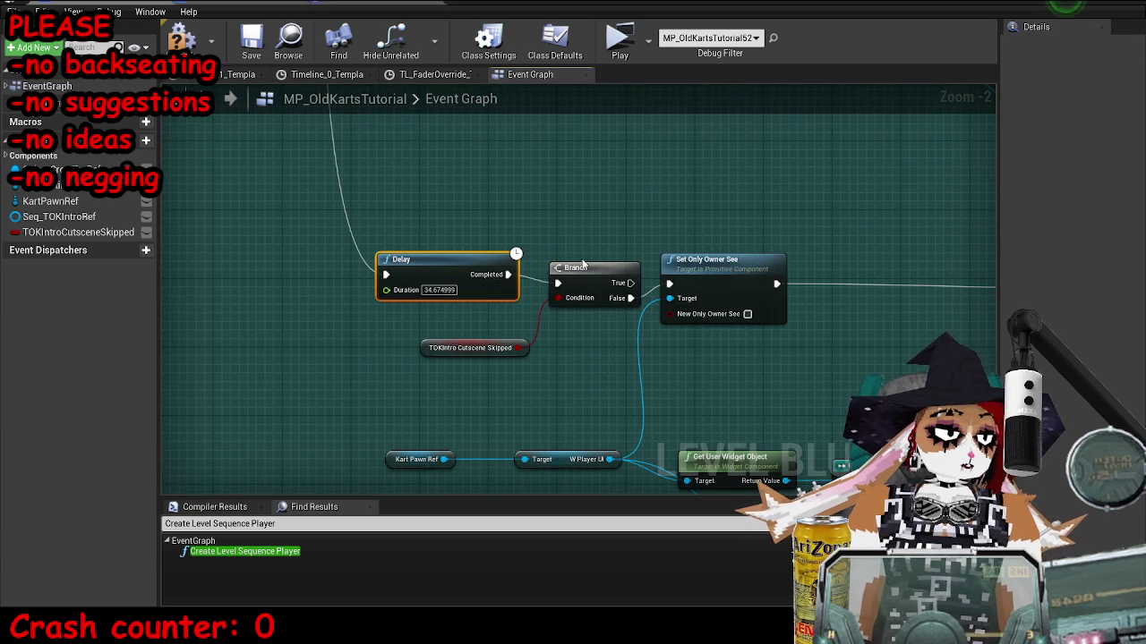
{"action": "mouse_move", "coordinate": [582, 267]}
{"action": "left_mouse_down"}
{"action": "mouse_move", "coordinate": [582, 241]}
{"action": "mouse_move", "coordinate": [573, 258]}
{"action": "left_mouse_up"}
{"action": "left_click_drag", "start_coordinate": [479, 257], "coordinate": [479, 266]}
{"action": "scroll", "coordinate": [859, 260], "scroll_direction": "down", "scroll_amount": 4}
Move the group of widget-hiding nodes up and to the right.
{"action": "mouse_move", "coordinate": [859, 257]}
{"action": "left_mouse_down"}
{"action": "mouse_move", "coordinate": [865, 315]}
{"action": "mouse_move", "coordinate": [889, 327]}
{"action": "left_mouse_up"}
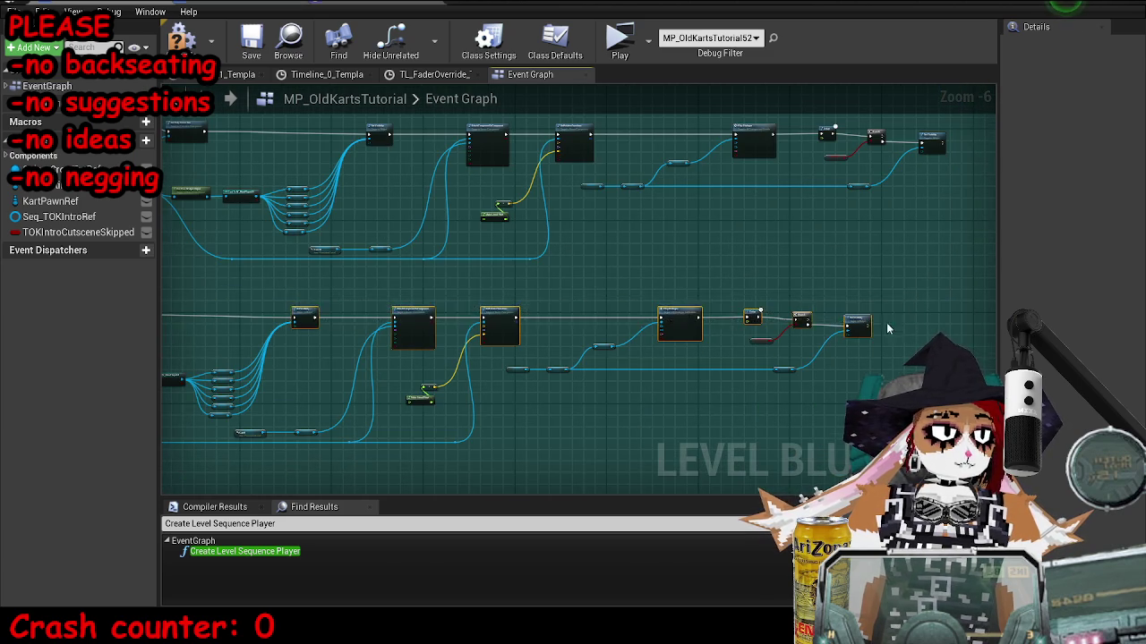
{"action": "scroll", "coordinate": [890, 328], "scroll_direction": "up", "scroll_amount": 7}
{"action": "scroll", "coordinate": [731, 292], "scroll_direction": "down", "scroll_amount": 7}
{"action": "scroll", "coordinate": [528, 268], "scroll_direction": "up", "scroll_amount": 4}
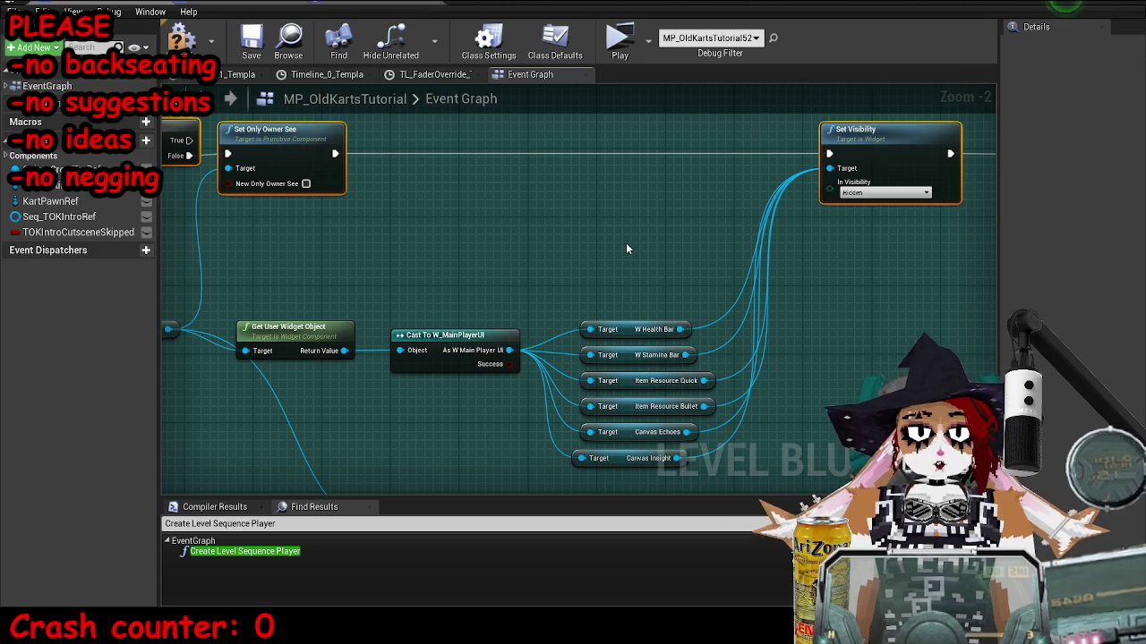
{"action": "scroll", "coordinate": [526, 249], "scroll_direction": "down", "scroll_amount": 2}
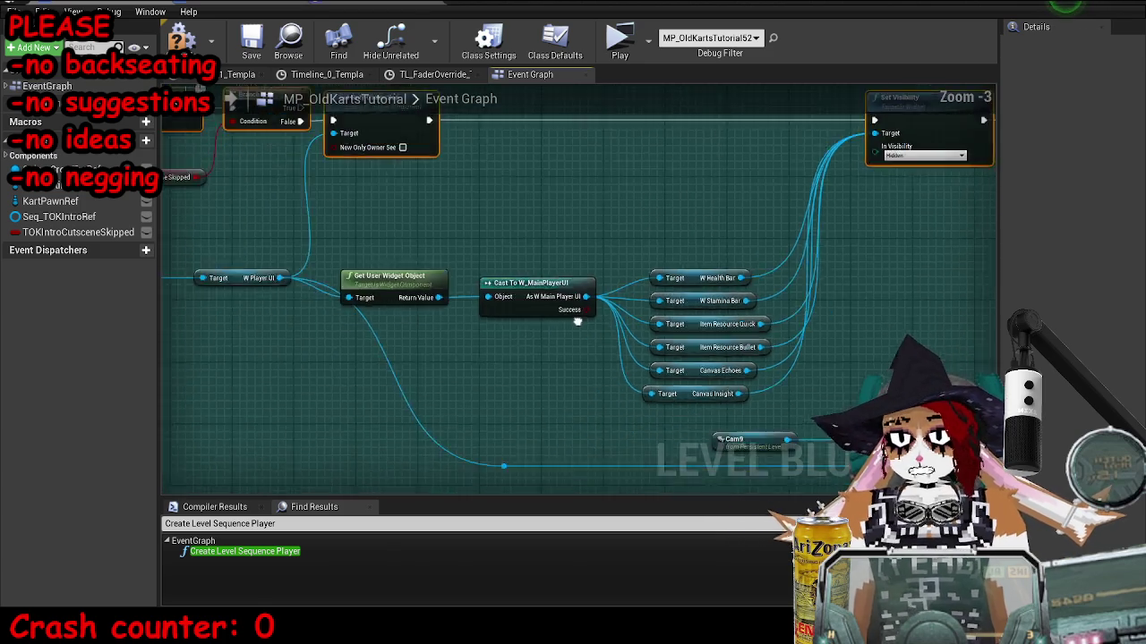
{"action": "mouse_move", "coordinate": [526, 244]}
{"action": "left_mouse_down"}
{"action": "mouse_move", "coordinate": [780, 341]}
{"action": "mouse_move", "coordinate": [743, 327]}
{"action": "mouse_move", "coordinate": [756, 300]}
{"action": "mouse_move", "coordinate": [586, 306]}
{"action": "left_mouse_up"}
{"action": "left_click", "coordinate": [759, 296]}
Save the map and pan the graph toward the transform nodes.
{"action": "key", "text": "ctrl+s"}
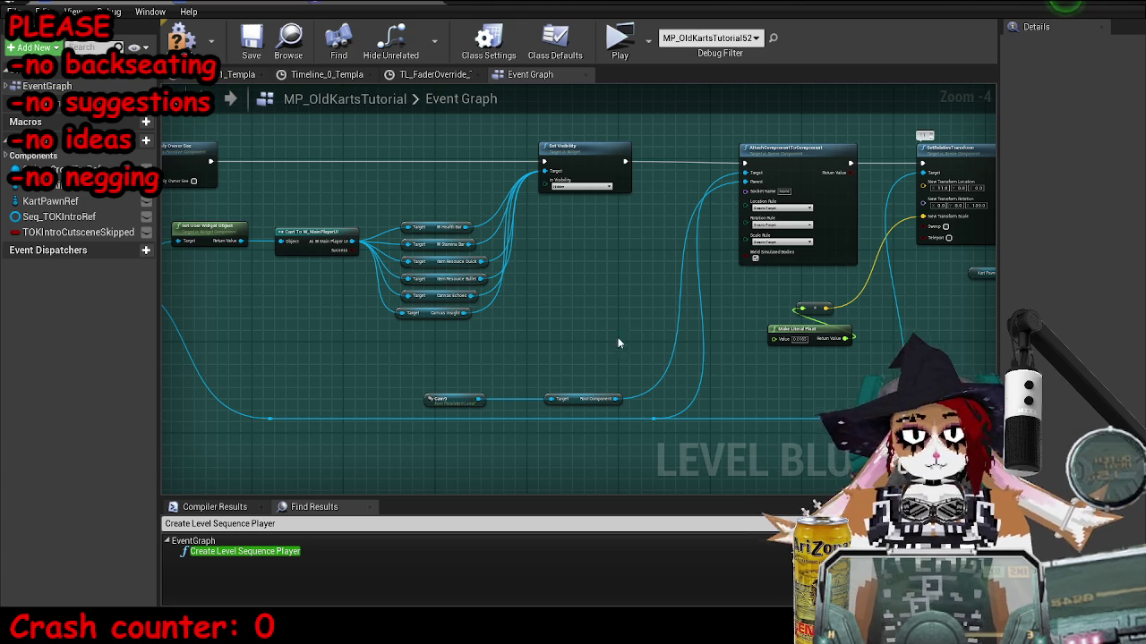
{"action": "scroll", "coordinate": [563, 362], "scroll_direction": "up", "scroll_amount": 2}
{"action": "mouse_move", "coordinate": [875, 313]}
{"action": "left_mouse_down"}
{"action": "mouse_move", "coordinate": [601, 325]}
{"action": "mouse_move", "coordinate": [353, 445]}
{"action": "left_mouse_up"}
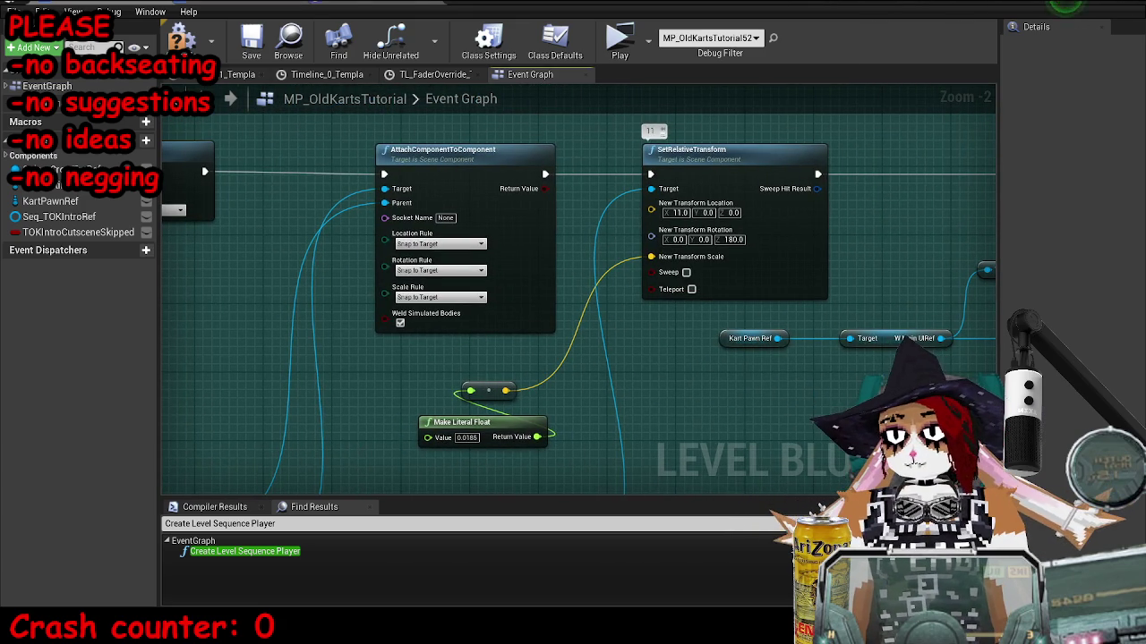
{"action": "mouse_move", "coordinate": [358, 363]}
{"action": "left_mouse_down"}
{"action": "mouse_move", "coordinate": [420, 345]}
{"action": "mouse_move", "coordinate": [624, 376]}
{"action": "mouse_move", "coordinate": [808, 346]}
{"action": "left_mouse_up"}
Change the Play Dialogue subtitle to 'If I am to se her…' and restore-down the blueprint window.
{"action": "scroll", "coordinate": [624, 375], "scroll_direction": "down", "scroll_amount": 3}
{"action": "scroll", "coordinate": [782, 317], "scroll_direction": "up", "scroll_amount": 6}
{"action": "left_click_drag", "start_coordinate": [648, 320], "coordinate": [202, 313]}
{"action": "type", "text": "If"}
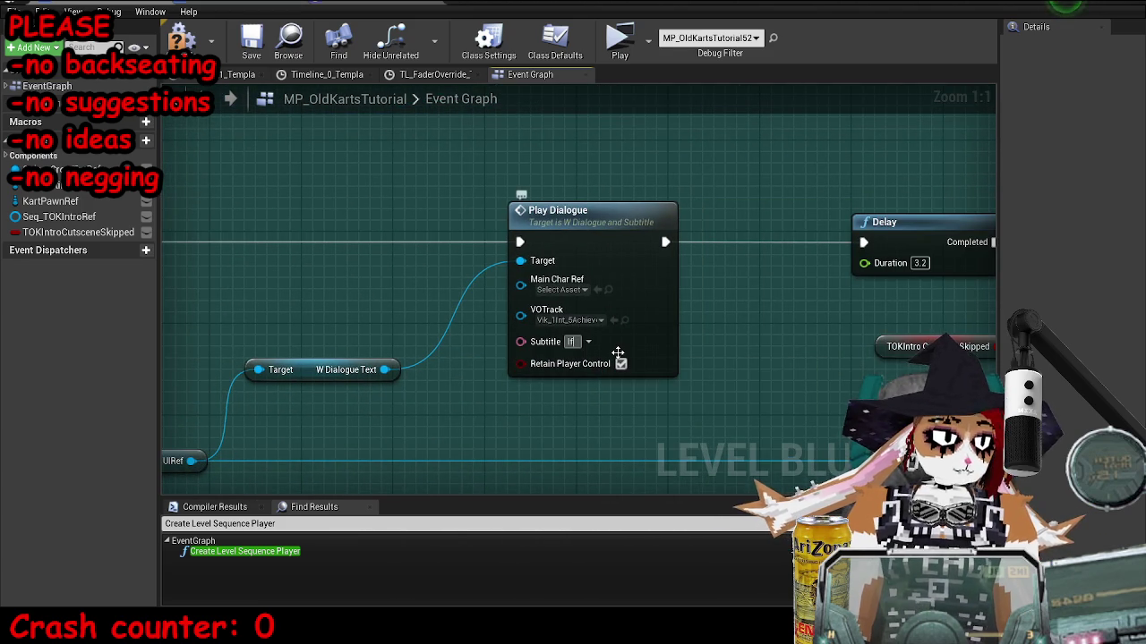
{"action": "type", "text": "e her..."}
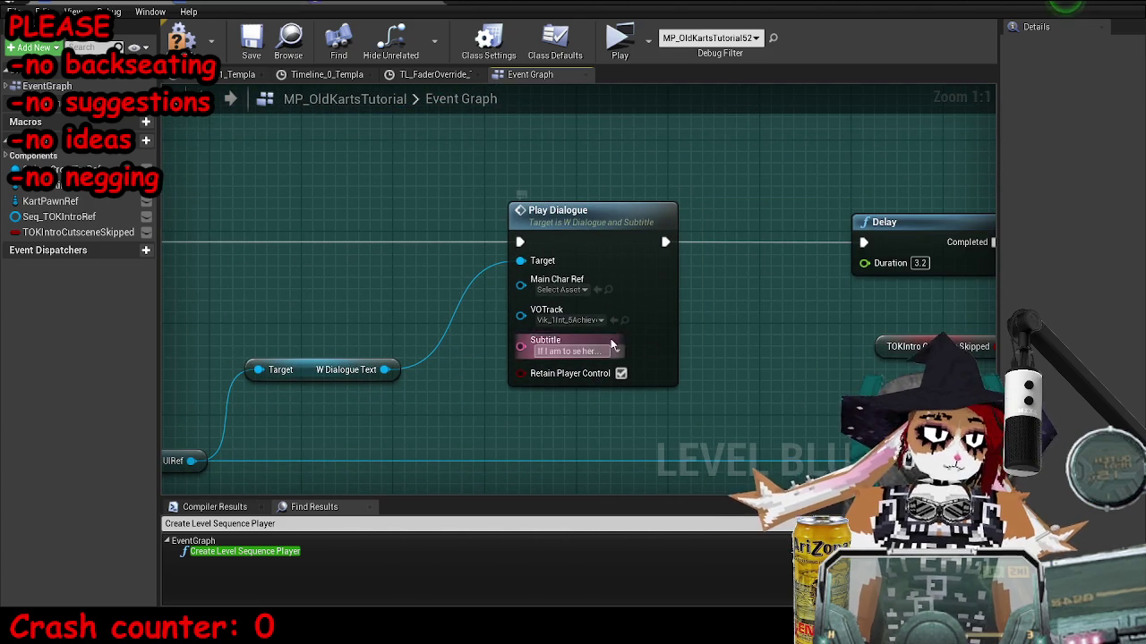
{"action": "mouse_move", "coordinate": [743, 7]}
{"action": "left_mouse_down"}
{"action": "mouse_move", "coordinate": [744, 28]}
{"action": "mouse_move", "coordinate": [760, 32]}
{"action": "left_mouse_up"}
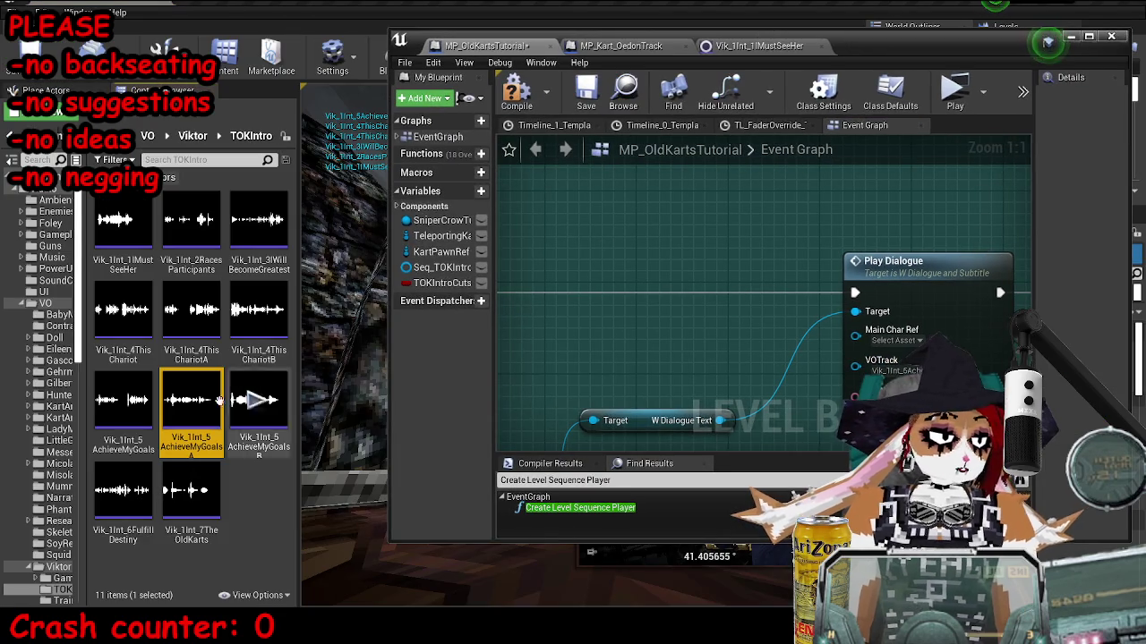
Assign Vik_1Int_5AchieveMyGoalsB as the Play Dialogue VOTrack and save.
{"action": "left_click", "coordinate": [258, 399]}
{"action": "left_click", "coordinate": [789, 348]}
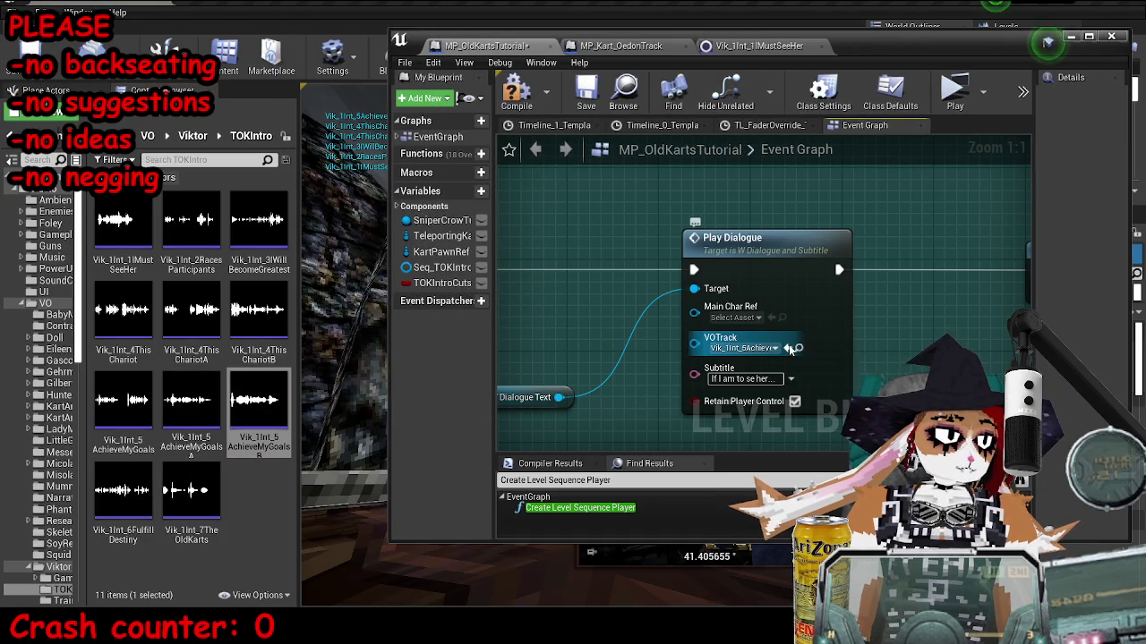
{"action": "left_click", "coordinate": [586, 94]}
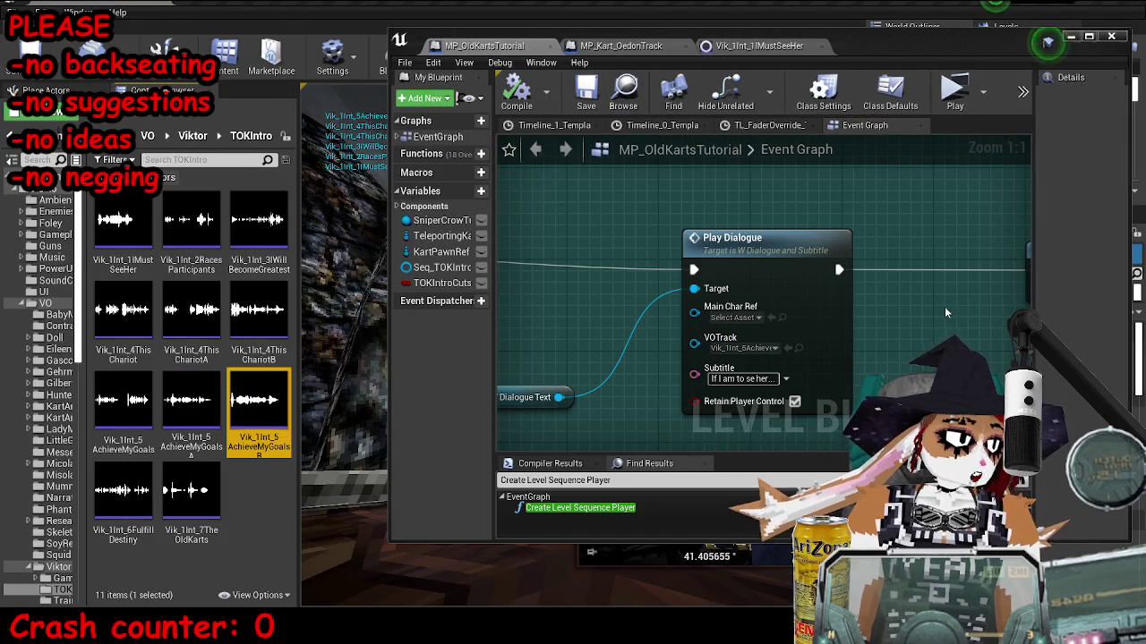
Set the following Delay to 2.918 seconds, save, and launch a play-test.
{"action": "left_click", "coordinate": [580, 508]}
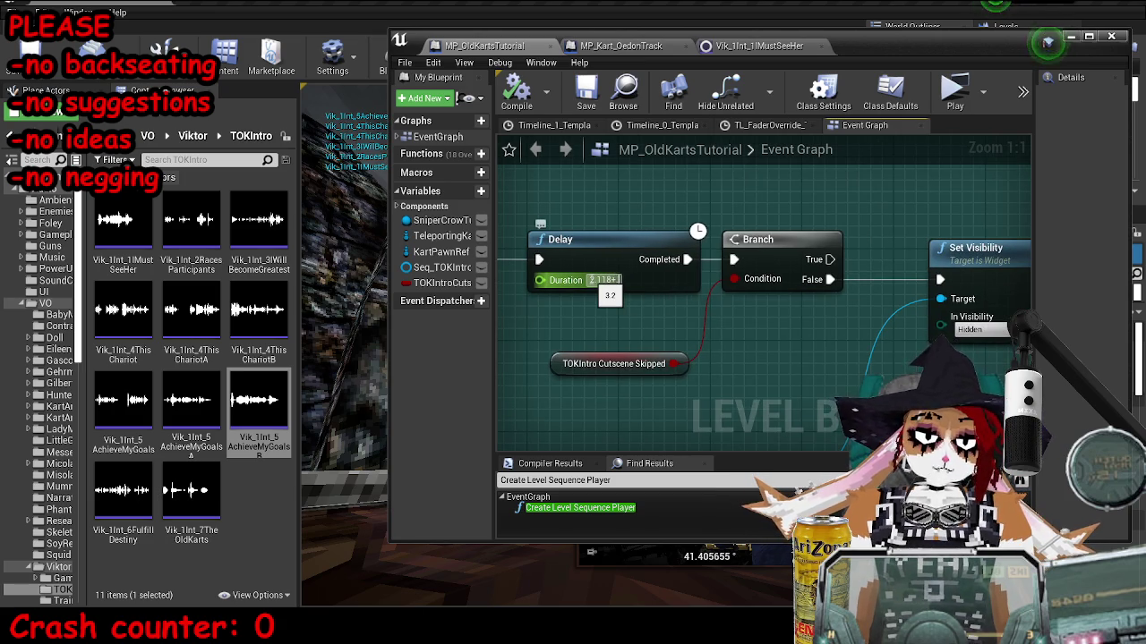
{"action": "left_click", "coordinate": [587, 94]}
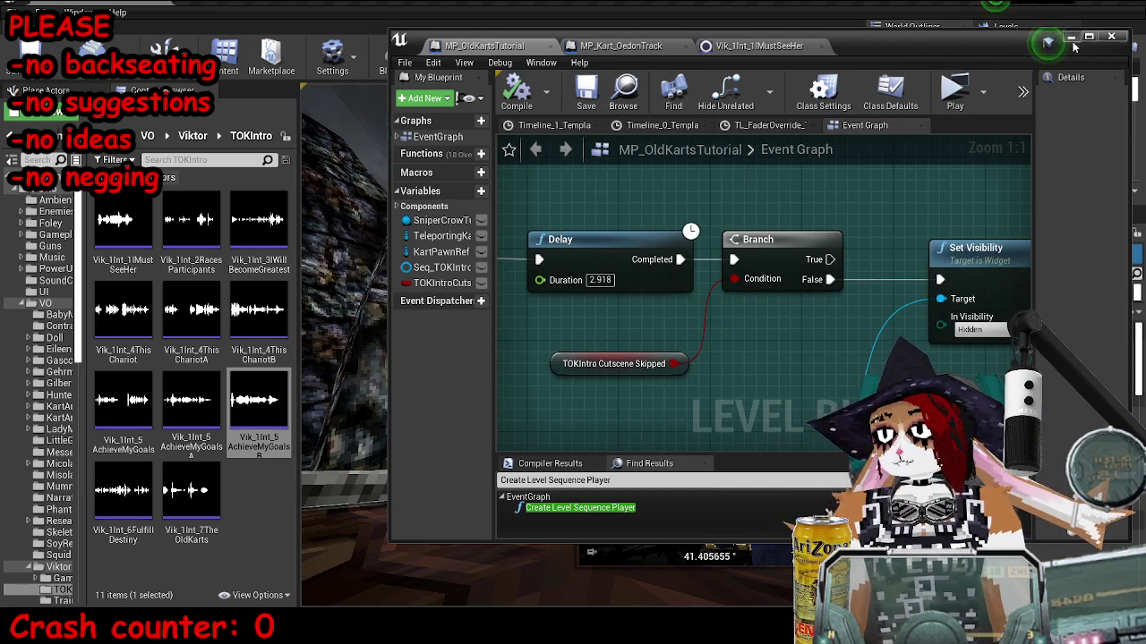
{"action": "left_click", "coordinate": [947, 93]}
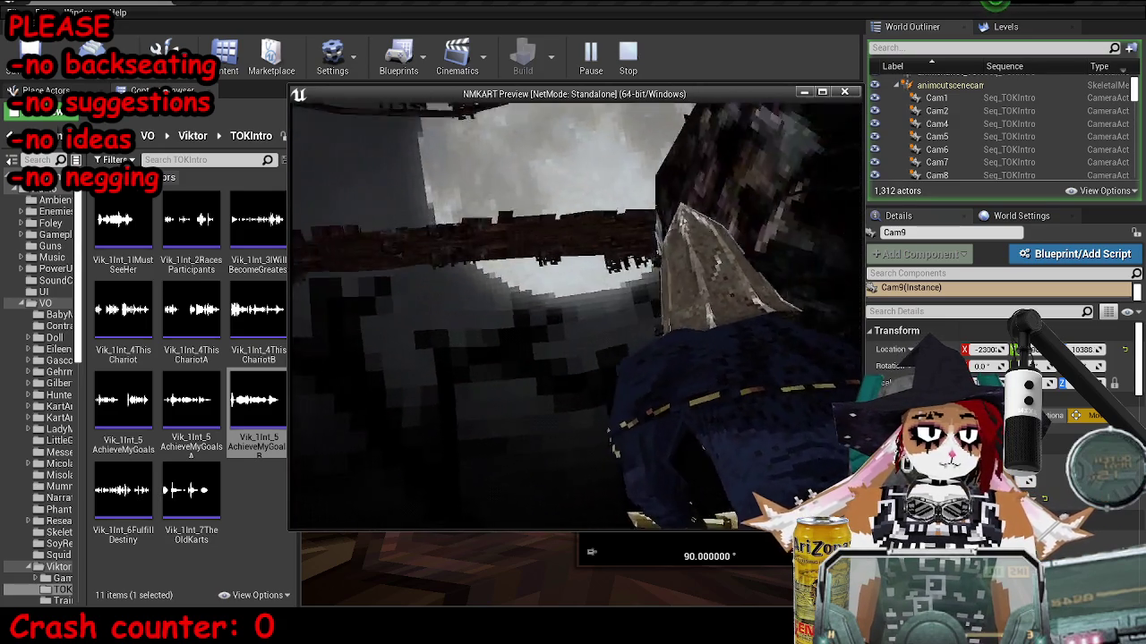
Stop the intro play-test after the 'If I am to achieve my goals…' line.
{"action": "key", "text": "Escape"}
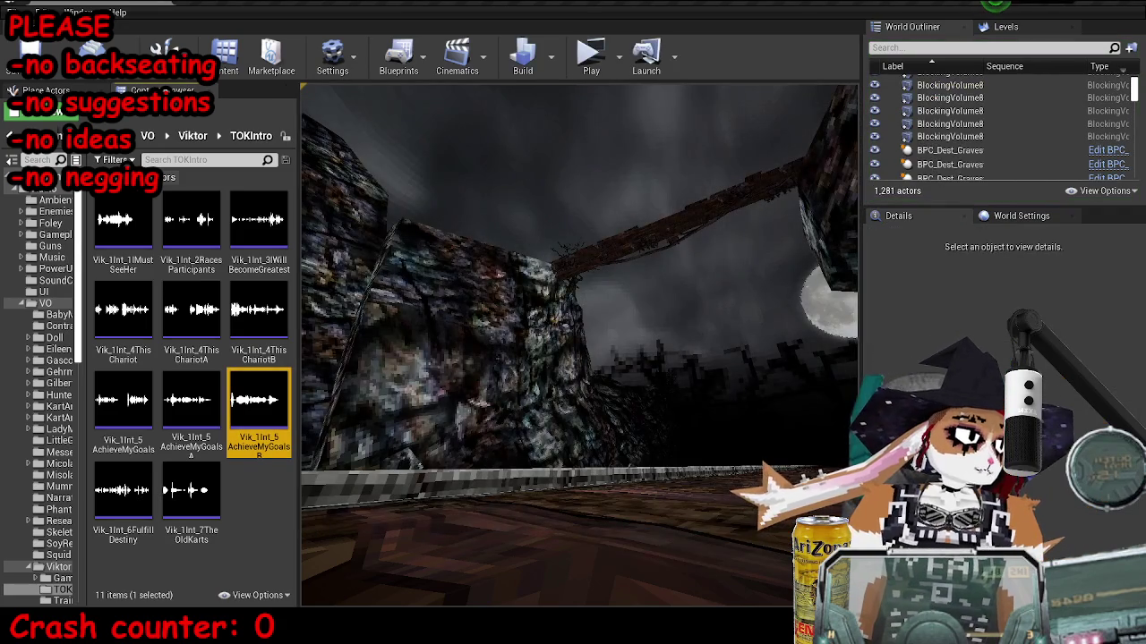
Save MP_OldKartsTutorial with the dialogue Delay at 3.0 seconds.
{"action": "scroll", "coordinate": [569, 269], "scroll_direction": "up", "scroll_amount": 2}
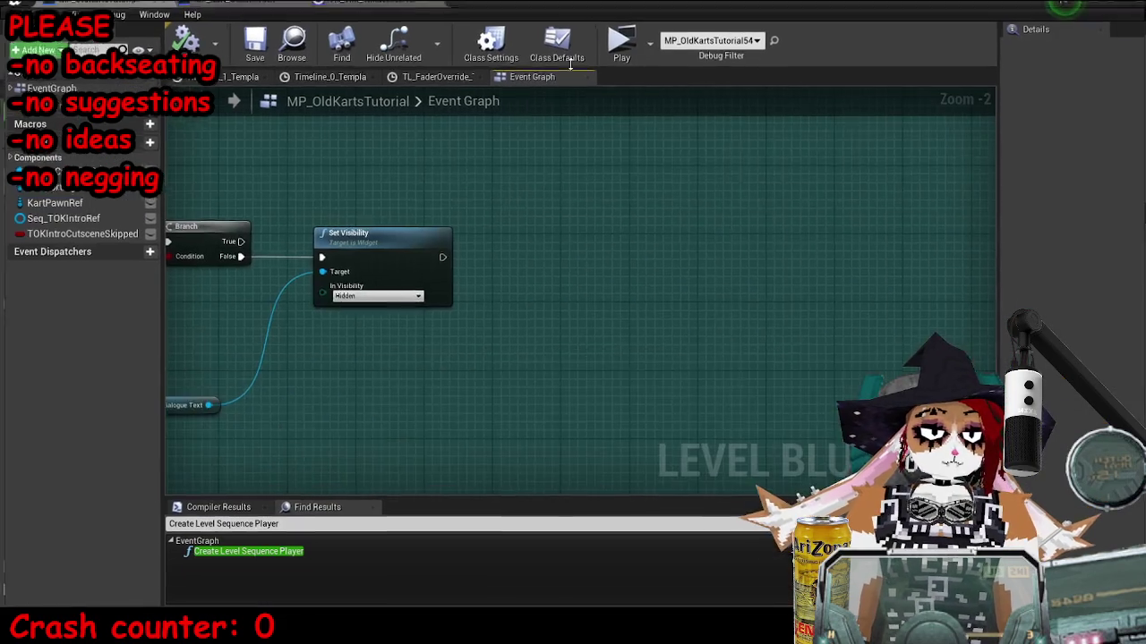
{"action": "scroll", "coordinate": [617, 198], "scroll_direction": "down", "scroll_amount": 5}
{"action": "scroll", "coordinate": [616, 198], "scroll_direction": "up", "scroll_amount": 4}
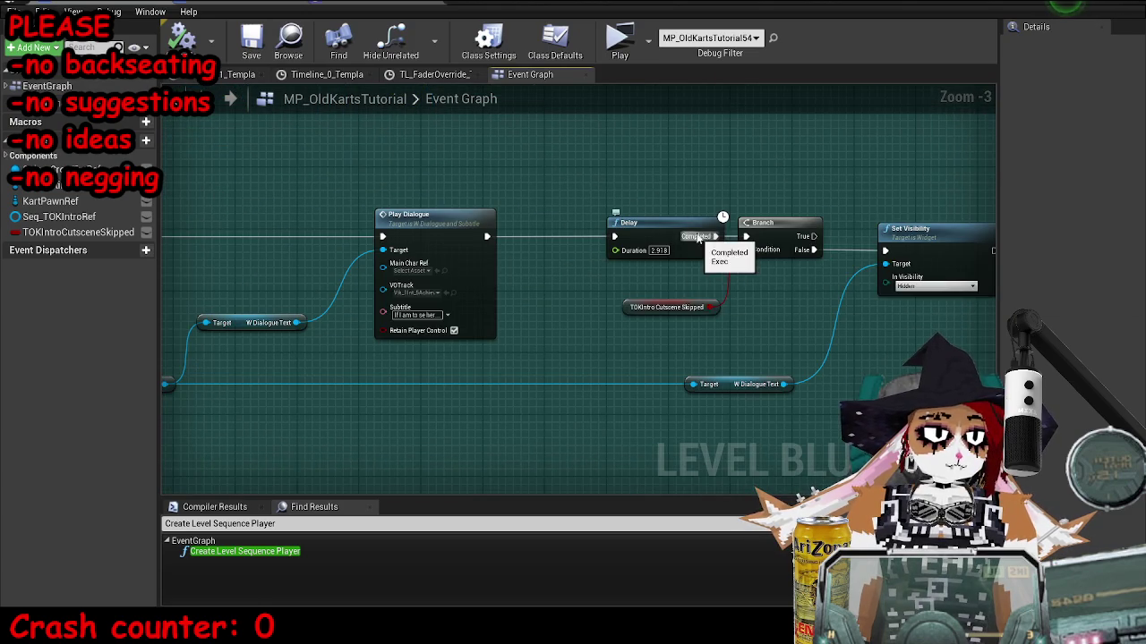
{"action": "scroll", "coordinate": [698, 237], "scroll_direction": "down", "scroll_amount": 4}
{"action": "scroll", "coordinate": [698, 237], "scroll_direction": "up", "scroll_amount": 5}
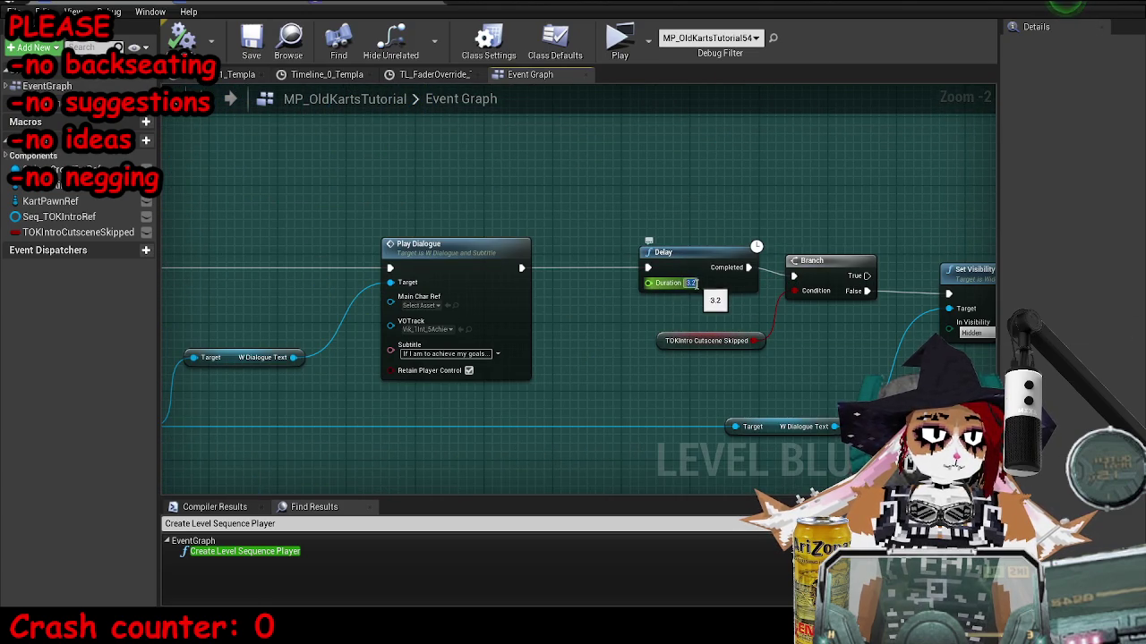
{"action": "scroll", "coordinate": [696, 284], "scroll_direction": "down", "scroll_amount": 2}
{"action": "scroll", "coordinate": [716, 286], "scroll_direction": "up", "scroll_amount": 5}
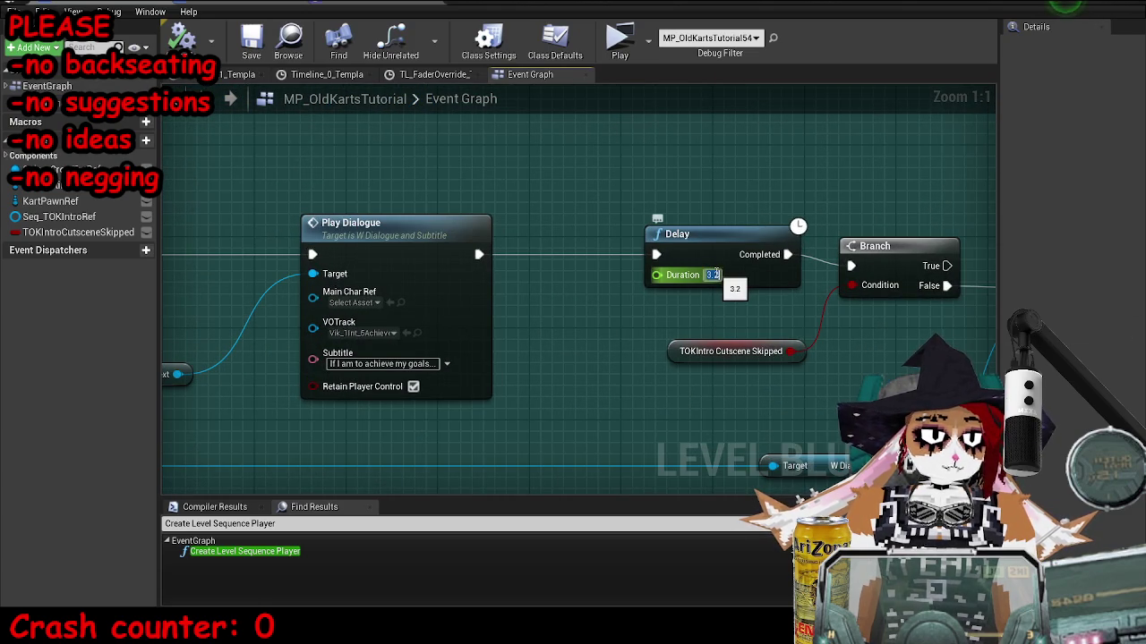
{"action": "left_click", "coordinate": [252, 40]}
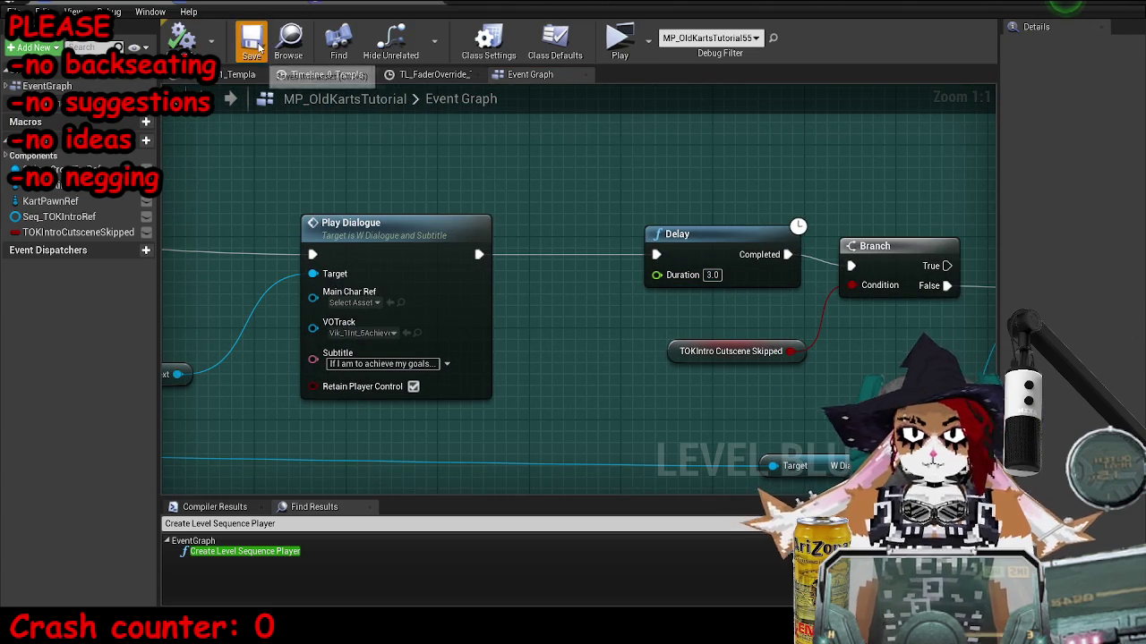
Inspect the Play Dialogue, Delay and Set Visibility nodes along the chain.
{"action": "mouse_move", "coordinate": [792, 378]}
{"action": "left_mouse_down"}
{"action": "mouse_move", "coordinate": [328, 214]}
{"action": "mouse_move", "coordinate": [542, 268]}
{"action": "left_mouse_up"}
{"action": "left_click", "coordinate": [520, 258]}
{"action": "left_click_drag", "start_coordinate": [800, 231], "coordinate": [614, 204]}
{"action": "left_click", "coordinate": [582, 316]}
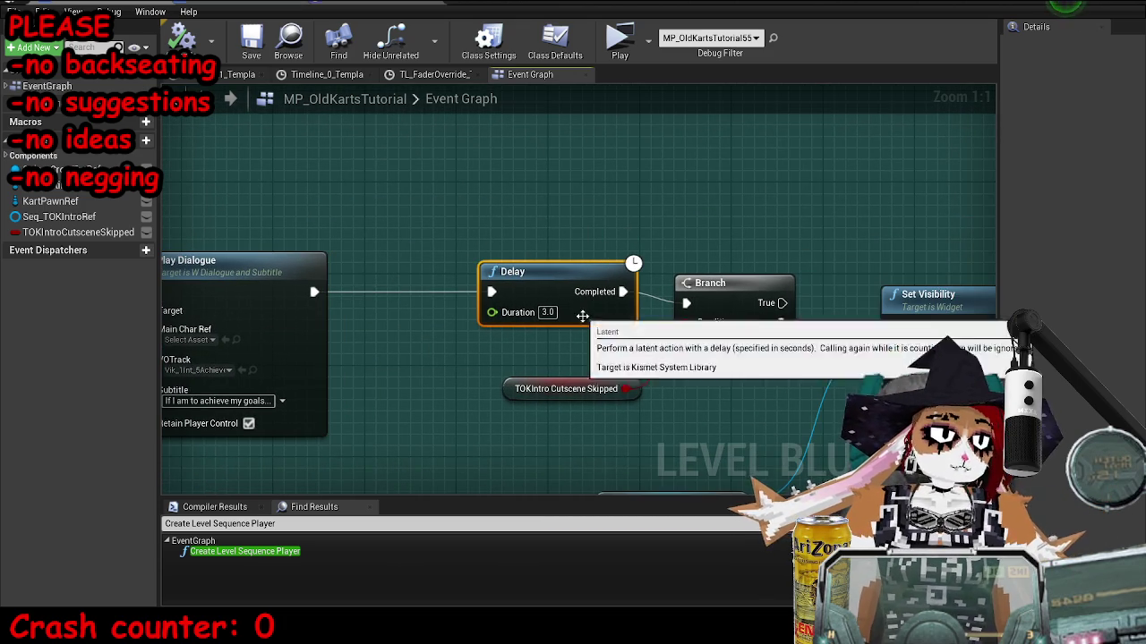
{"action": "left_click_drag", "start_coordinate": [1065, 272], "coordinate": [799, 220]}
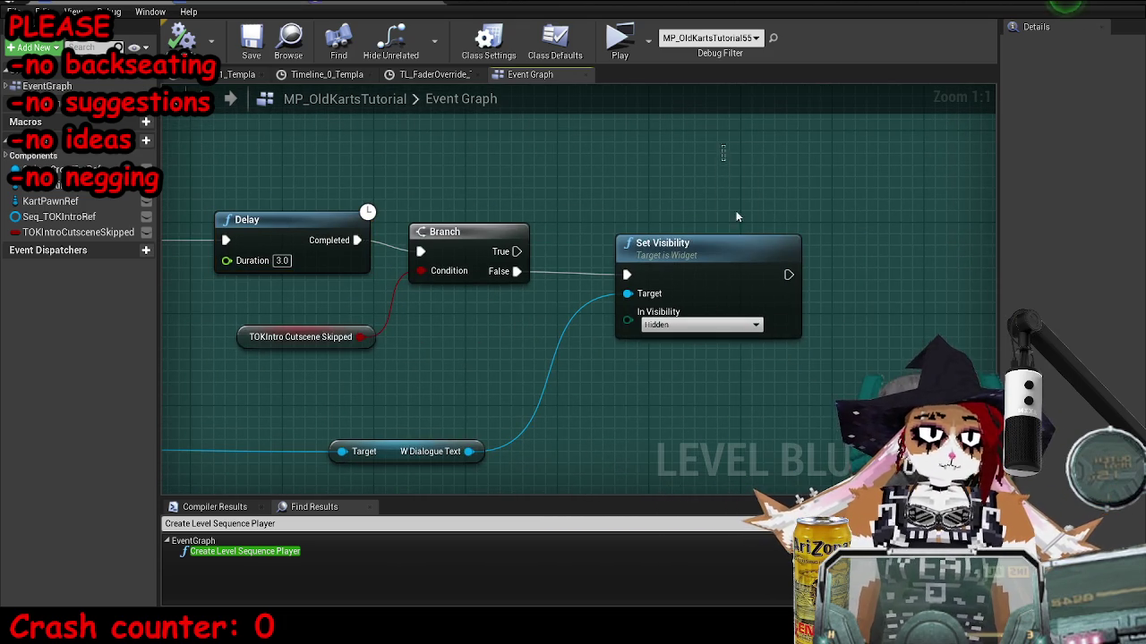
{"action": "scroll", "coordinate": [789, 283], "scroll_direction": "down", "scroll_amount": 4}
{"action": "scroll", "coordinate": [585, 283], "scroll_direction": "up", "scroll_amount": 4}
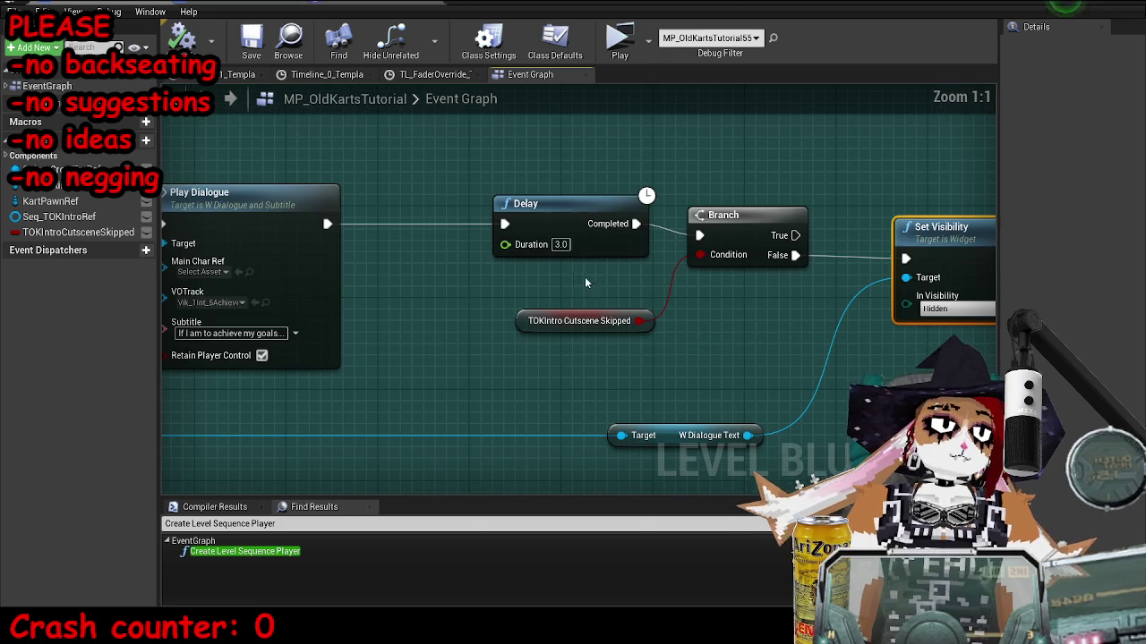
{"action": "scroll", "coordinate": [525, 323], "scroll_direction": "down", "scroll_amount": 4}
{"action": "mouse_move", "coordinate": [467, 150]}
{"action": "left_mouse_down"}
{"action": "mouse_move", "coordinate": [508, 340]}
{"action": "mouse_move", "coordinate": [621, 335]}
{"action": "left_mouse_up"}
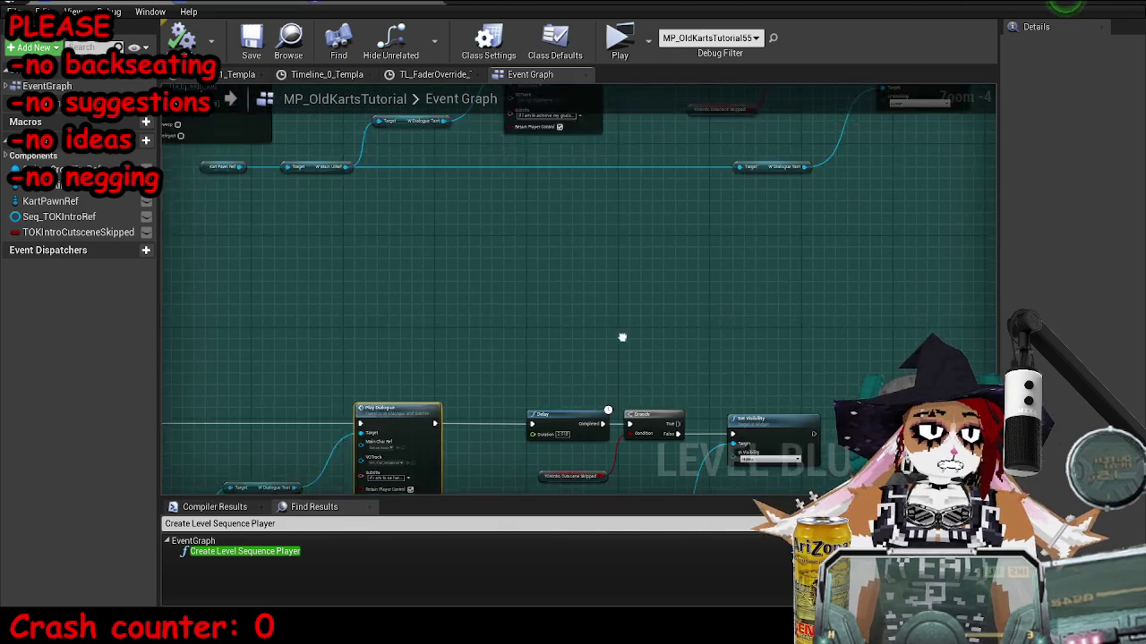
{"action": "scroll", "coordinate": [621, 335], "scroll_direction": "up", "scroll_amount": 4}
{"action": "left_click_drag", "start_coordinate": [719, 161], "coordinate": [535, 234]}
Save the map again and close the Level Blueprint editor.
{"action": "left_click", "coordinate": [535, 234]}
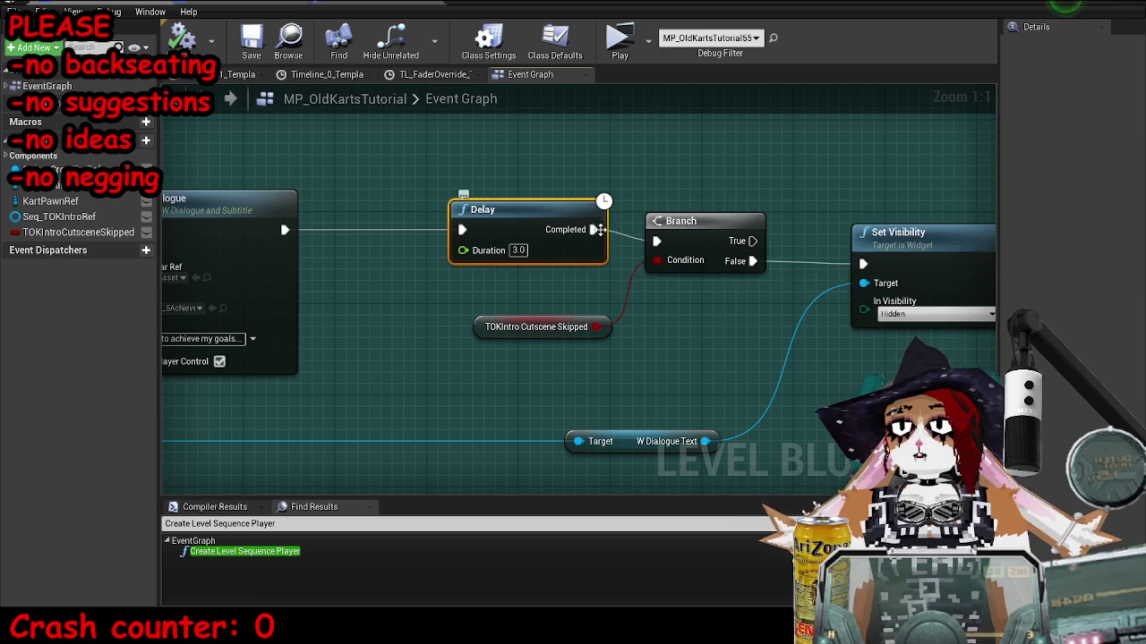
{"action": "left_click", "coordinate": [911, 276]}
{"action": "left_click", "coordinate": [259, 49]}
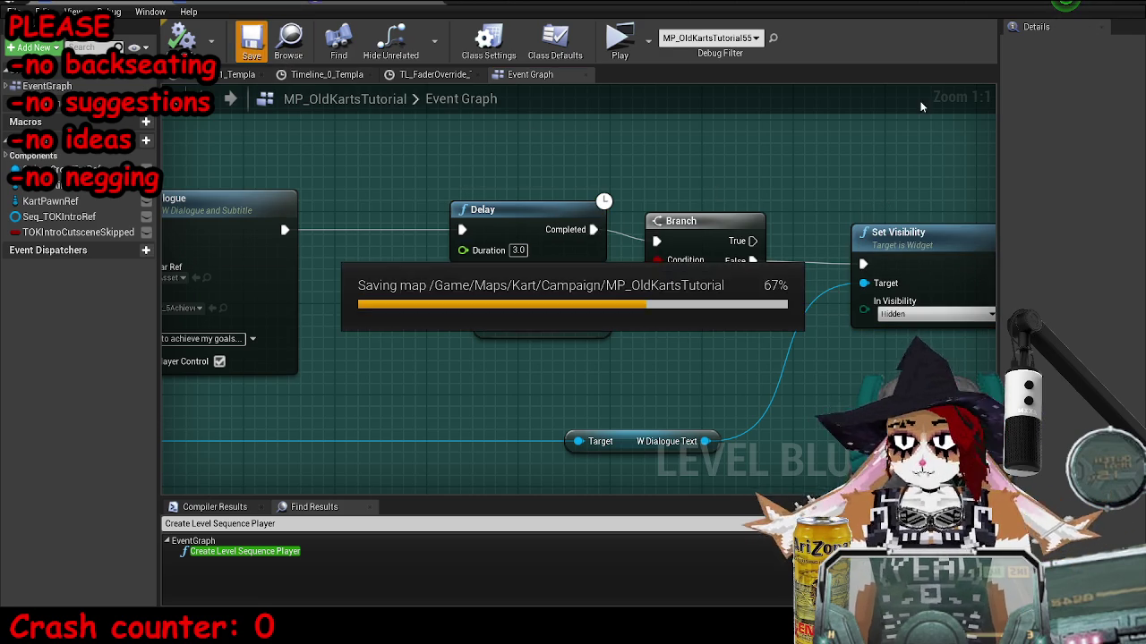
{"action": "left_click_drag", "start_coordinate": [969, 132], "coordinate": [878, 145]}
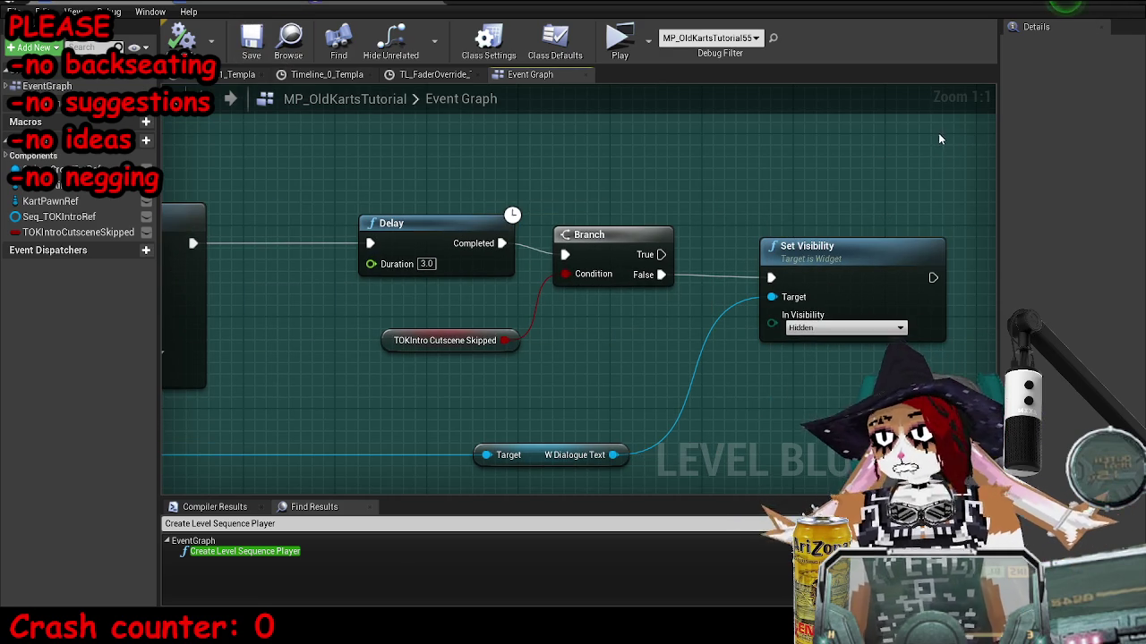
{"action": "left_click", "coordinate": [1113, 4]}
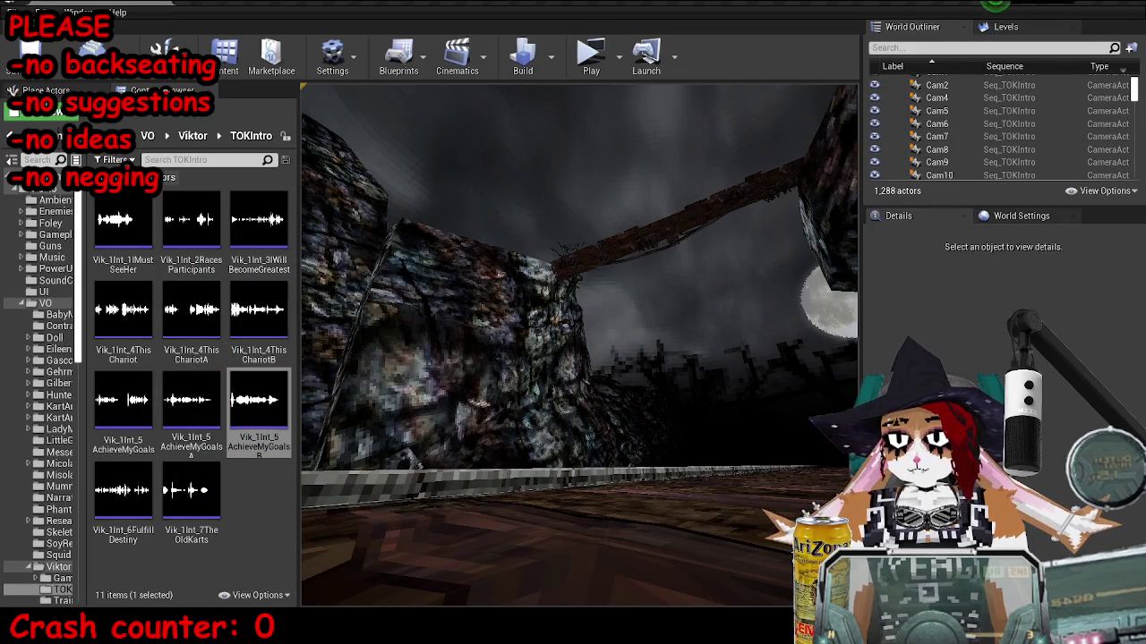
Play-test the intro through the 'achieve my goals' line, then bring back the level blueprint graph.
{"action": "left_click", "coordinate": [591, 55]}
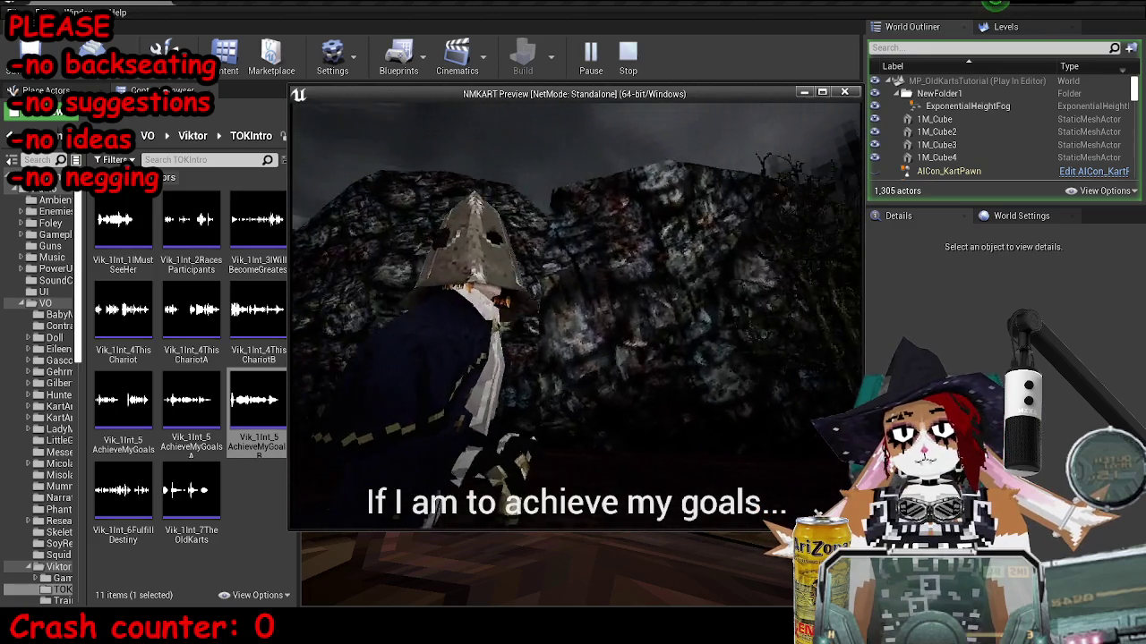
{"action": "key", "text": "Escape"}
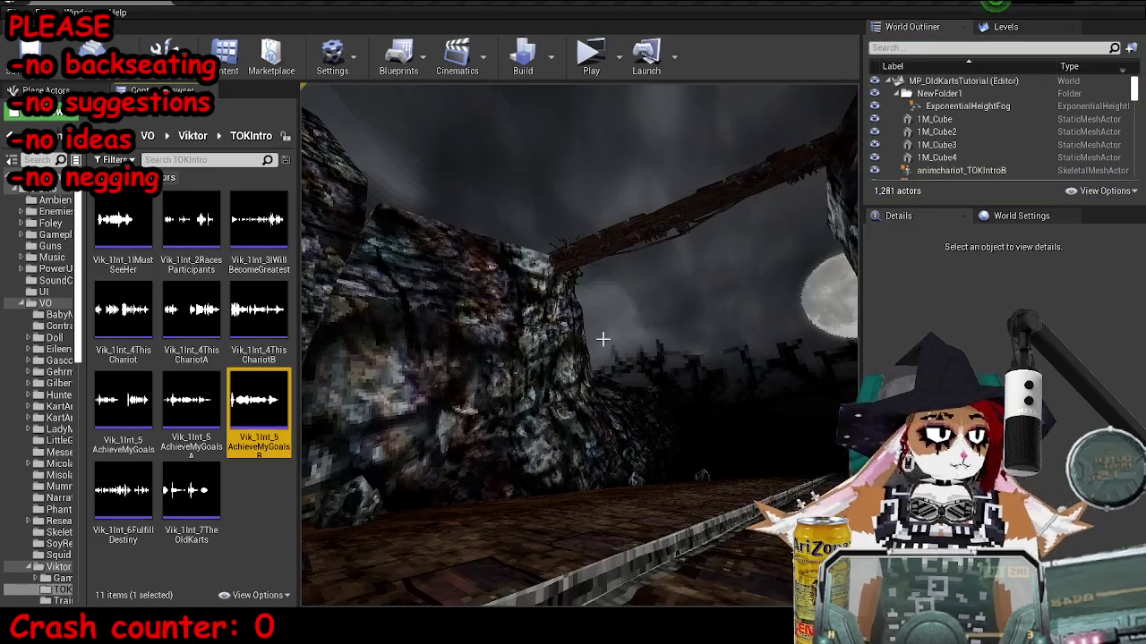
{"action": "left_click", "coordinate": [407, 559]}
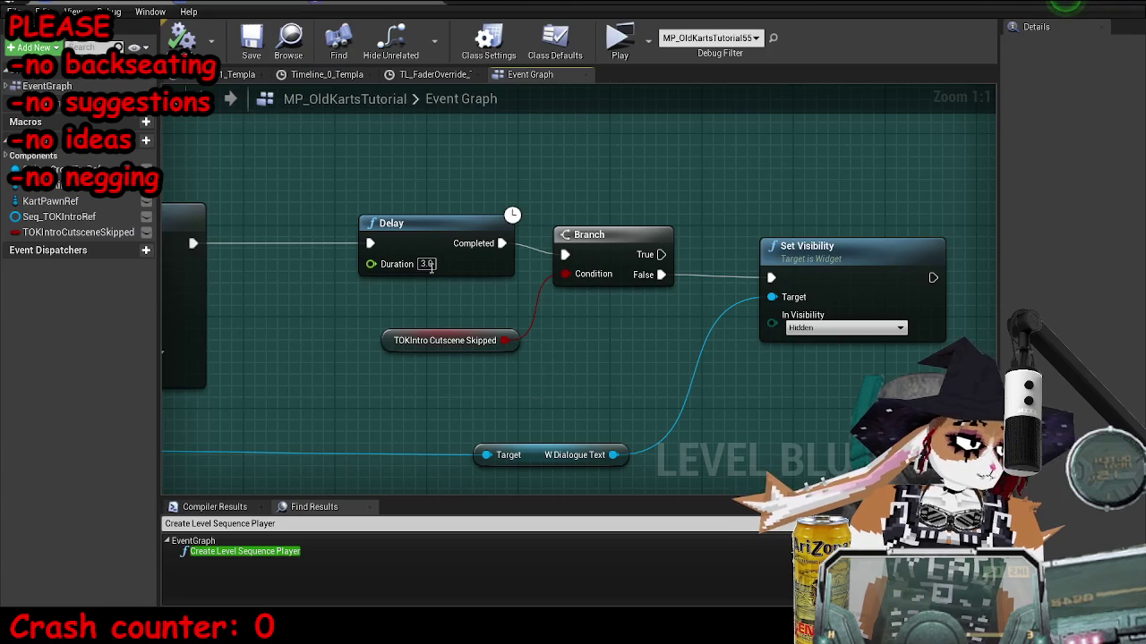
In Audacity, select the first 2.067 seconds of the AchieveMyGoals voice clip.
{"action": "left_click_drag", "start_coordinate": [431, 265], "coordinate": [498, 289]}
{"action": "left_click", "coordinate": [311, 341]}
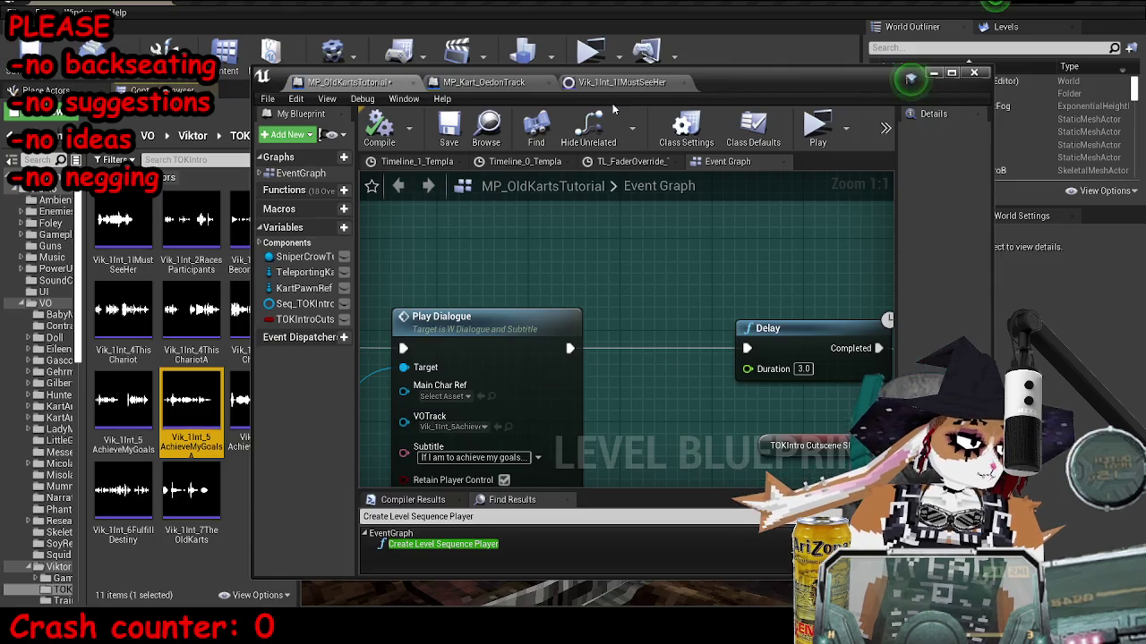
{"action": "left_click", "coordinate": [380, 597]}
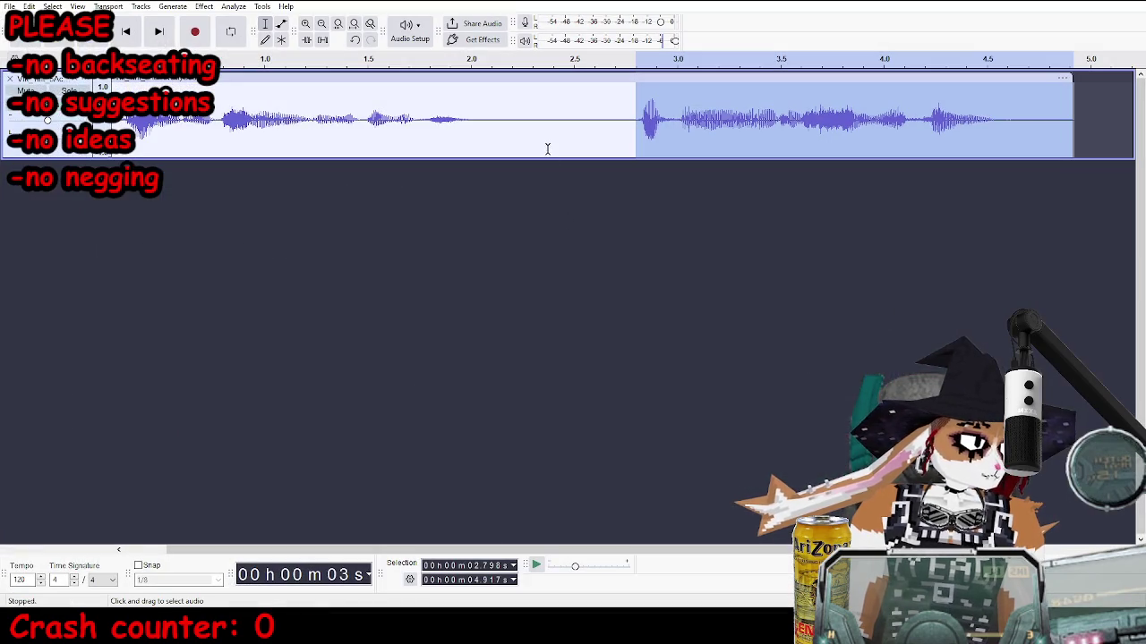
{"action": "left_click_drag", "start_coordinate": [484, 125], "coordinate": [80, 125]}
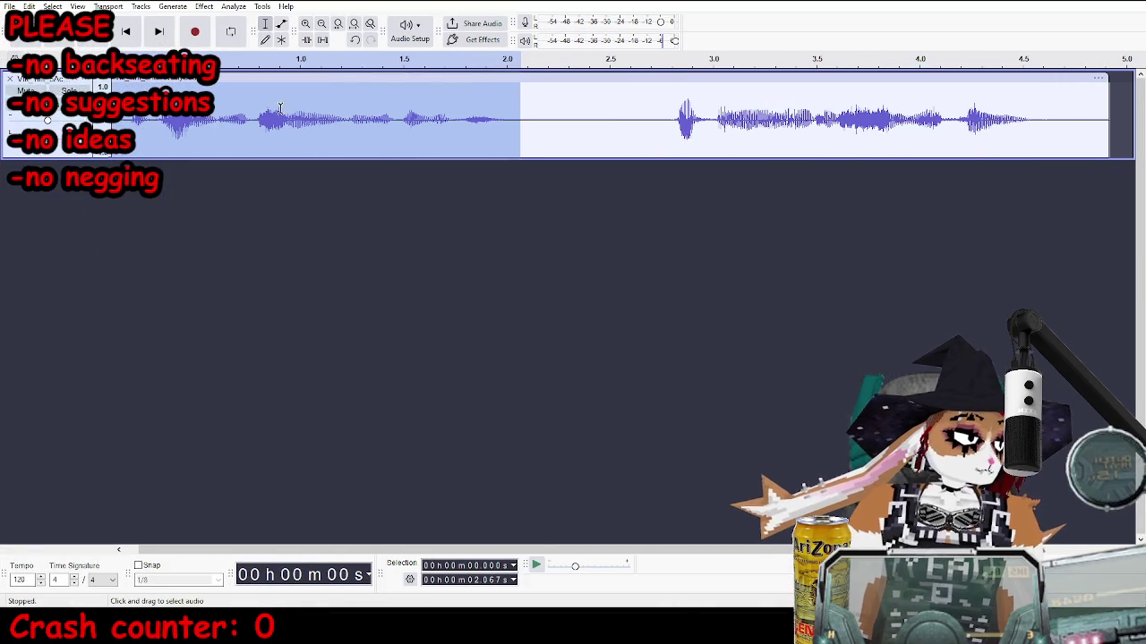
{"action": "key", "text": "ctrl+f"}
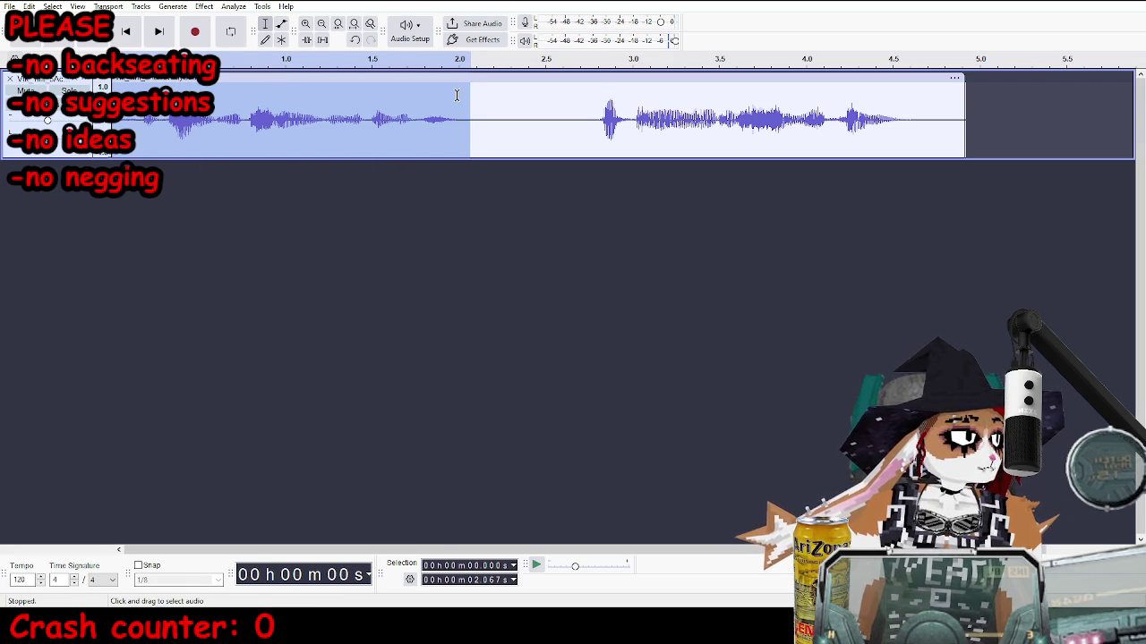
{"action": "scroll", "coordinate": [457, 95], "scroll_direction": "up", "scroll_amount": 1}
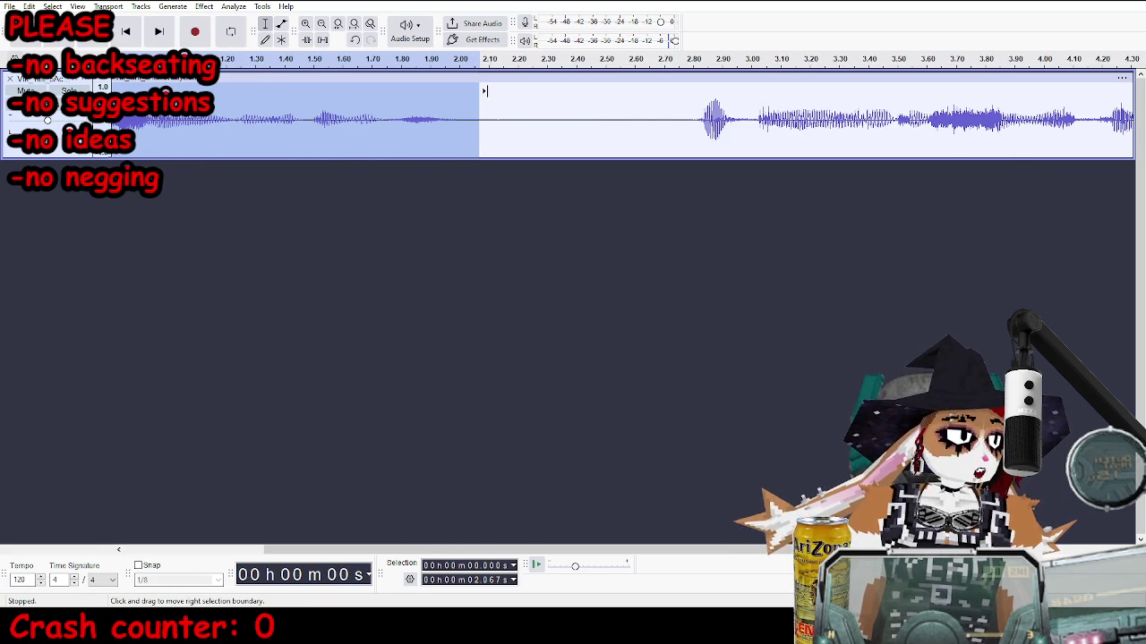
{"action": "scroll", "coordinate": [483, 92], "scroll_direction": "up", "scroll_amount": 10}
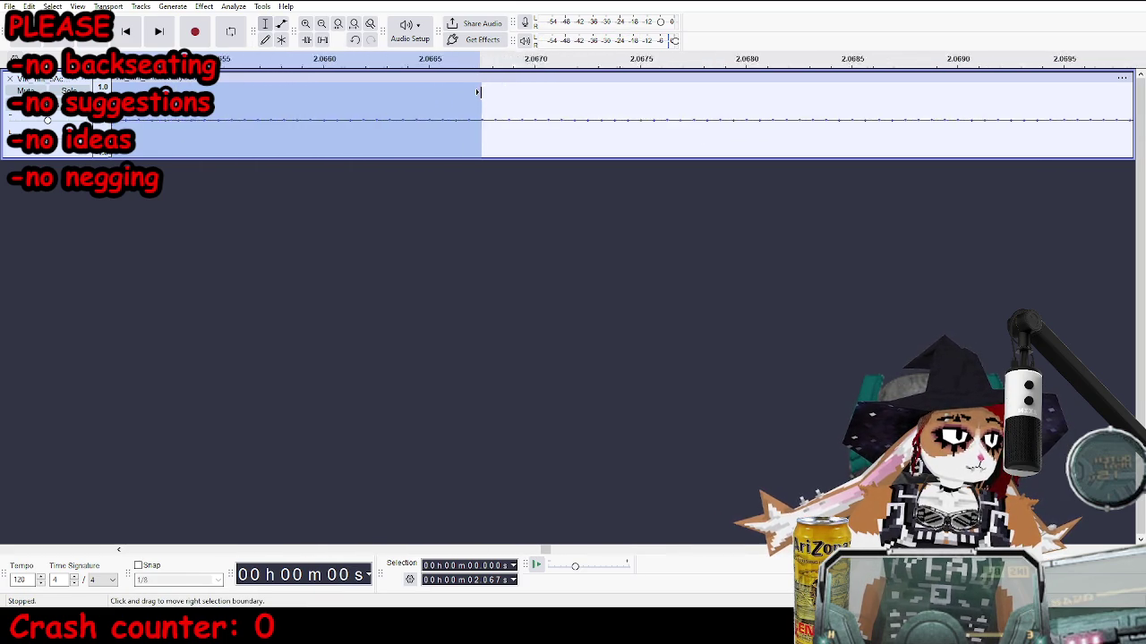
{"action": "scroll", "coordinate": [479, 92], "scroll_direction": "up", "scroll_amount": 3}
{"action": "scroll", "coordinate": [473, 93], "scroll_direction": "down", "scroll_amount": 15}
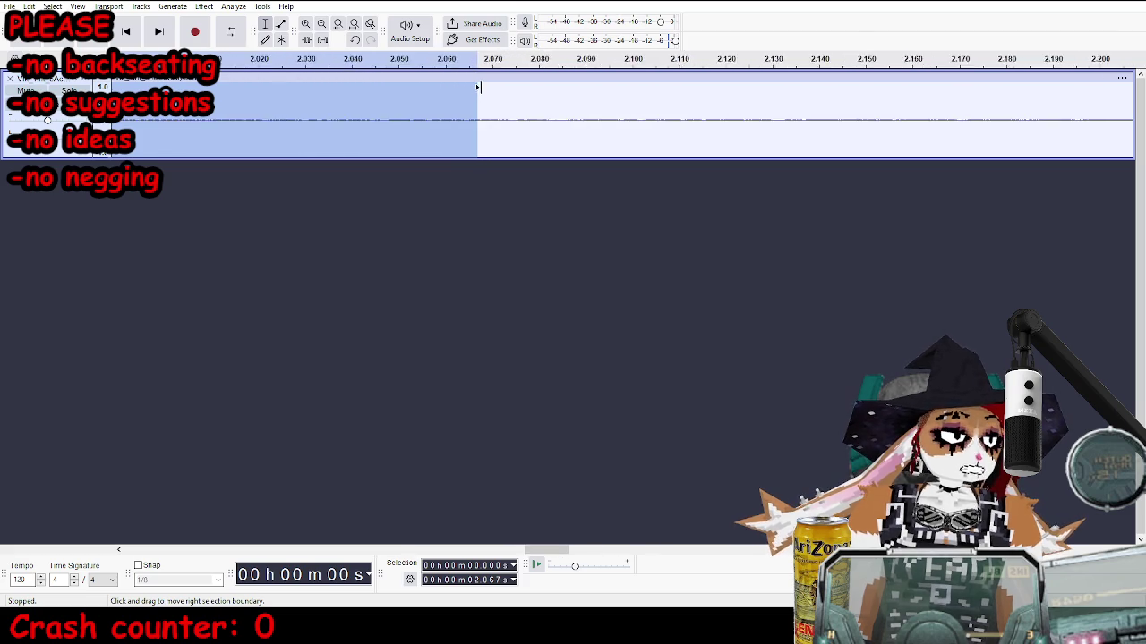
Export the selection, overwriting Vik_1Int_5AchieveMyGoals.wav.
{"action": "key", "text": "ctrl+shift+e"}
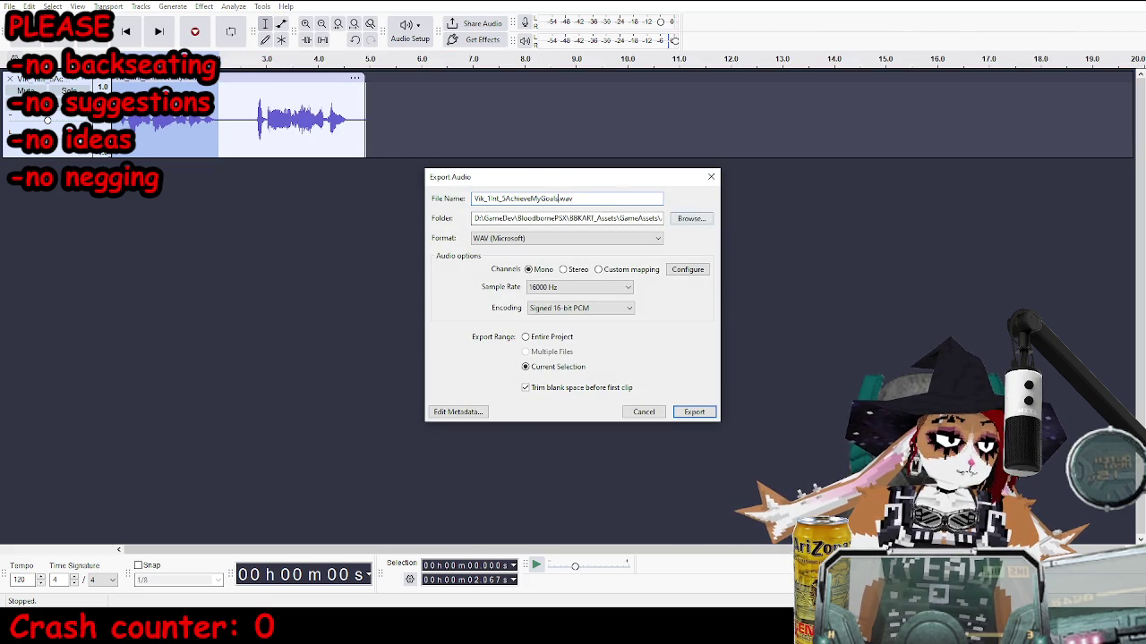
{"action": "left_click", "coordinate": [694, 412]}
{"action": "left_click", "coordinate": [659, 308]}
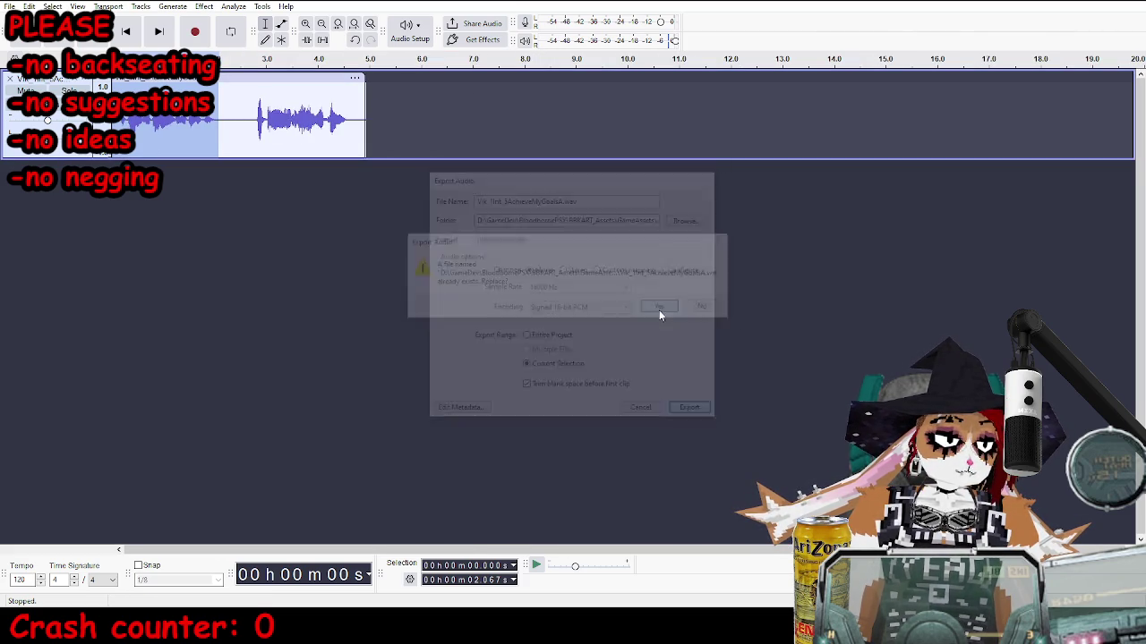
Reimport the updated Vik_1Int_5AchieveMyGoals sound asset in Unreal.
{"action": "key", "text": "alt+Tab"}
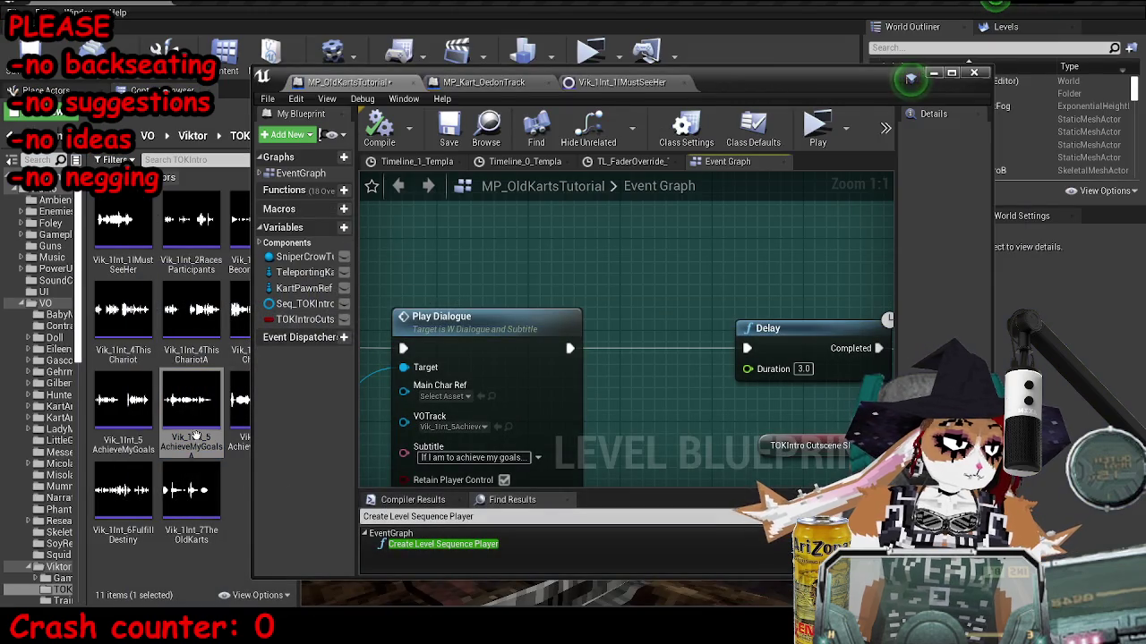
{"action": "double_click", "coordinate": [195, 436]}
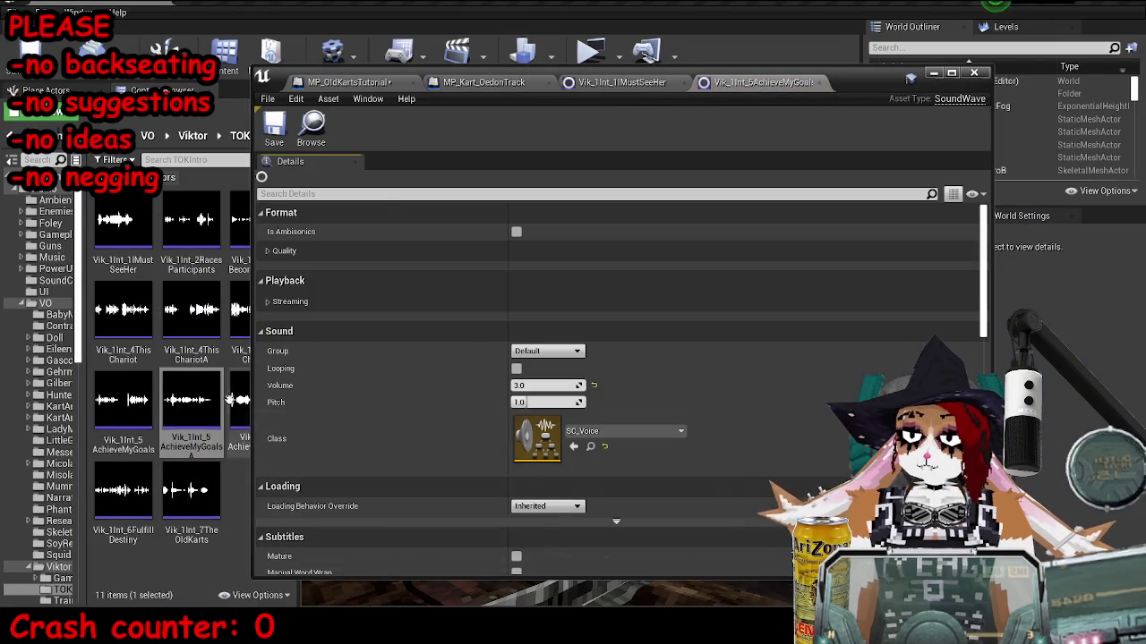
{"action": "right_click", "coordinate": [205, 408]}
{"action": "left_click", "coordinate": [234, 225]}
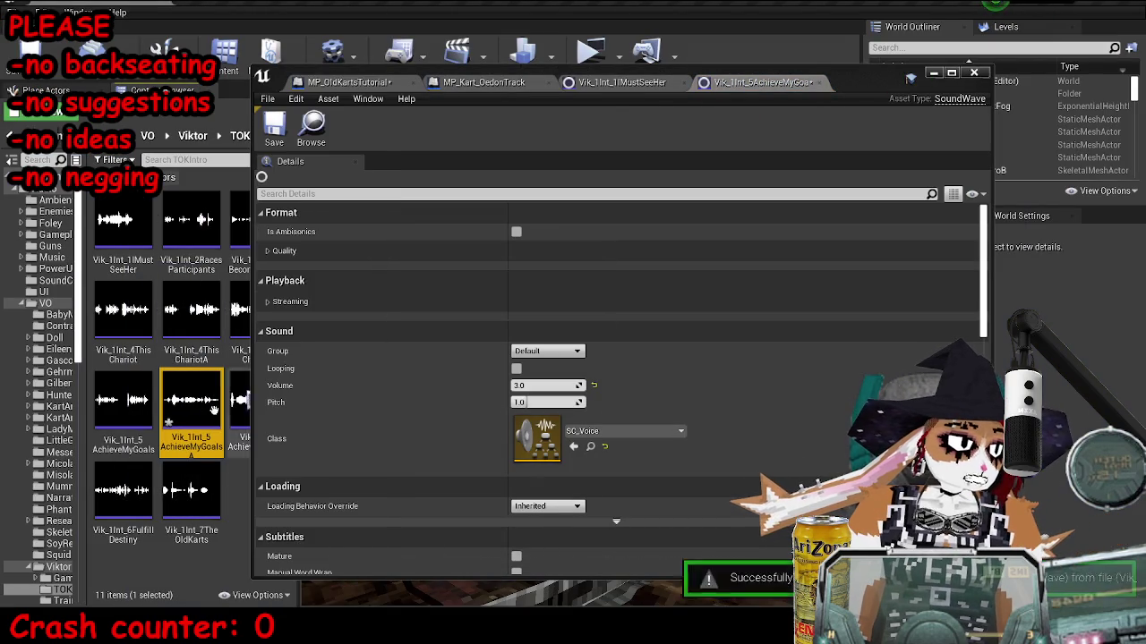
{"action": "left_click", "coordinate": [426, 82]}
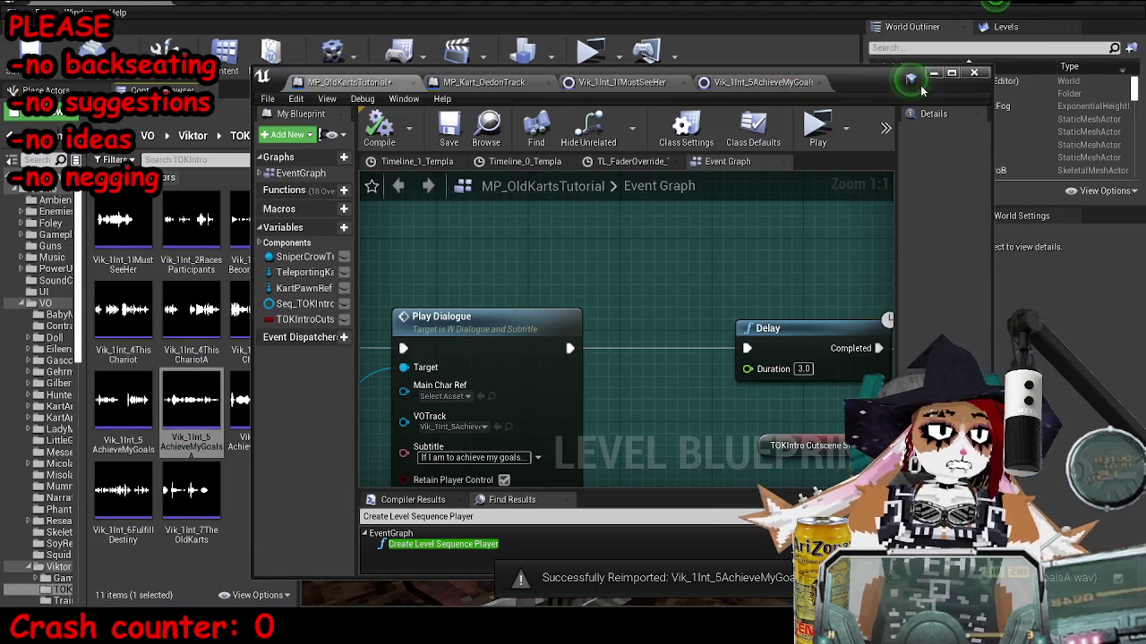
Enter 2.5 as the Delay Duration, compile the level blueprint, and go back to the level editor.
{"action": "double_click", "coordinate": [920, 85]}
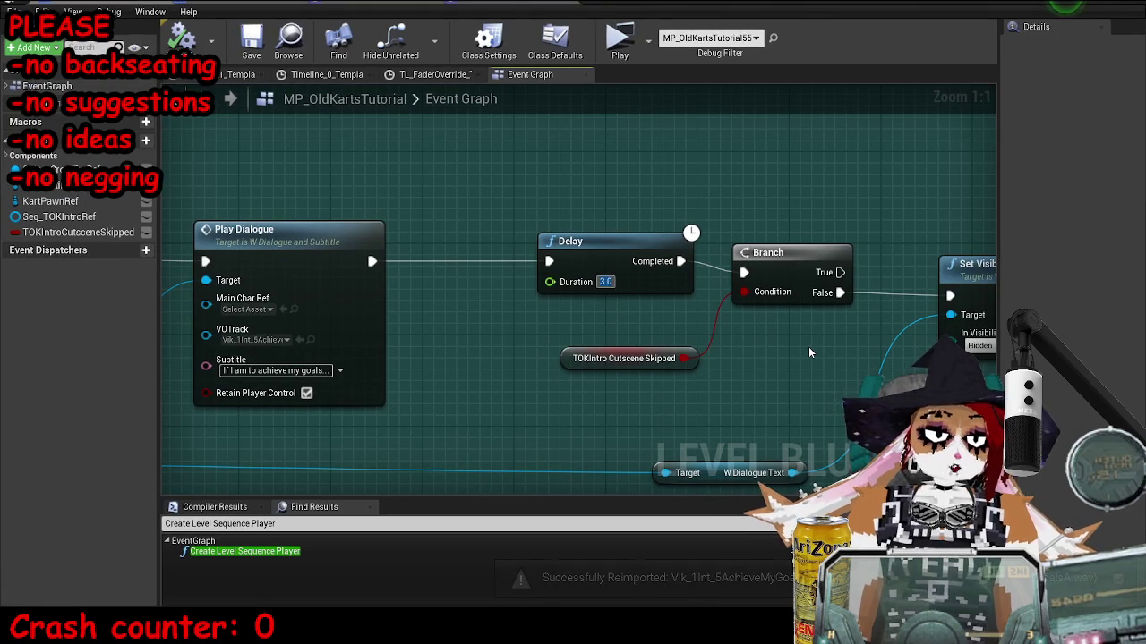
{"action": "type", "text": "2."}
{"action": "type", "text": ".5"}
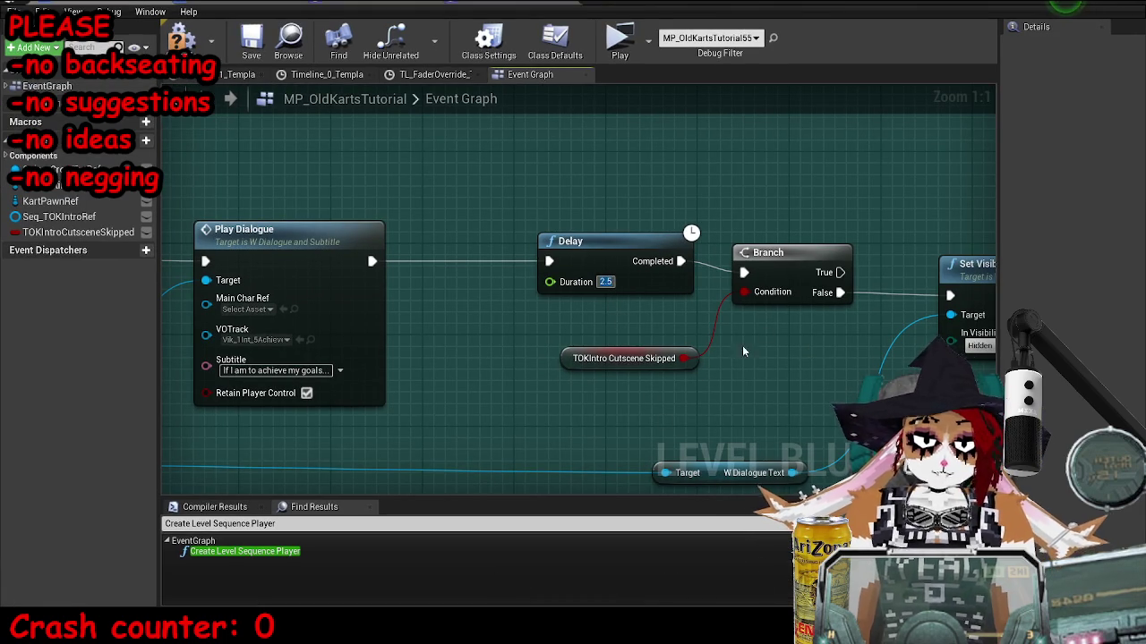
{"action": "left_click", "coordinate": [182, 45]}
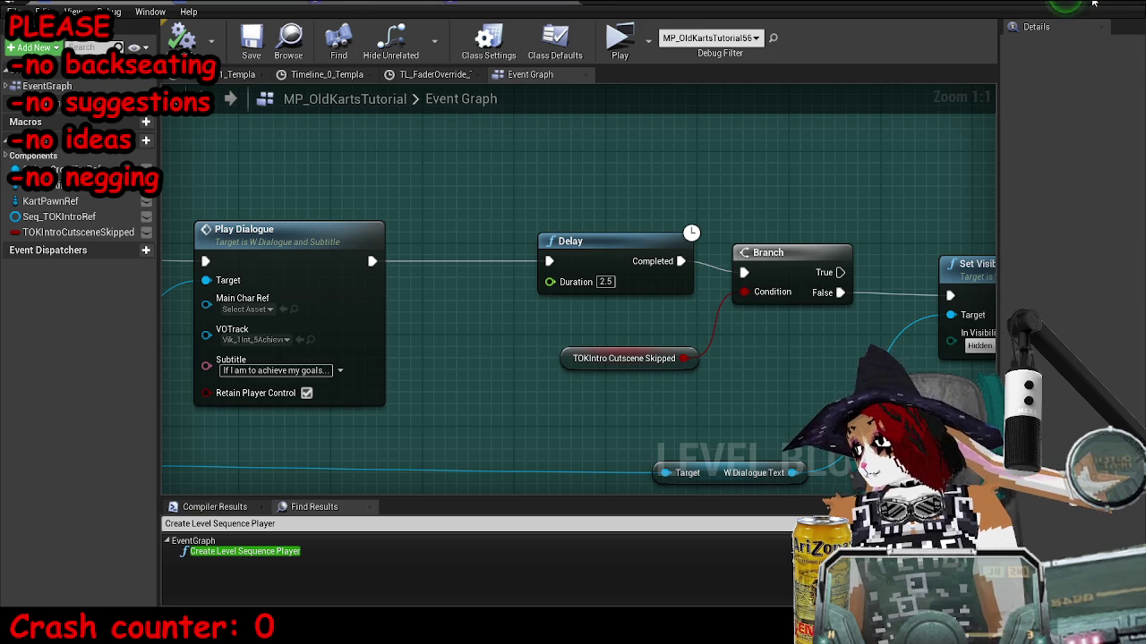
{"action": "left_click", "coordinate": [1093, 4]}
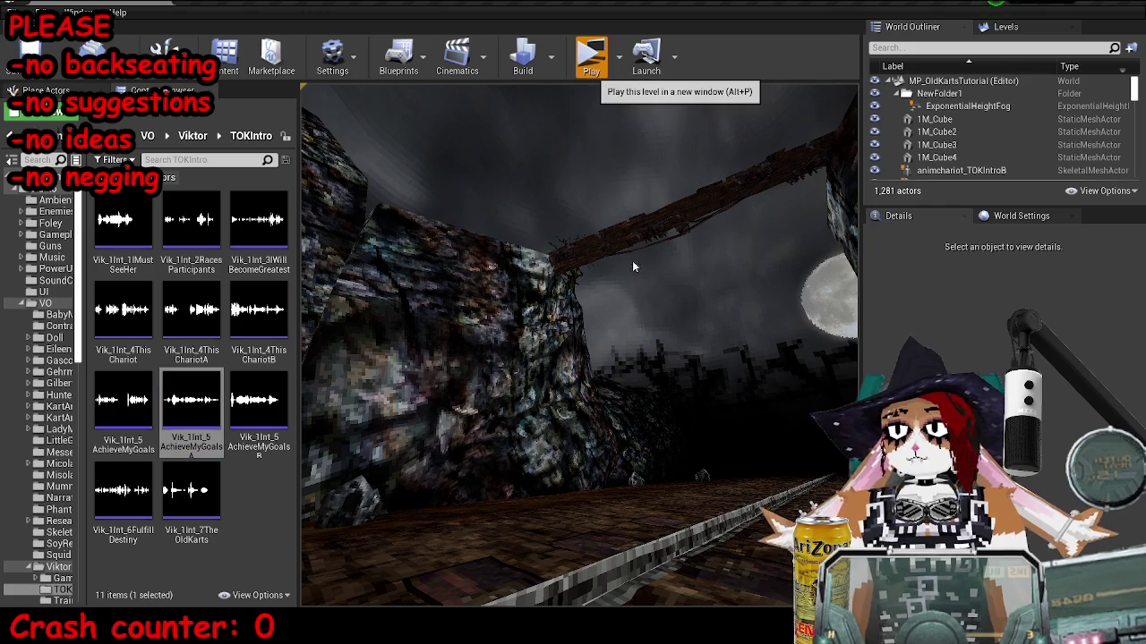
{"action": "left_click", "coordinate": [592, 59]}
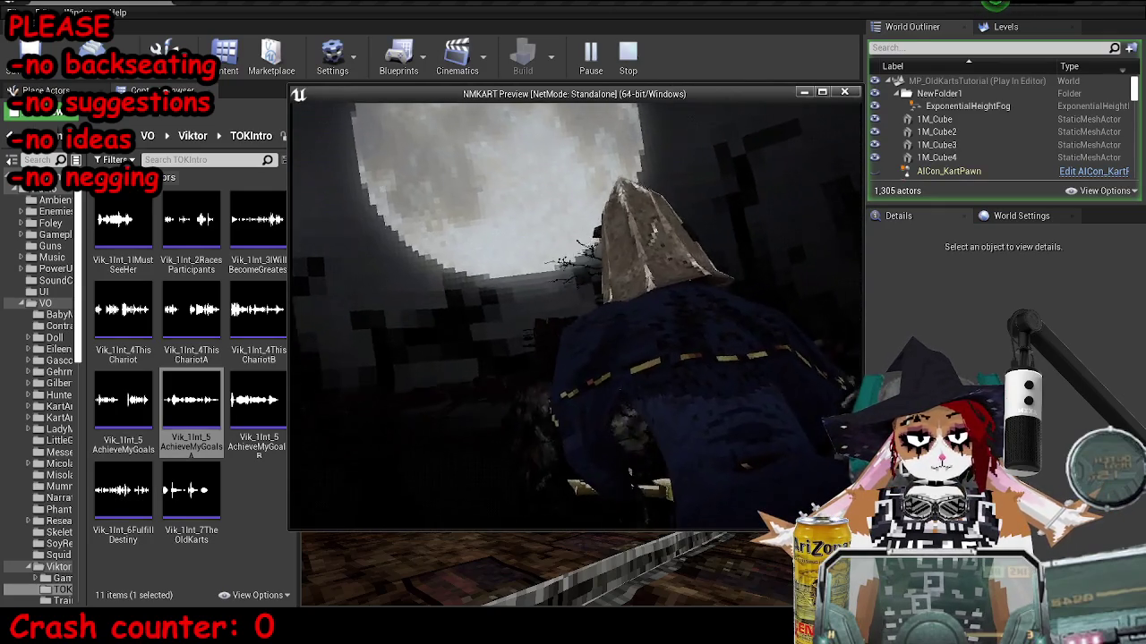
{"action": "key", "text": "Escape"}
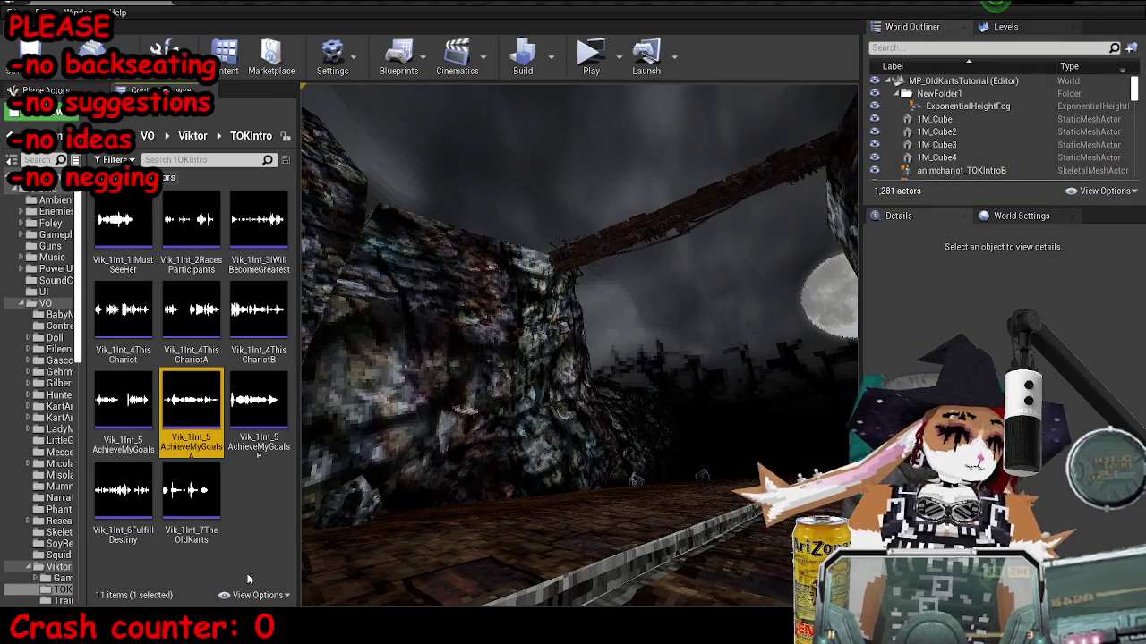
Compile and save the level blueprint.
{"action": "left_click", "coordinate": [389, 586]}
{"action": "scroll", "coordinate": [728, 411], "scroll_direction": "down", "scroll_amount": 4}
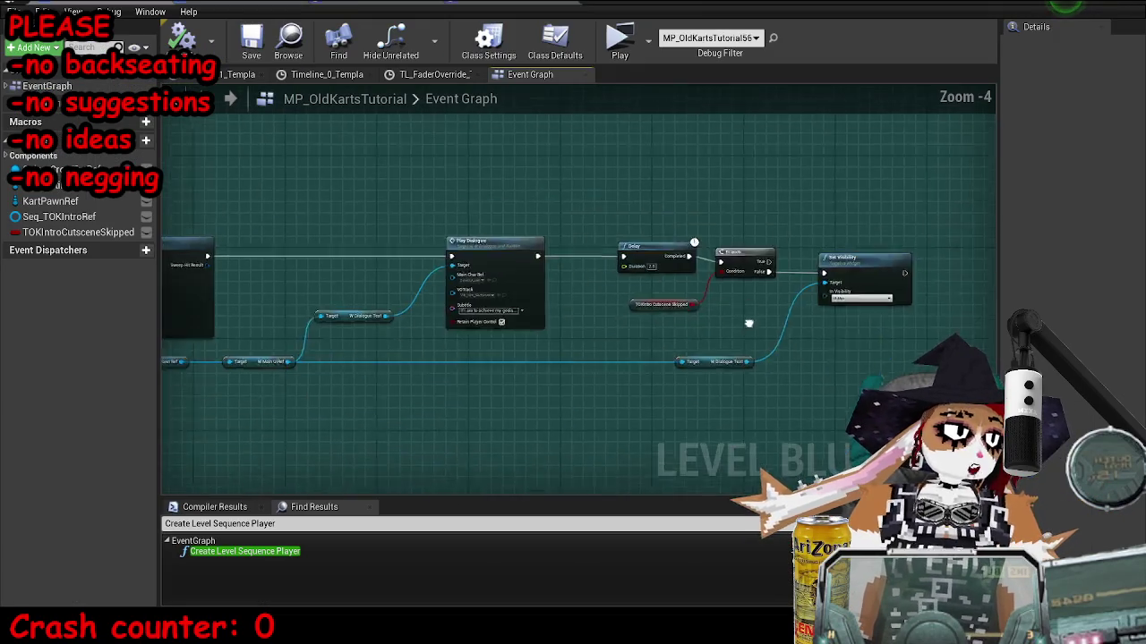
{"action": "scroll", "coordinate": [527, 293], "scroll_direction": "down", "scroll_amount": 3}
{"action": "scroll", "coordinate": [459, 350], "scroll_direction": "up", "scroll_amount": 8}
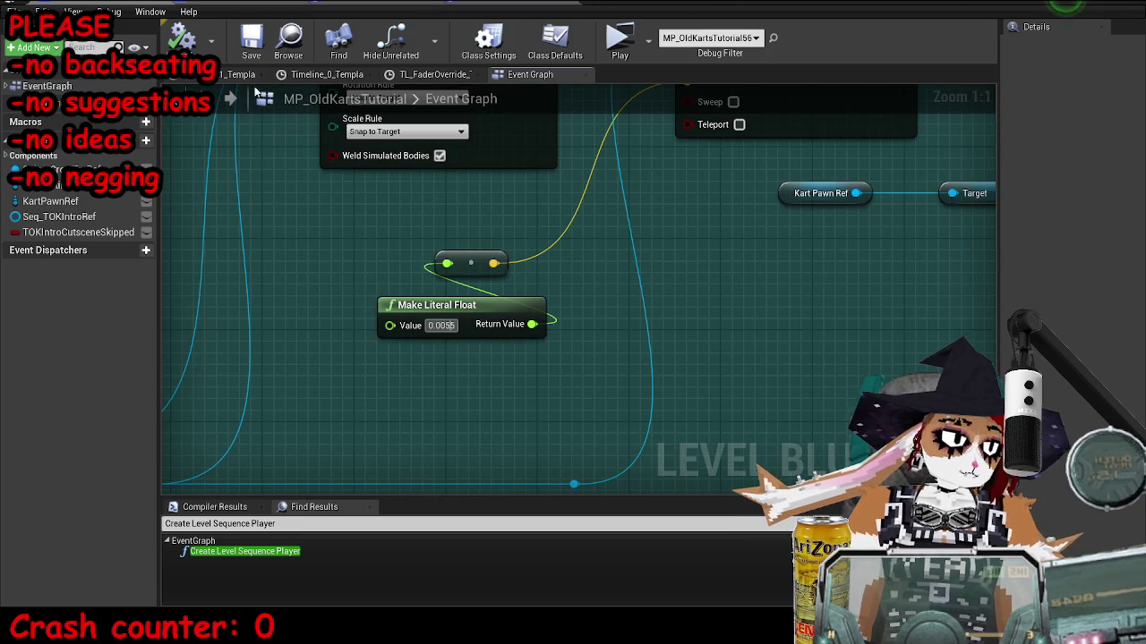
{"action": "left_click", "coordinate": [254, 43]}
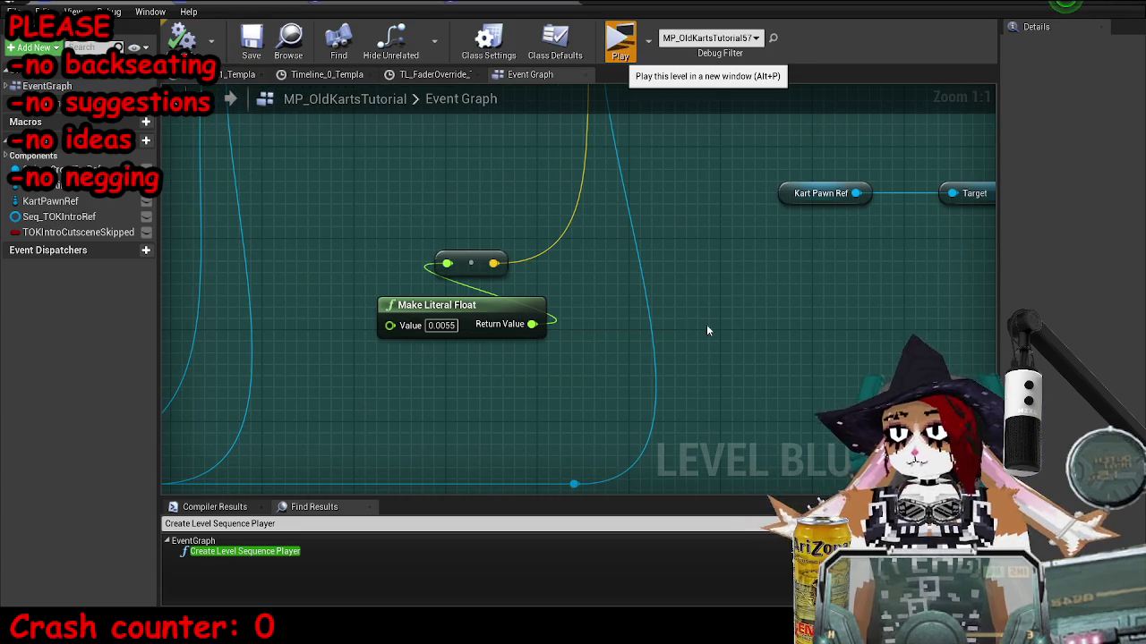
{"action": "type", "text": "slomo 5"}
Speed up the game via the console to skip ahead, restore normal speed, then stop the preview.
{"action": "key", "text": "Return"}
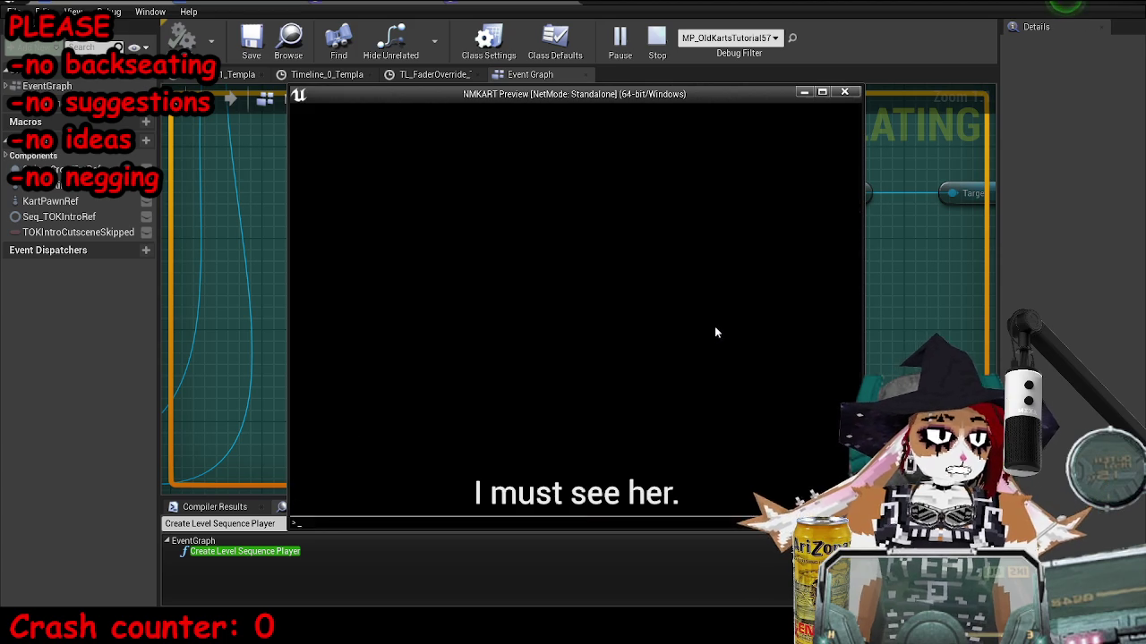
{"action": "key", "text": "grave"}
{"action": "key", "text": "Up"}
{"action": "key", "text": "Up"}
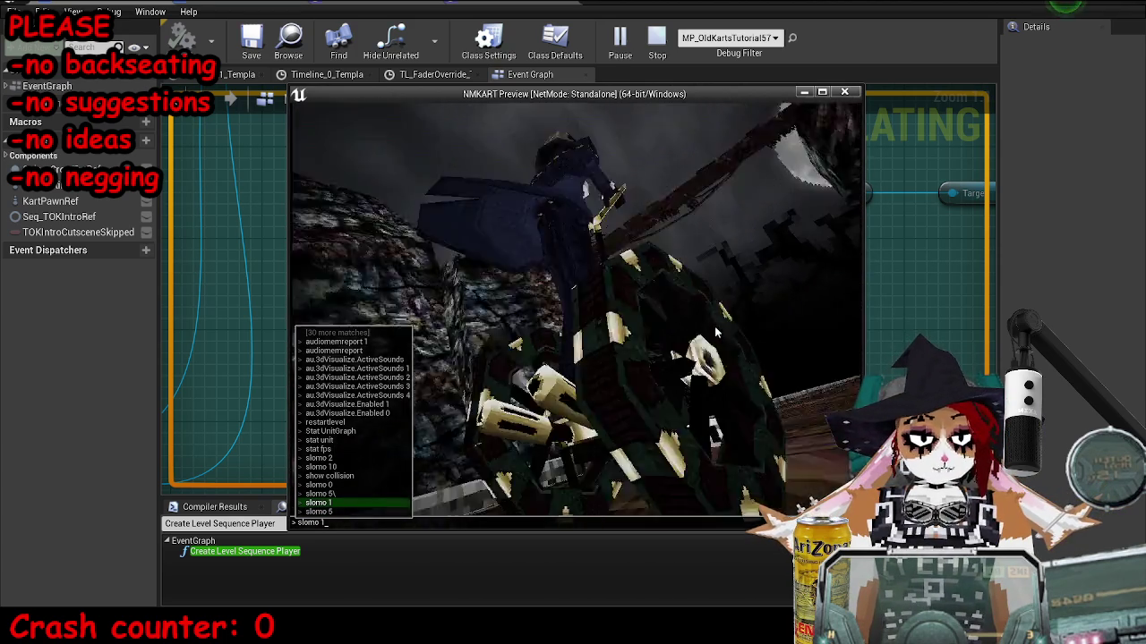
{"action": "key", "text": "Return"}
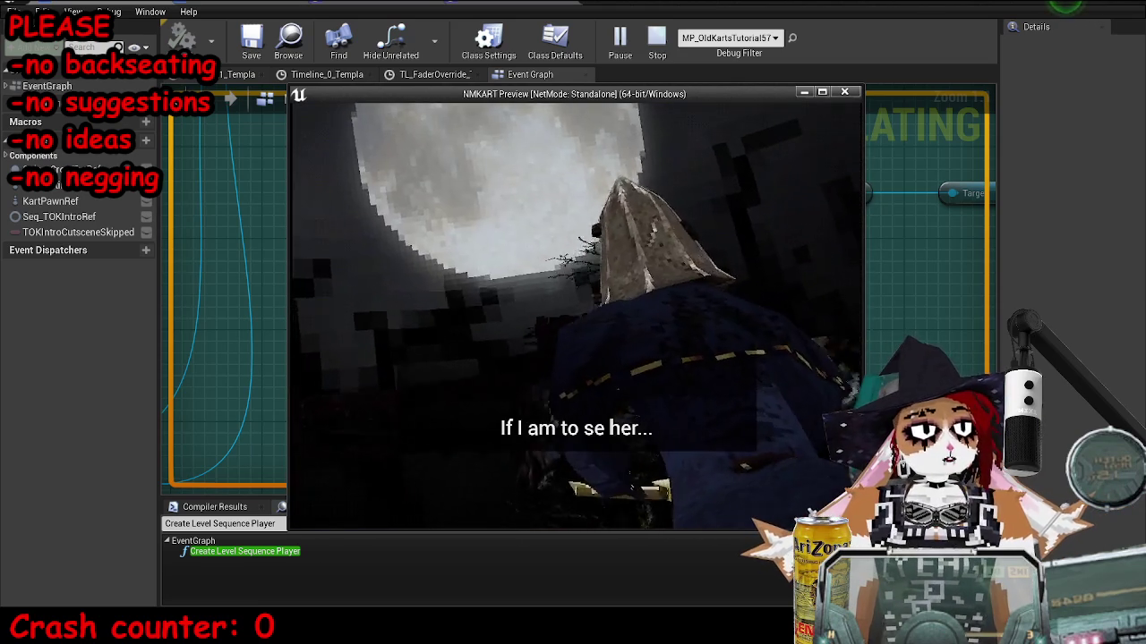
{"action": "key", "text": "Escape"}
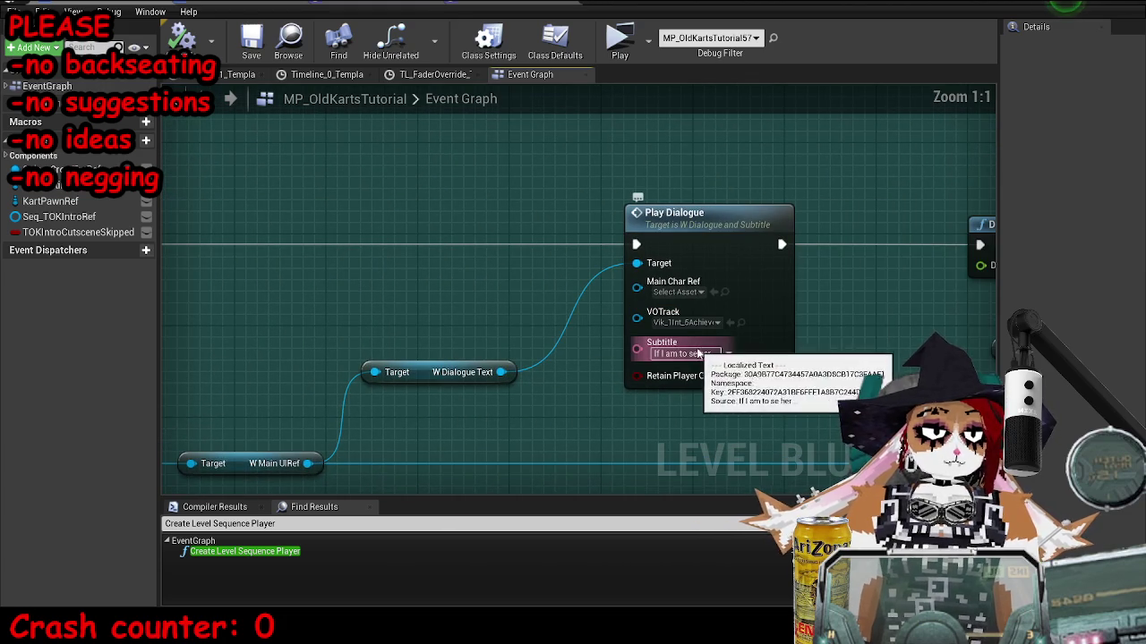
Enter the new value 0.008 and compile and save the blueprint.
{"action": "scroll", "coordinate": [894, 374], "scroll_direction": "down", "scroll_amount": 3}
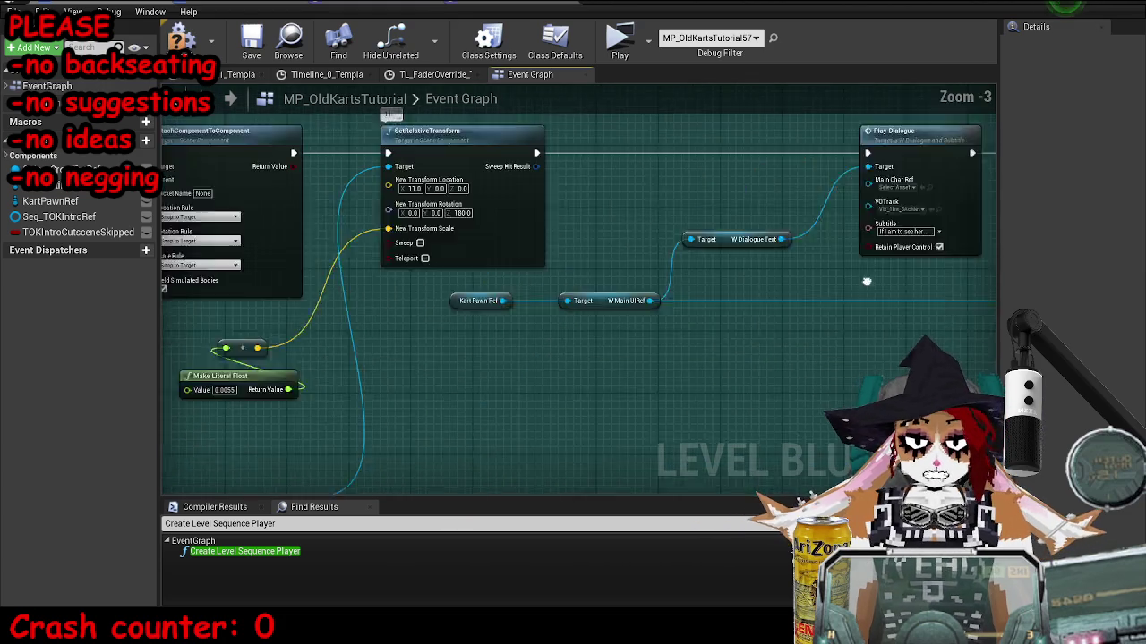
{"action": "scroll", "coordinate": [449, 254], "scroll_direction": "up", "scroll_amount": 3}
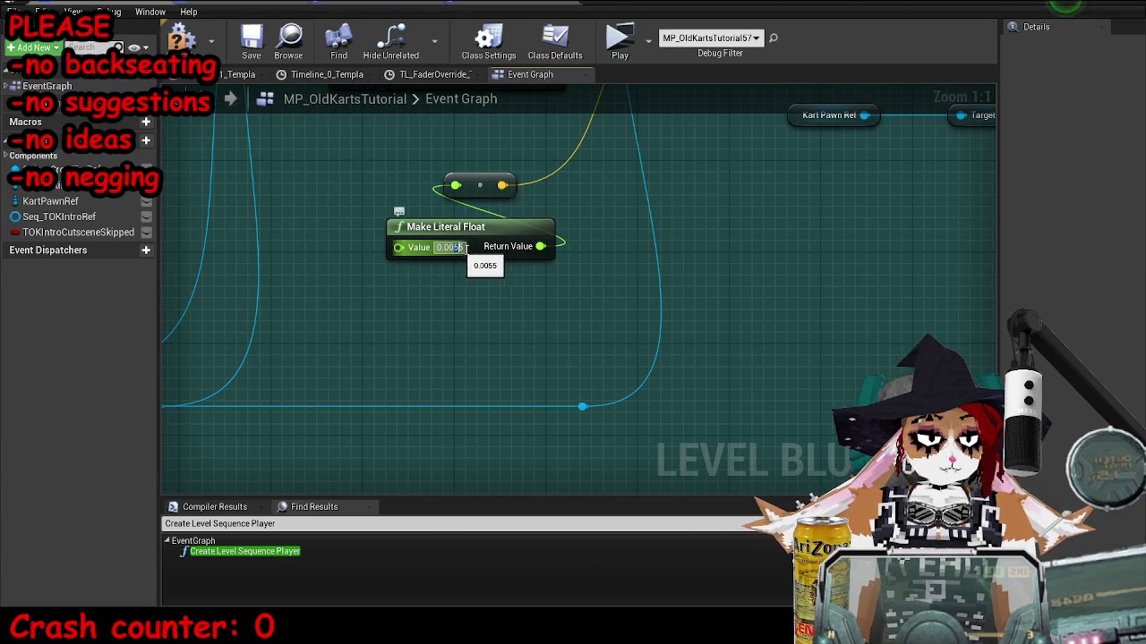
{"action": "type", "text": "0.008"}
{"action": "key", "text": "Return"}
{"action": "left_click", "coordinate": [182, 41]}
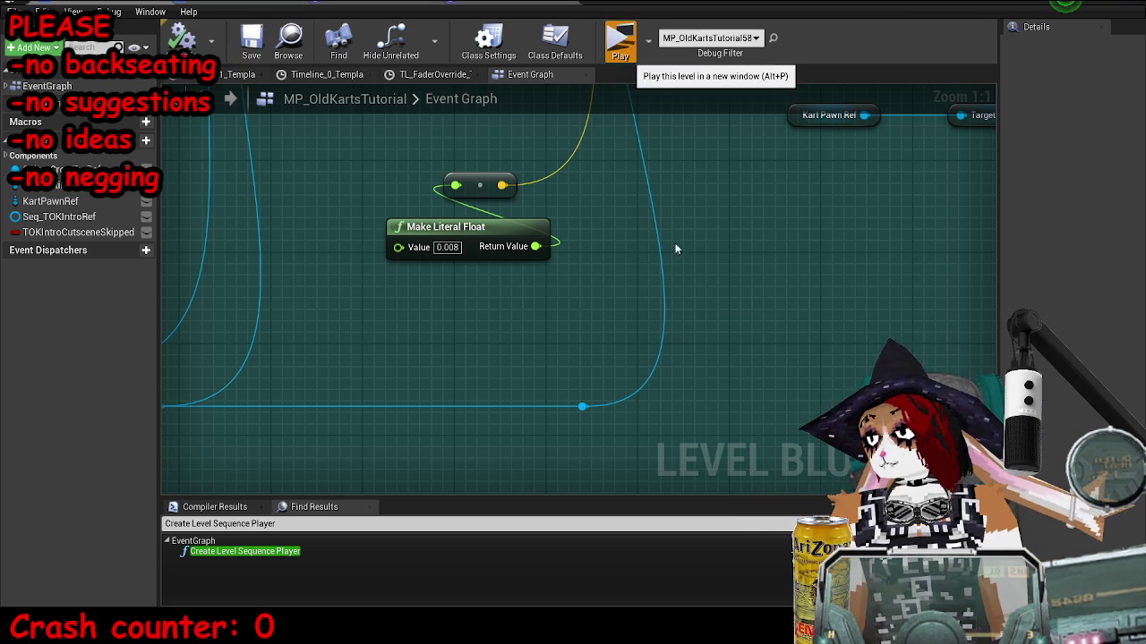
Replay at normal speed through the 'If I am to see her…' line, then stop the preview.
{"action": "key", "text": "grave"}
{"action": "key", "text": "Up"}
{"action": "key", "text": "Up"}
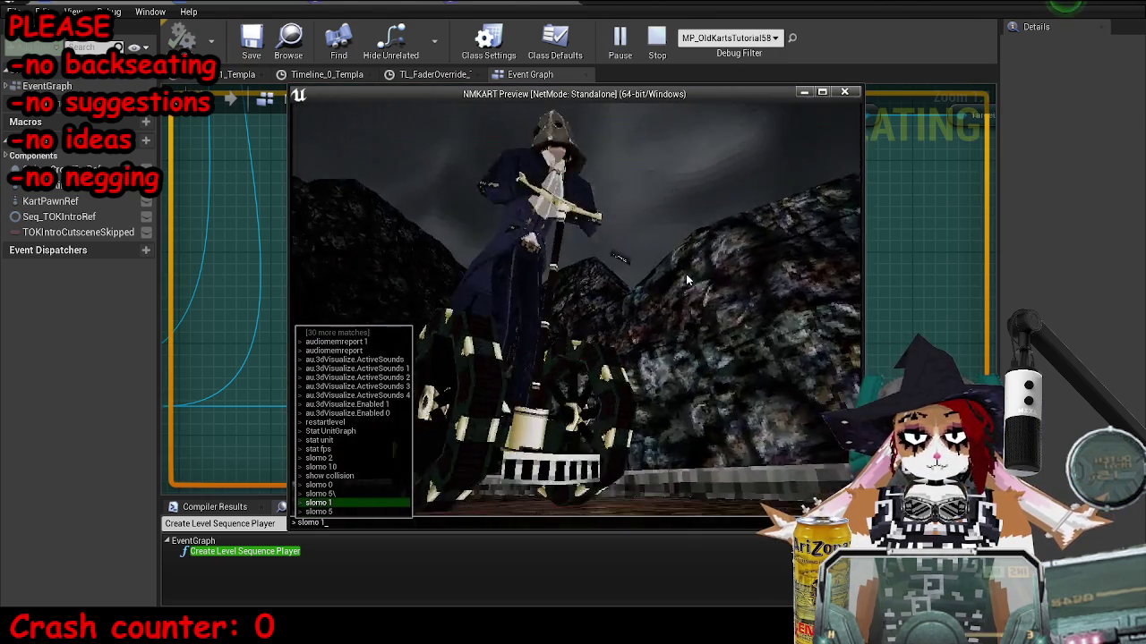
{"action": "key", "text": "Return"}
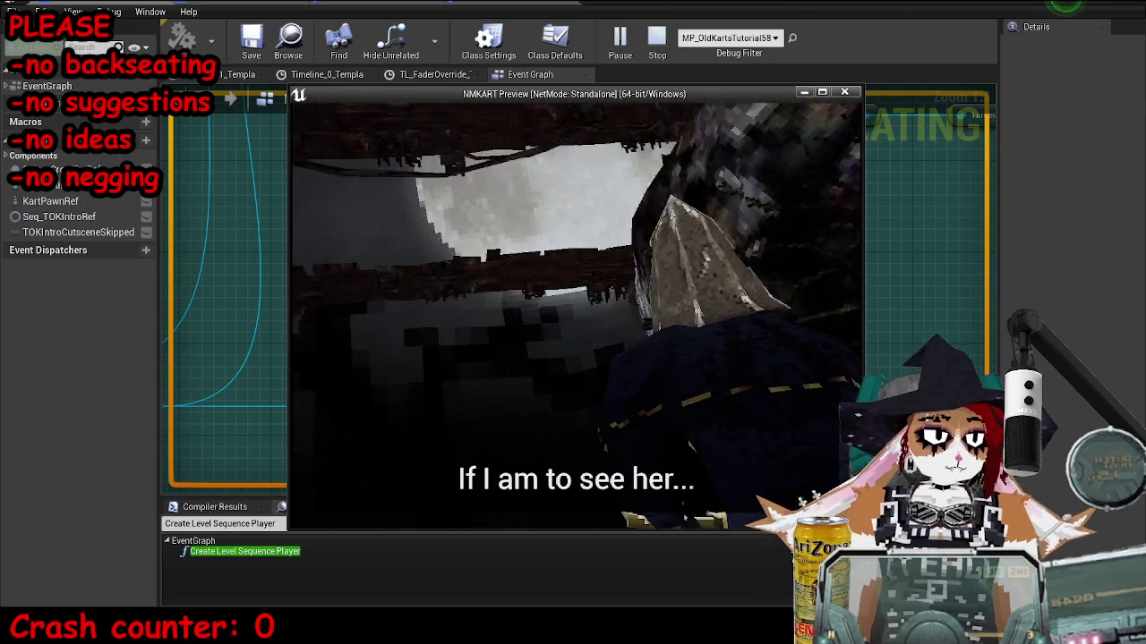
{"action": "key", "text": "Escape"}
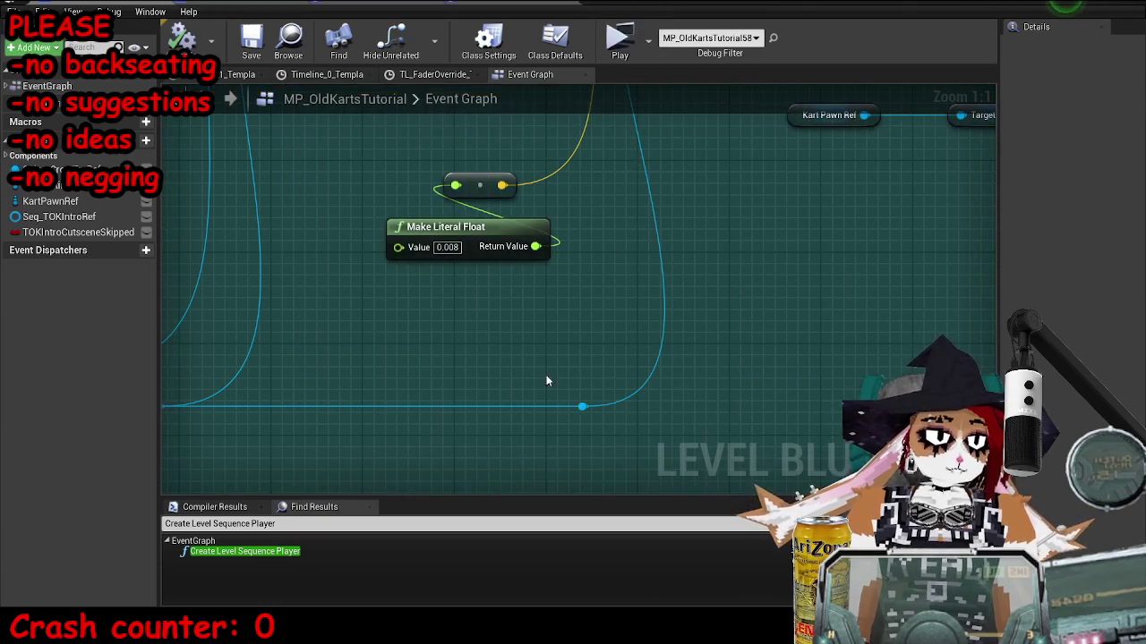
Change the Make Literal Float value to 0.009, save the level and close the Level Blueprint.
{"action": "type", "text": "0.009"}
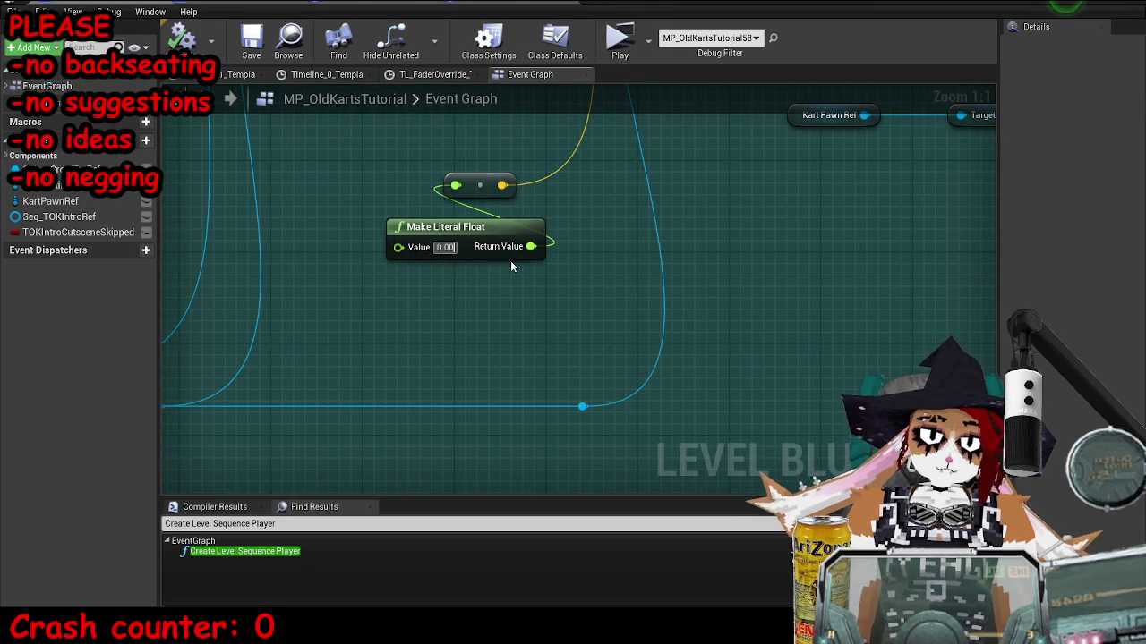
{"action": "key", "text": "Return"}
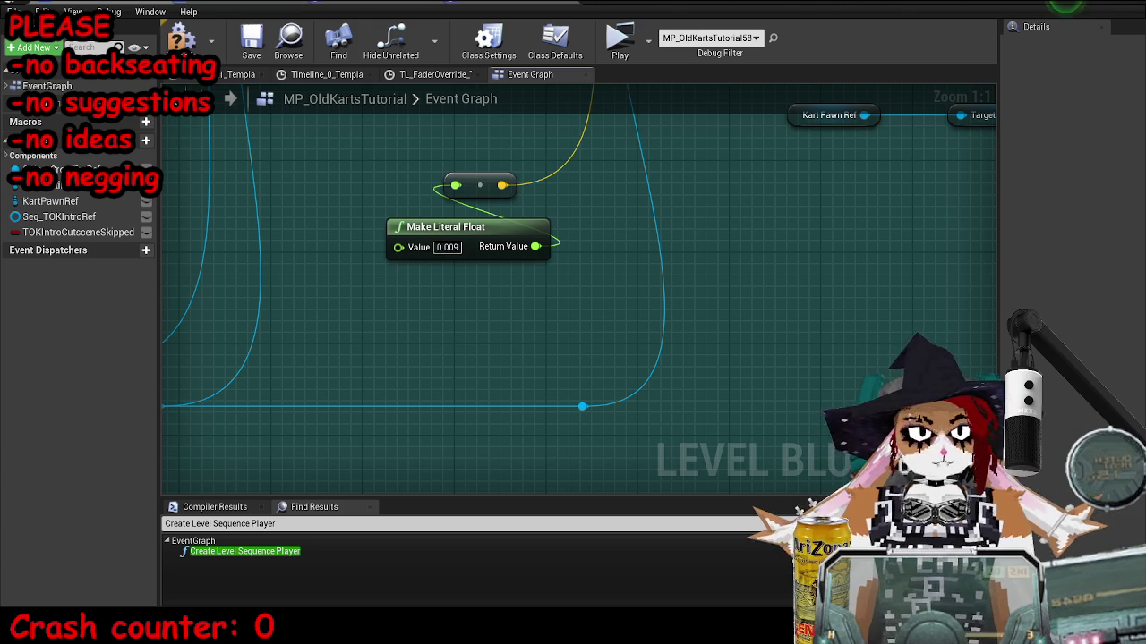
{"action": "left_click", "coordinate": [251, 41]}
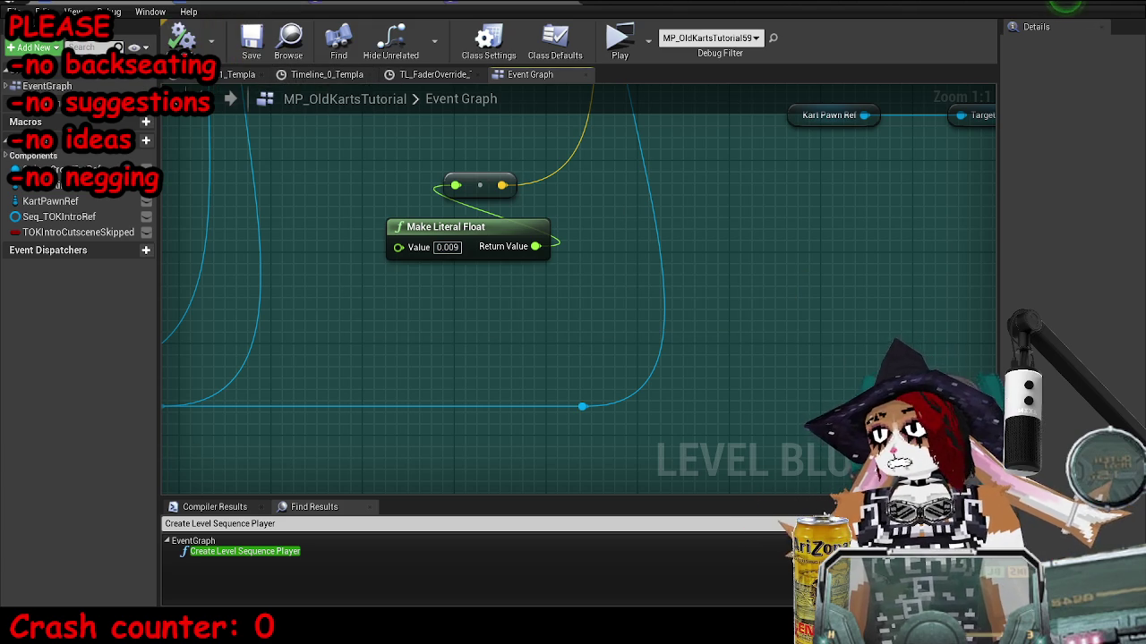
{"action": "left_click", "coordinate": [1094, 5]}
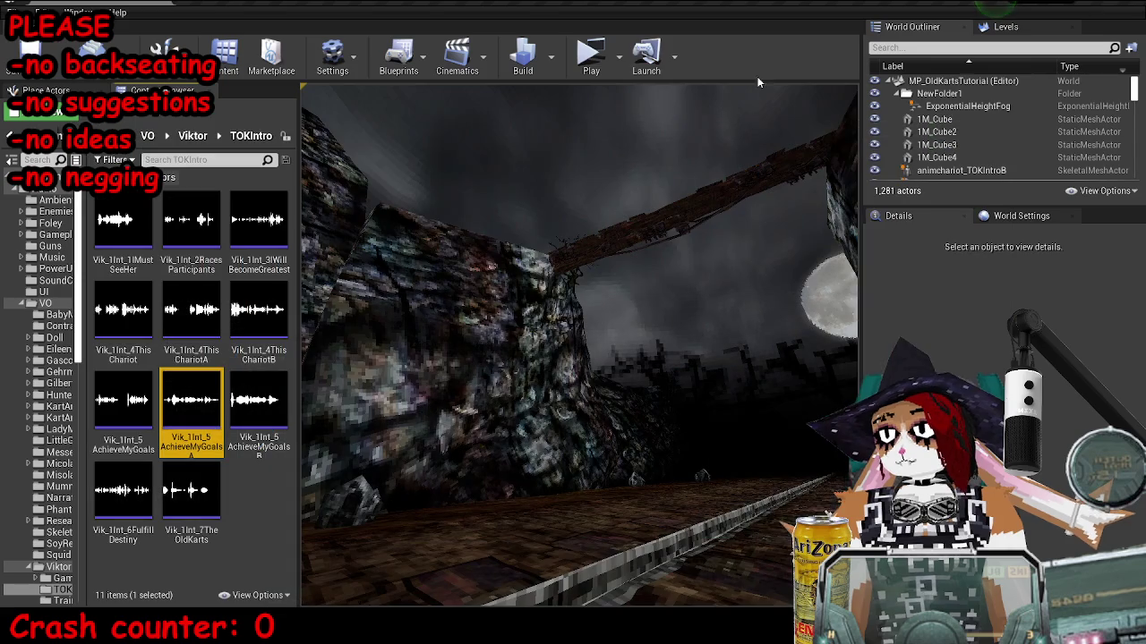
Play-test the intro at normal speed by running 'slomo 1' in the console, then stop.
{"action": "left_click", "coordinate": [598, 61]}
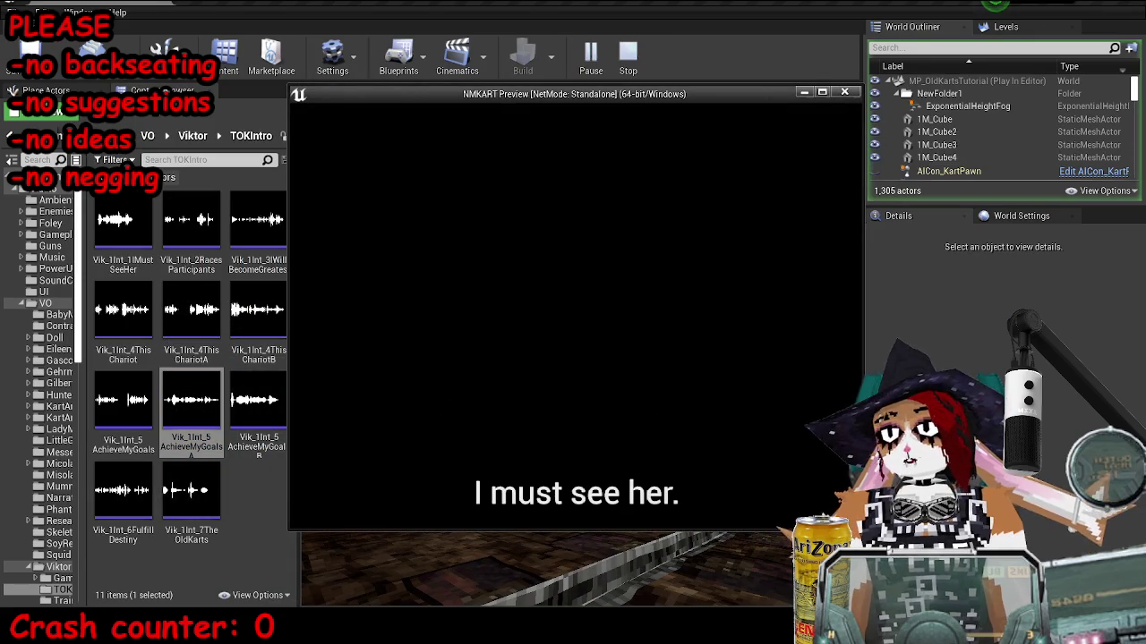
{"action": "key", "text": "grave"}
{"action": "key", "text": "Up"}
{"action": "key", "text": "Return"}
{"action": "key", "text": "grave"}
{"action": "key", "text": "Up"}
{"action": "key", "text": "Up"}
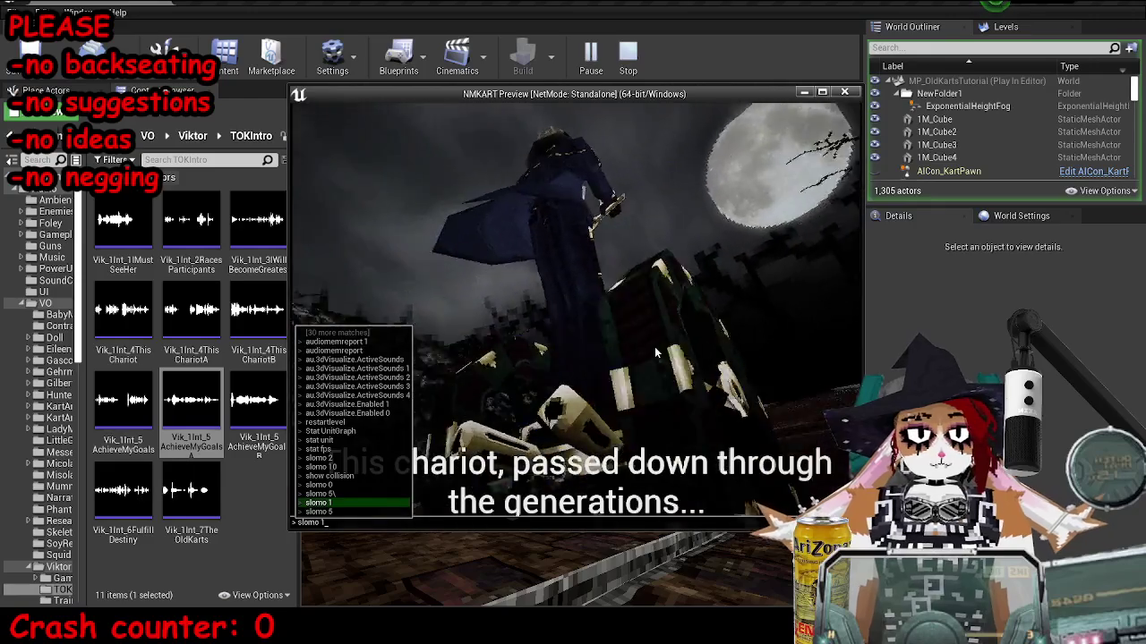
{"action": "key", "text": "Return"}
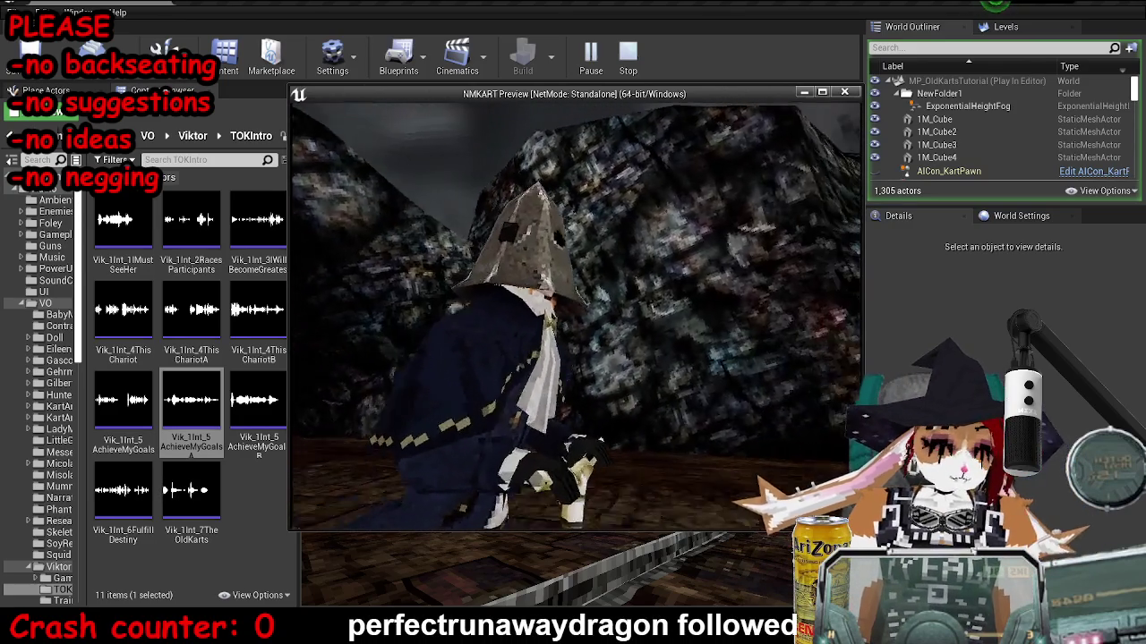
{"action": "key", "text": "Escape"}
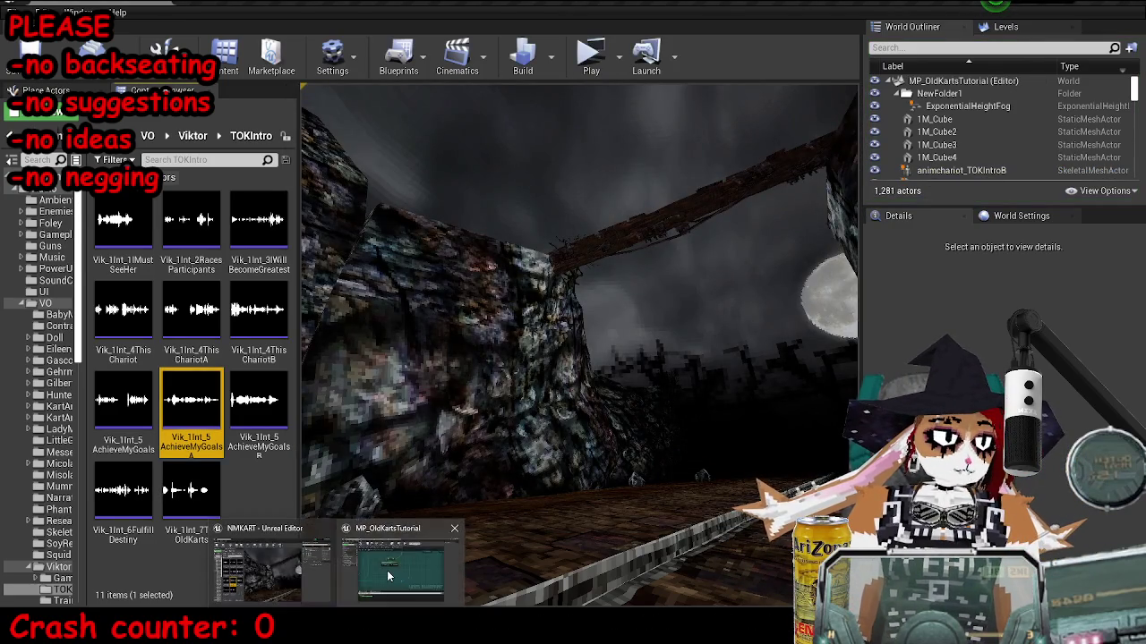
Shrink and move the Level Blueprint editor aside and widen the Content Browser.
{"action": "left_click", "coordinate": [421, 559]}
{"action": "scroll", "coordinate": [641, 289], "scroll_direction": "down", "scroll_amount": 4}
{"action": "left_click_drag", "start_coordinate": [770, 5], "coordinate": [770, 60]}
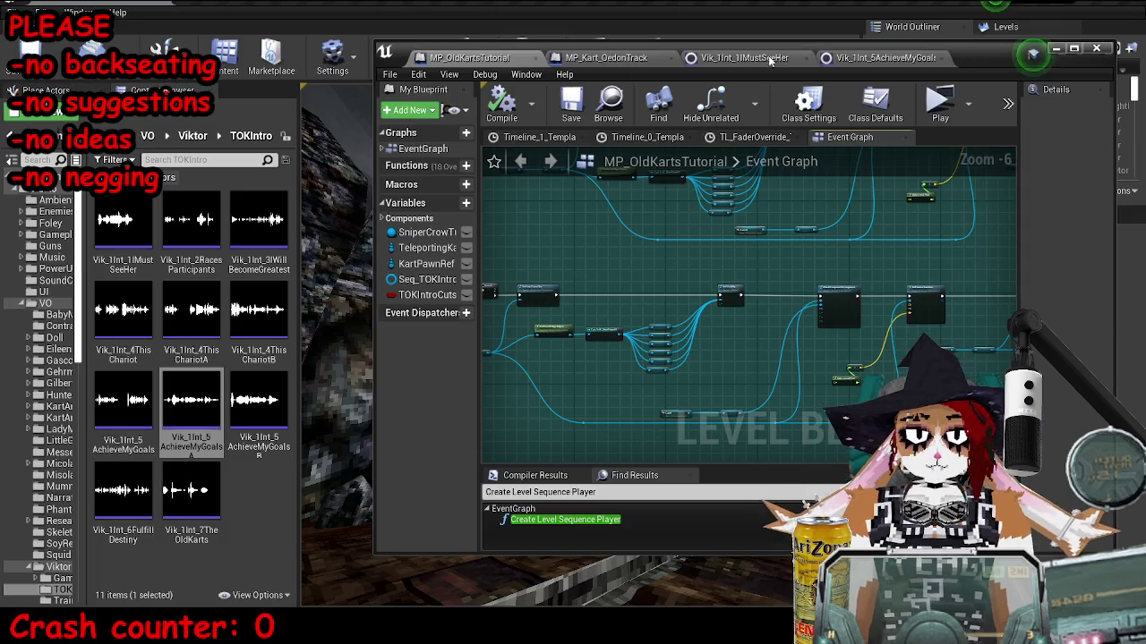
{"action": "left_click", "coordinate": [1056, 49]}
{"action": "mouse_move", "coordinate": [336, 631]}
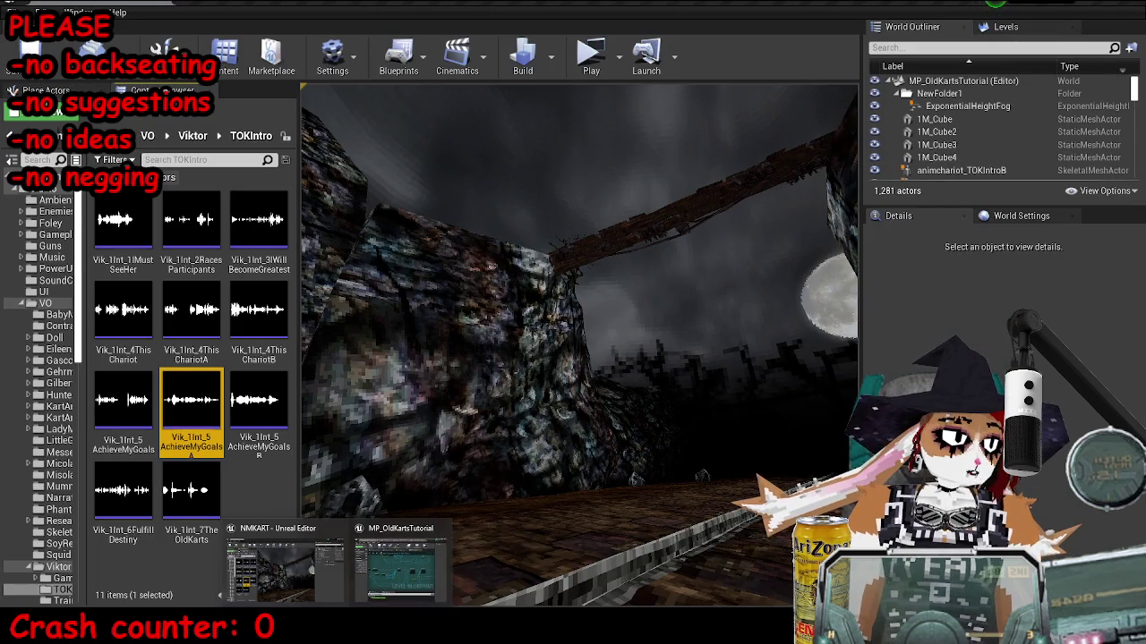
{"action": "left_click", "coordinate": [387, 594]}
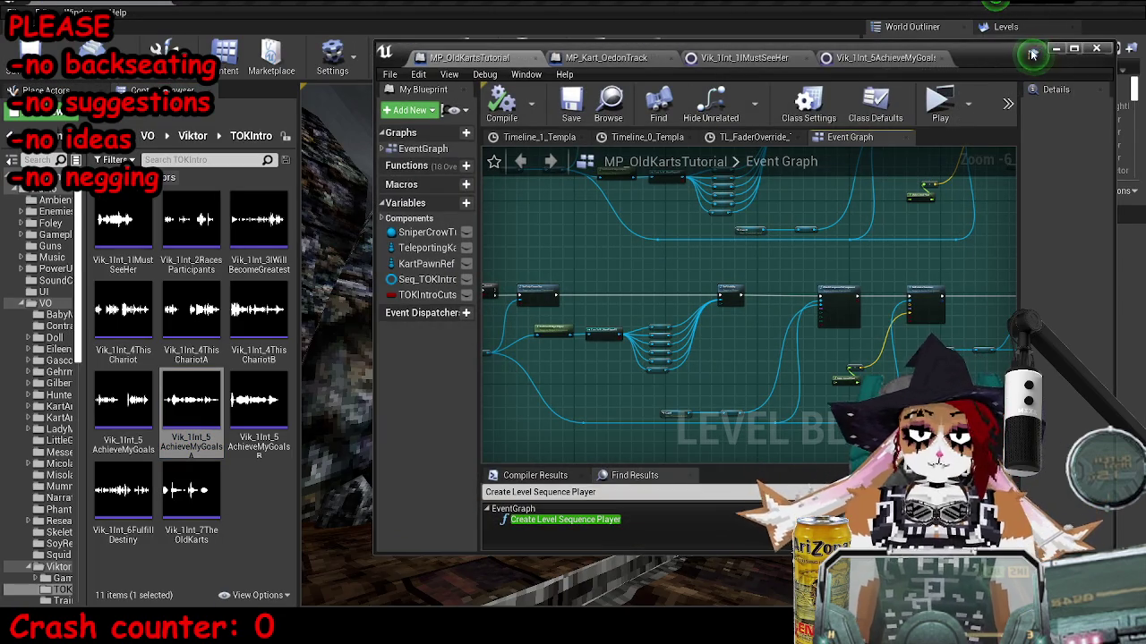
{"action": "left_click_drag", "start_coordinate": [1033, 56], "coordinate": [1064, 66]}
{"action": "left_click_drag", "start_coordinate": [303, 234], "coordinate": [358, 233]}
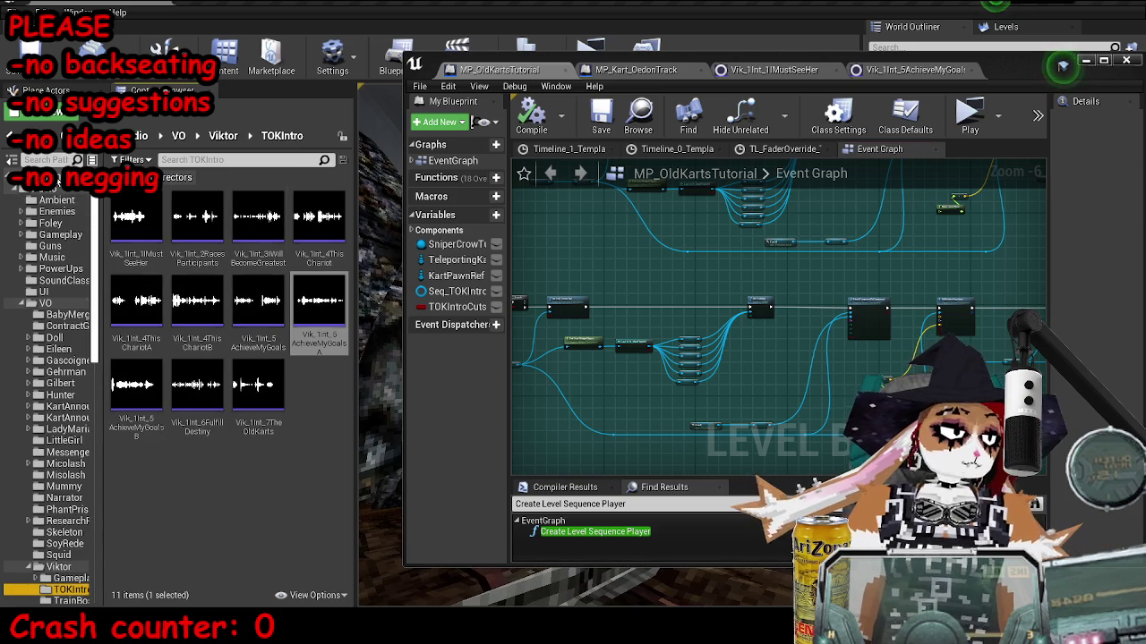
Search the assets for 'tokintro' and open Seq_TOKIntro in an enlarged Sequencer window.
{"action": "left_click", "coordinate": [58, 184]}
{"action": "left_click", "coordinate": [209, 159]}
{"action": "type", "text": "tokintro"}
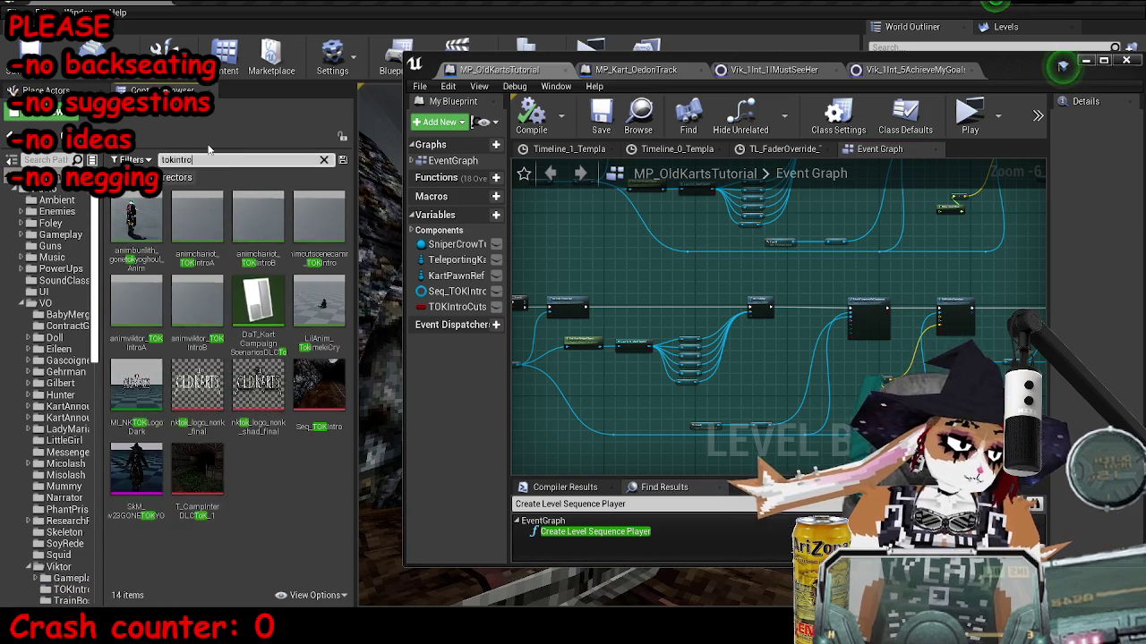
{"action": "left_click", "coordinate": [197, 299]}
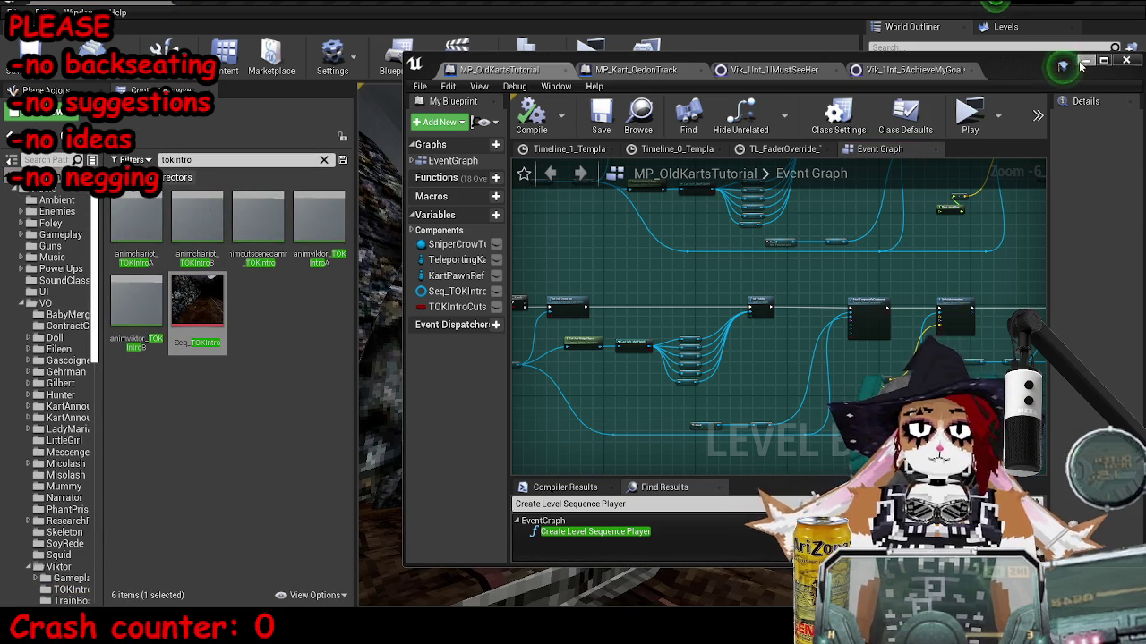
{"action": "left_click", "coordinate": [1083, 60]}
{"action": "double_click", "coordinate": [196, 304]}
{"action": "mouse_move", "coordinate": [970, 338]}
{"action": "left_mouse_down"}
{"action": "mouse_move", "coordinate": [635, 350]}
{"action": "mouse_move", "coordinate": [629, 372]}
{"action": "mouse_move", "coordinate": [601, 375]}
{"action": "left_mouse_up"}
{"action": "mouse_move", "coordinate": [438, 360]}
{"action": "left_mouse_down"}
{"action": "mouse_move", "coordinate": [414, 42]}
{"action": "mouse_move", "coordinate": [448, 54]}
{"action": "mouse_move", "coordinate": [1145, 54]}
{"action": "left_mouse_up"}
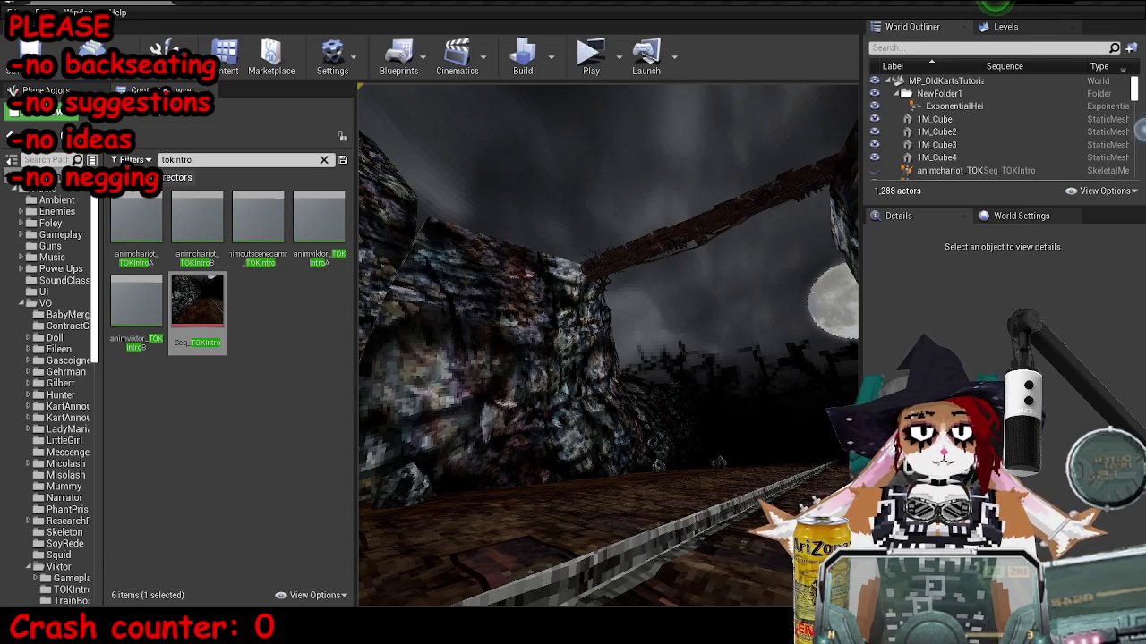
{"action": "key", "text": "space"}
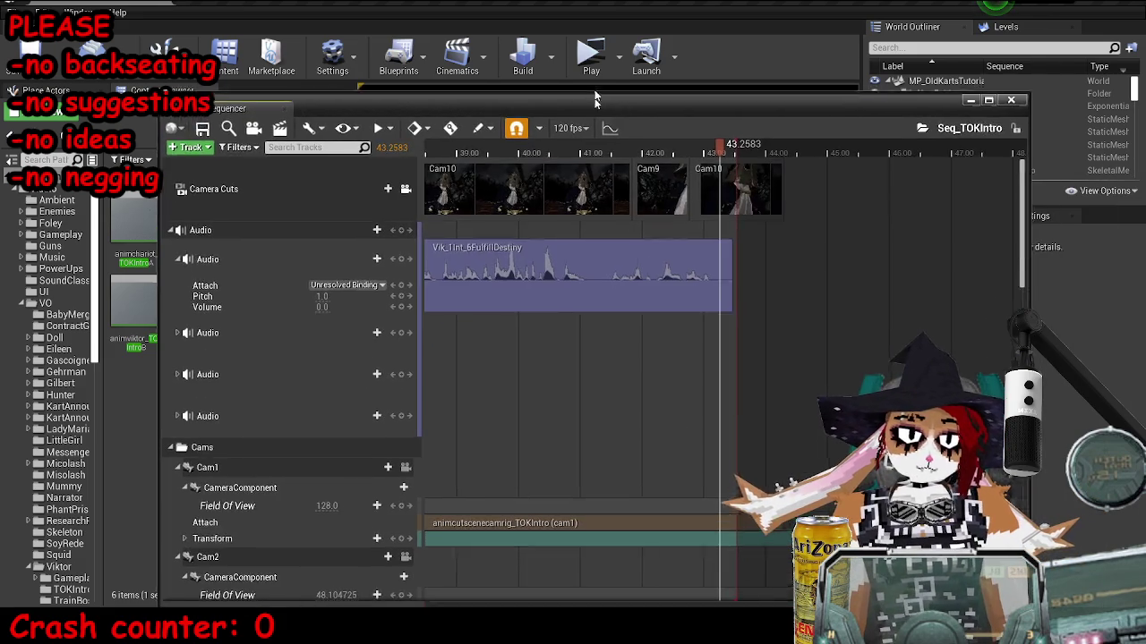
Move the Sequencer window aside and minimize it.
{"action": "left_click_drag", "start_coordinate": [965, 121], "coordinate": [942, 45]}
{"action": "left_click", "coordinate": [951, 34]}
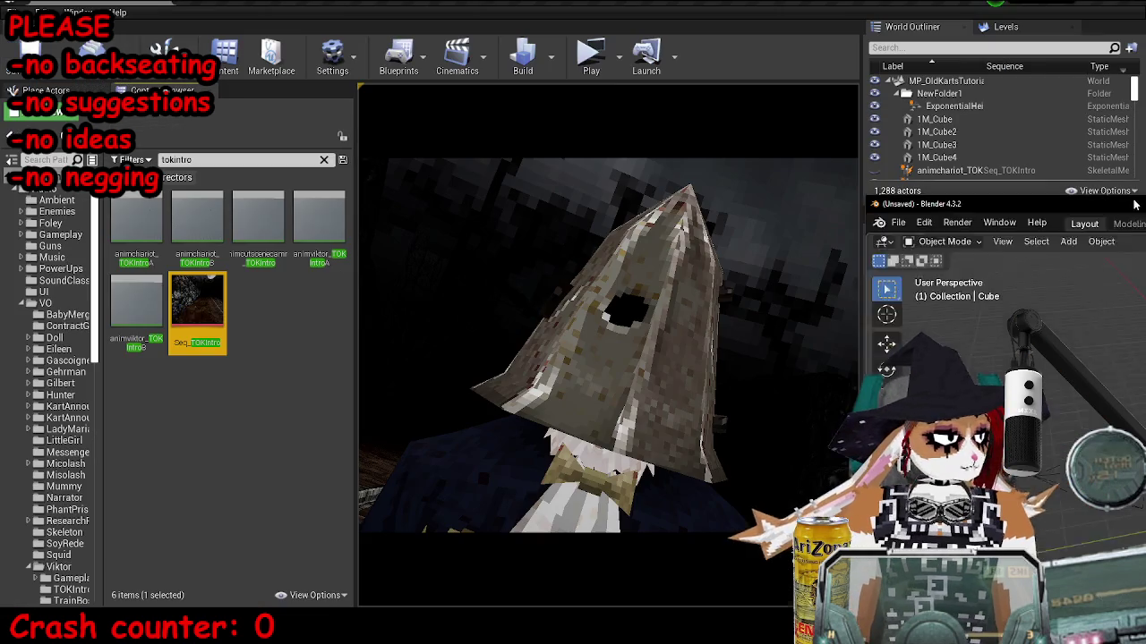
Switch to Blender, look through the camera and play the shot from around frame 1250.
{"action": "left_click_drag", "start_coordinate": [1134, 205], "coordinate": [1145, 206]}
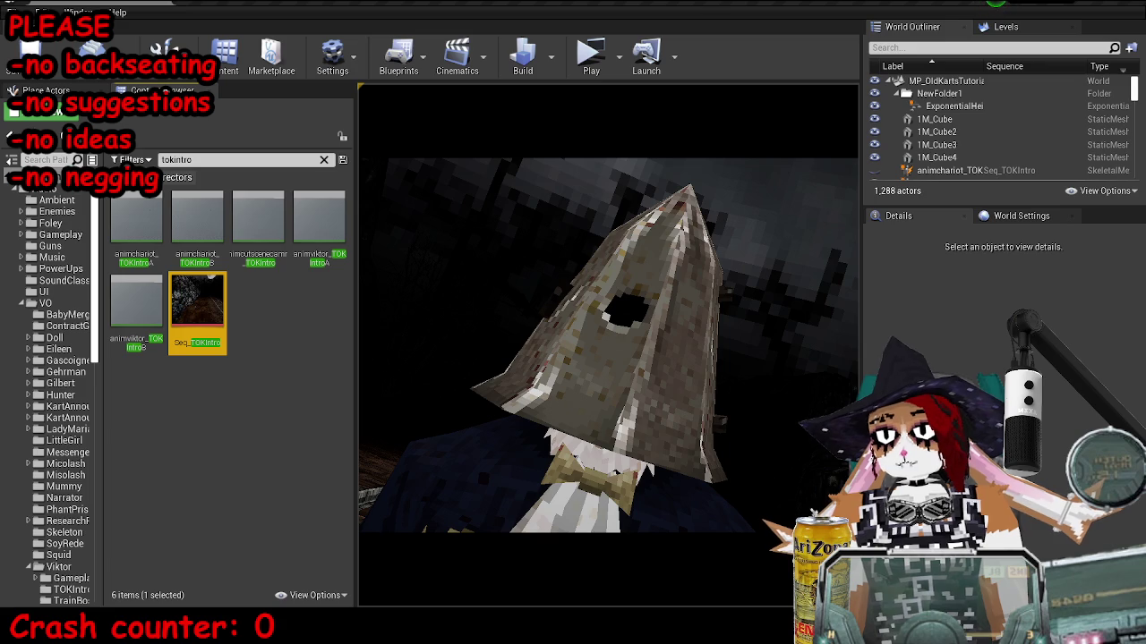
{"action": "key", "text": "alt+Tab"}
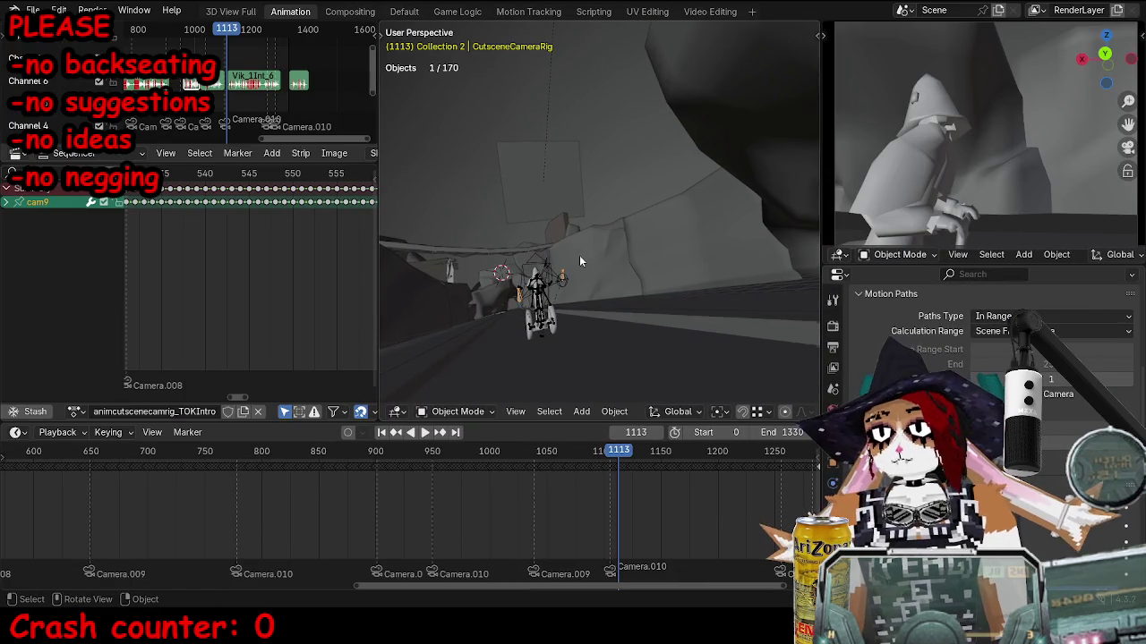
{"action": "key", "text": "KP_6"}
{"action": "key", "text": "KP_0"}
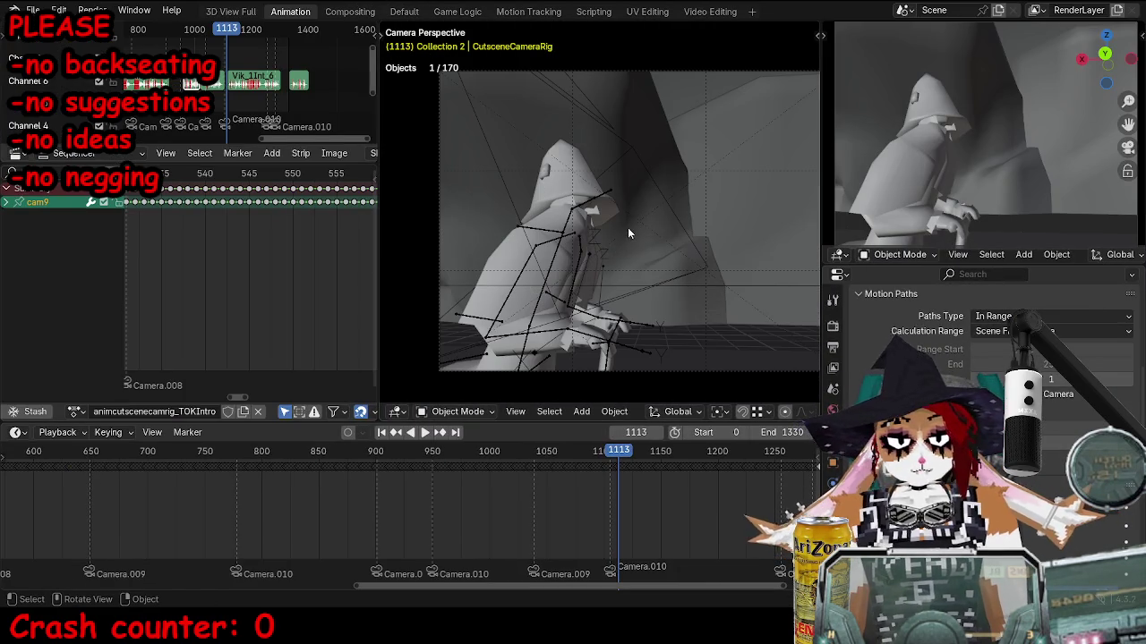
{"action": "key", "text": "g"}
{"action": "left_click", "coordinate": [611, 241]}
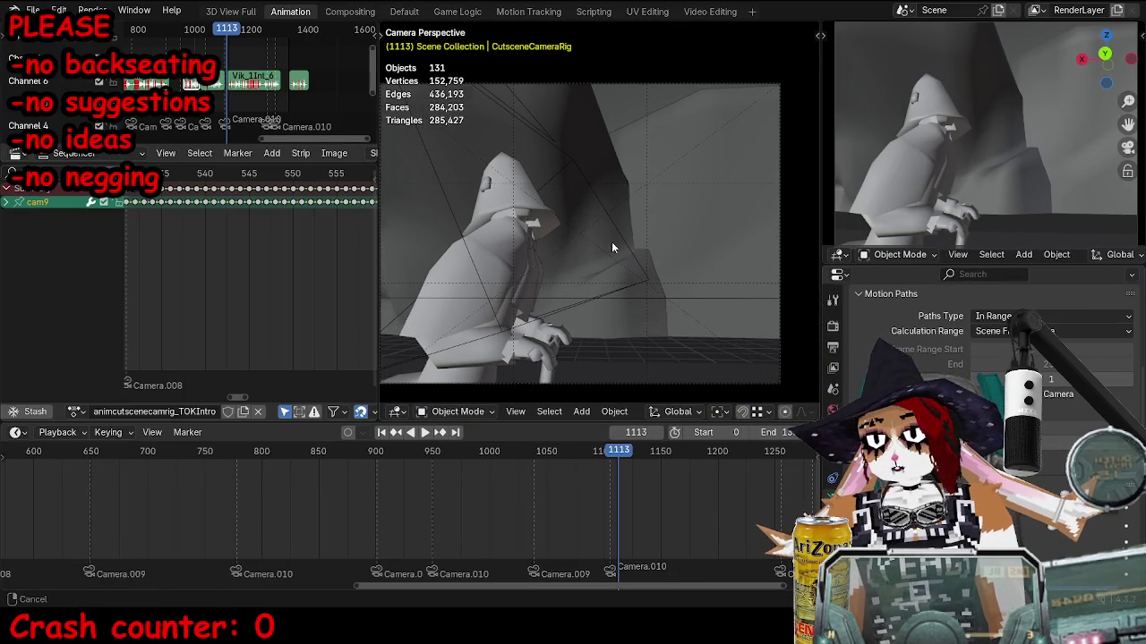
{"action": "scroll", "coordinate": [575, 483], "scroll_direction": "up", "scroll_amount": 4}
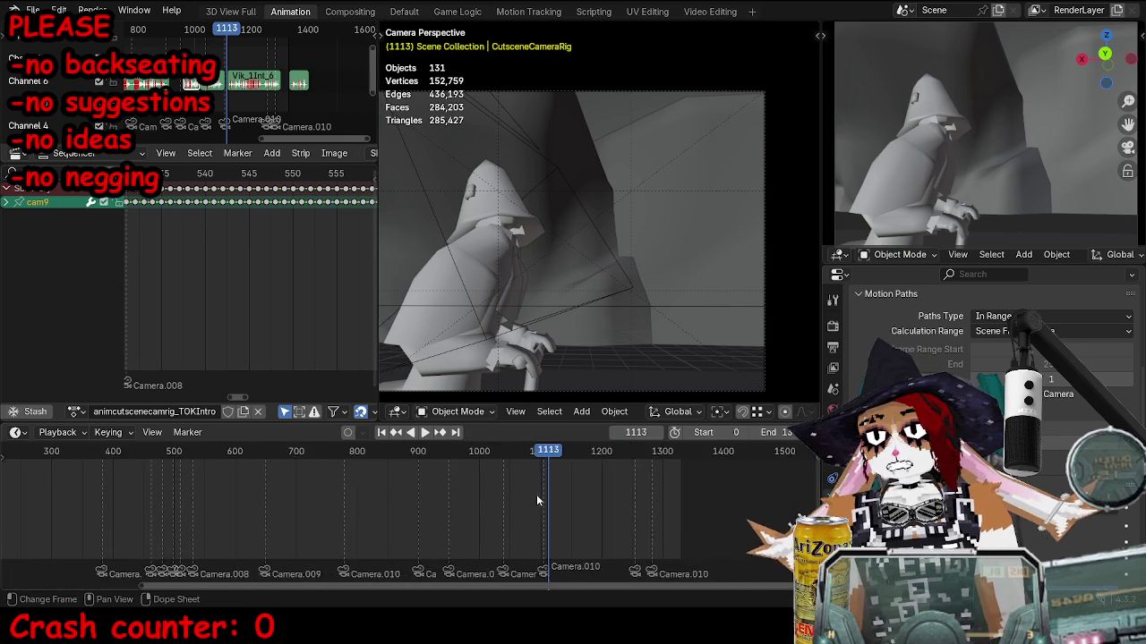
{"action": "scroll", "coordinate": [466, 505], "scroll_direction": "up", "scroll_amount": 3}
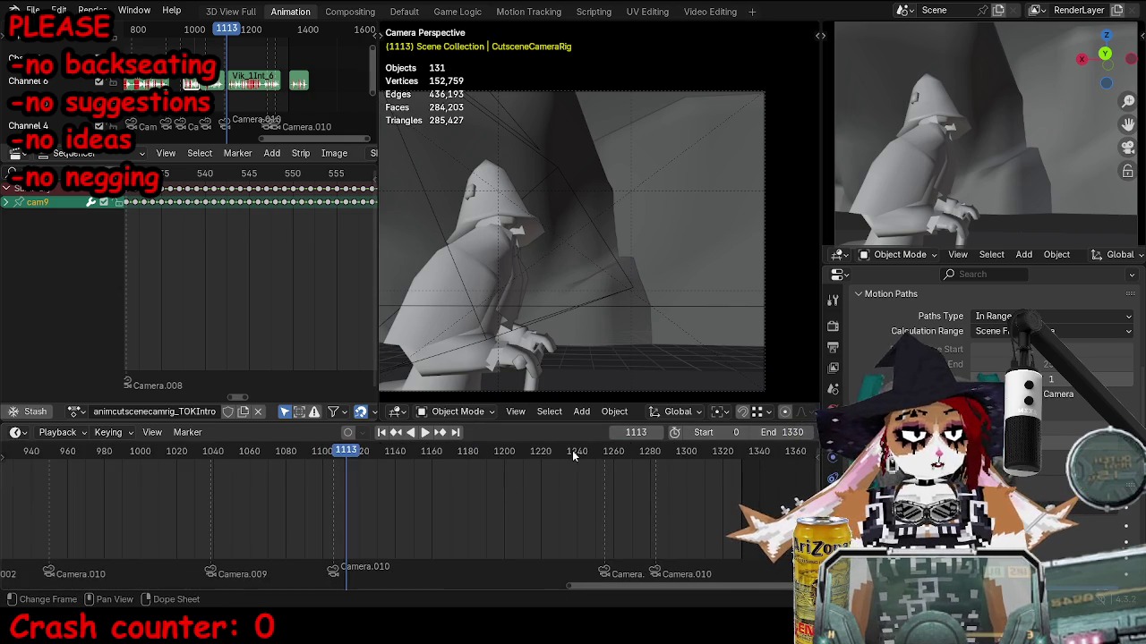
{"action": "left_click", "coordinate": [573, 456]}
{"action": "key", "text": "space"}
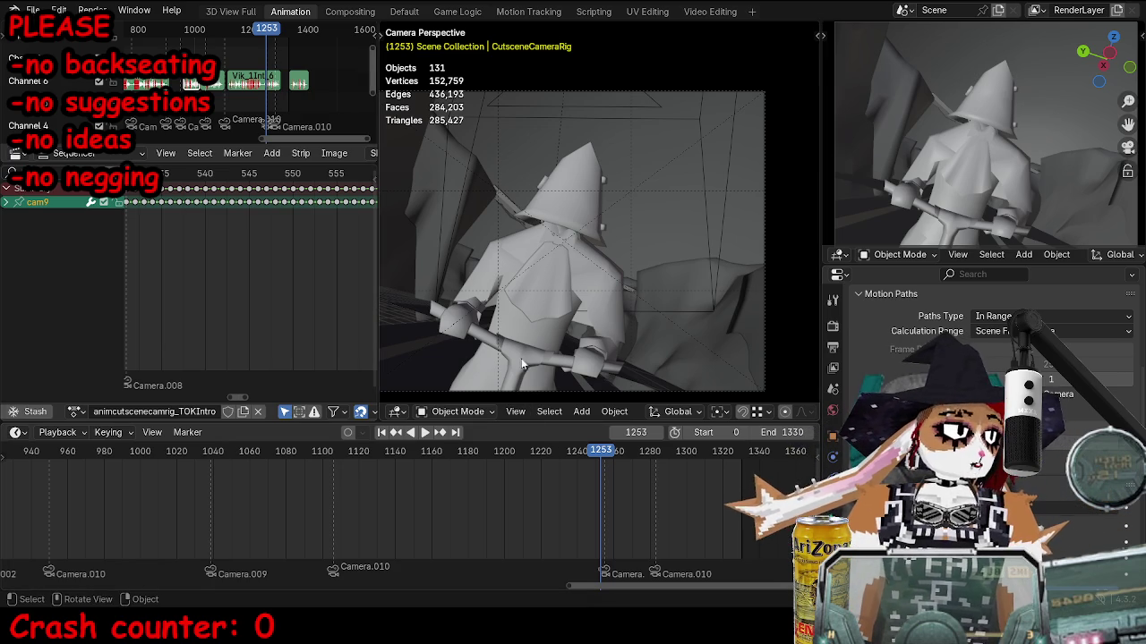
{"action": "key", "text": "space"}
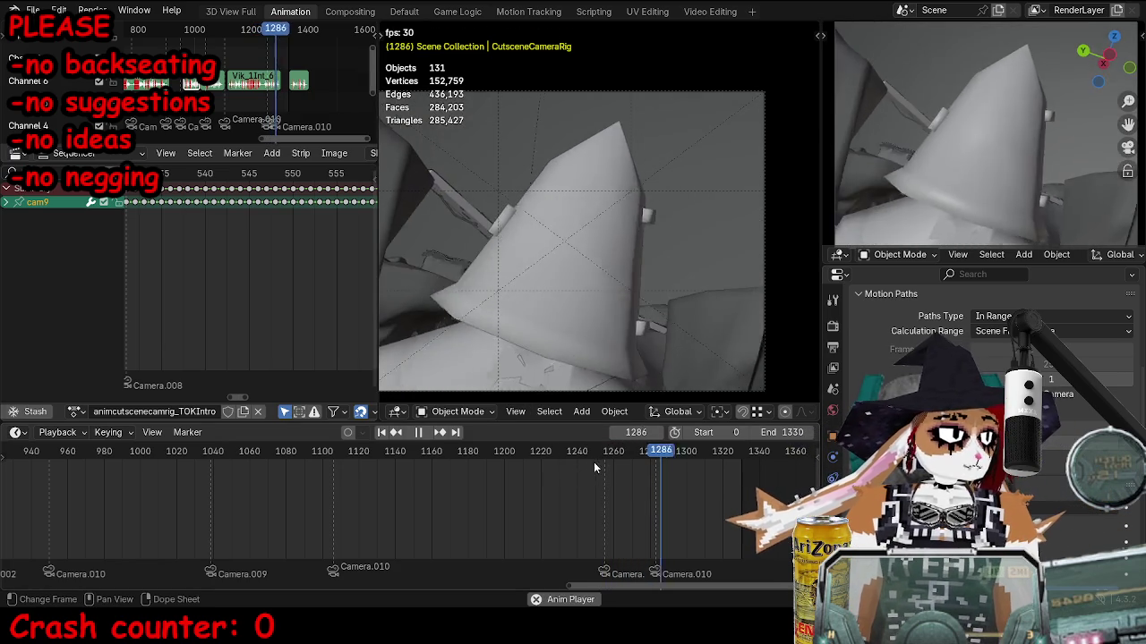
{"action": "key", "text": "Escape"}
Set the viewport to Rendered shading, select Camera.010 and play from frame 1258.
{"action": "key", "text": "z"}
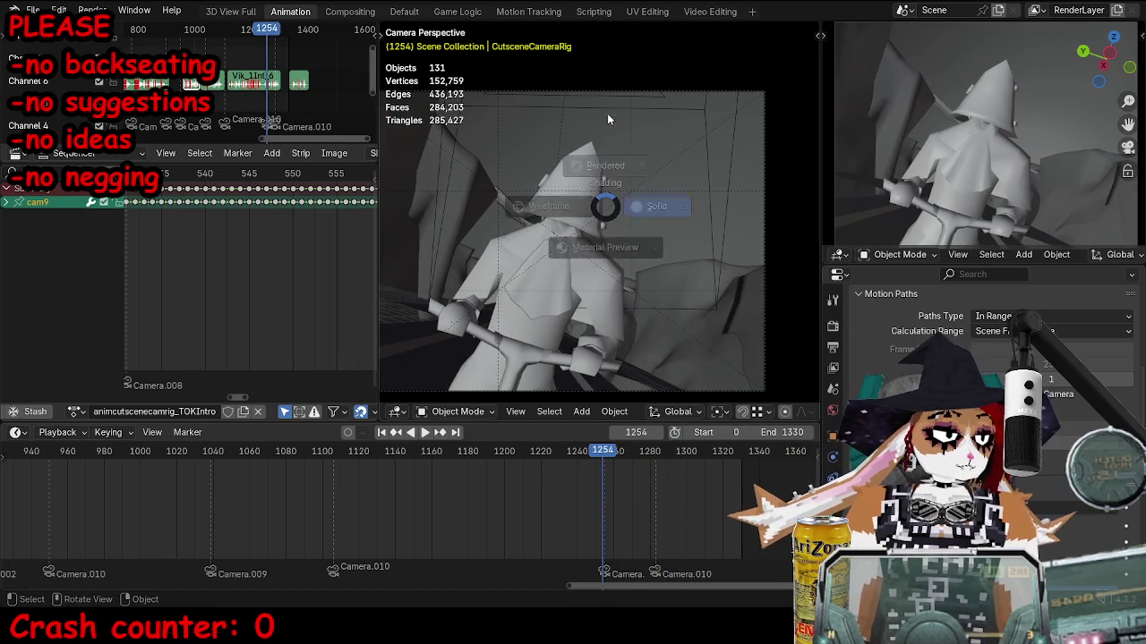
{"action": "left_click", "coordinate": [607, 119]}
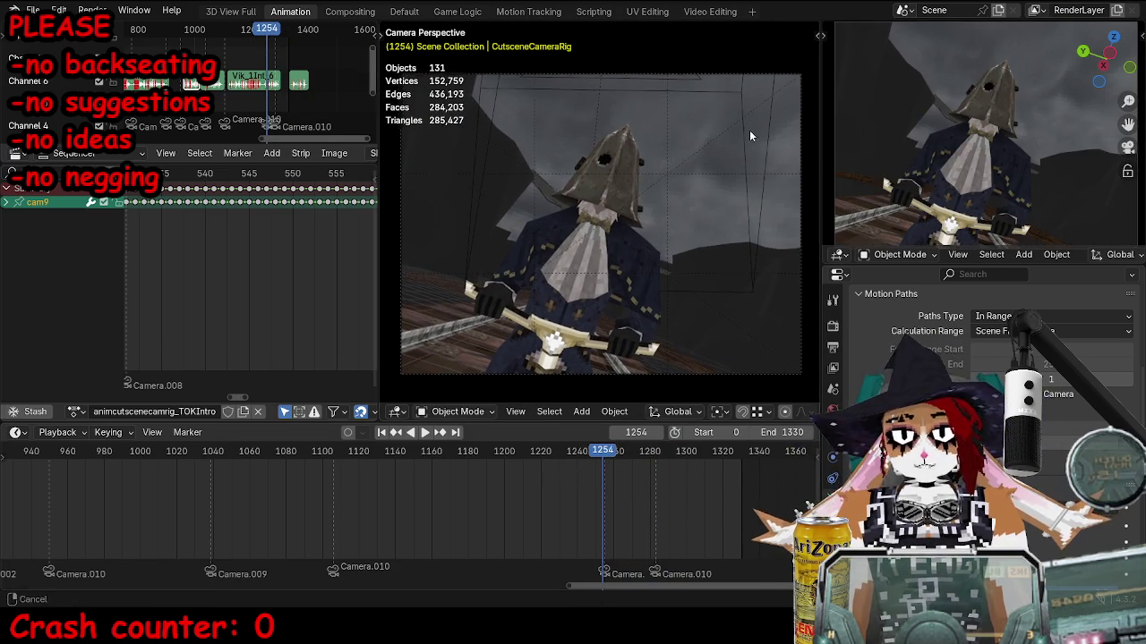
{"action": "mouse_move", "coordinate": [640, 164]}
{"action": "left_mouse_down"}
{"action": "mouse_move", "coordinate": [591, 176]}
{"action": "mouse_move", "coordinate": [638, 213]}
{"action": "mouse_move", "coordinate": [661, 189]}
{"action": "left_mouse_up"}
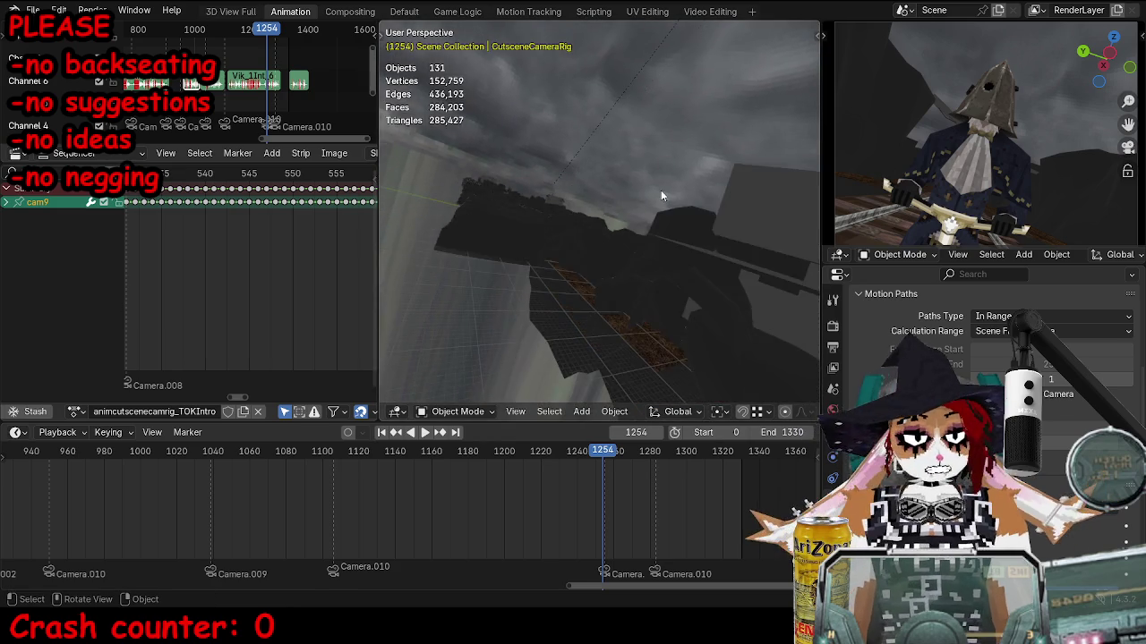
{"action": "key", "text": "KP_0"}
{"action": "left_click", "coordinate": [666, 79]}
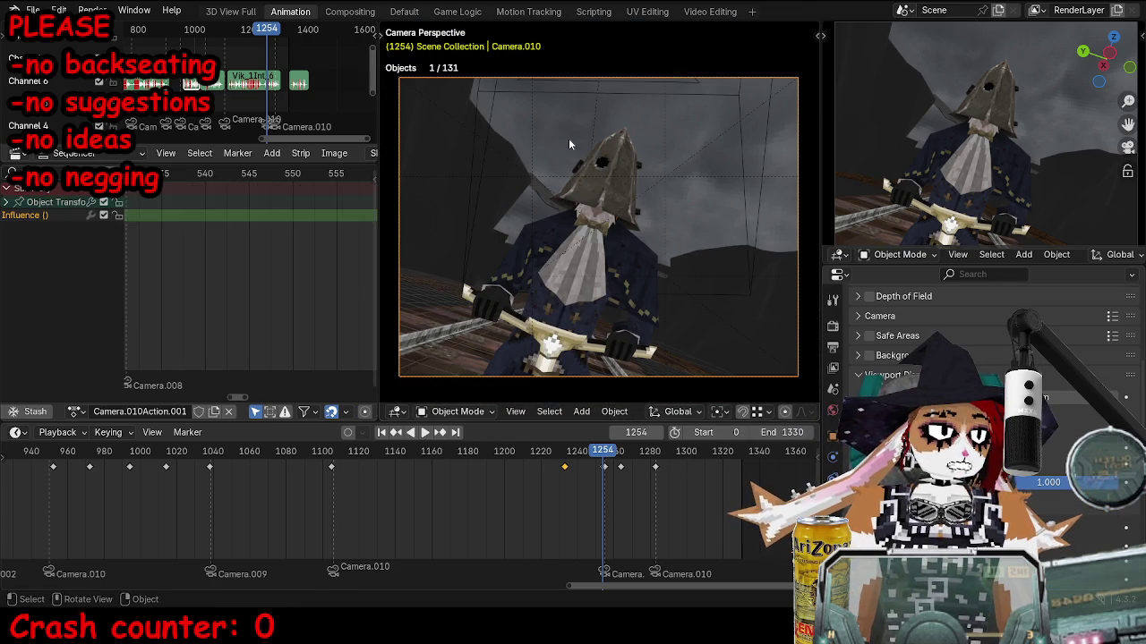
{"action": "key", "text": "Right"}
{"action": "key", "text": "Right"}
{"action": "key", "text": "Right"}
{"action": "left_click", "coordinate": [621, 73]}
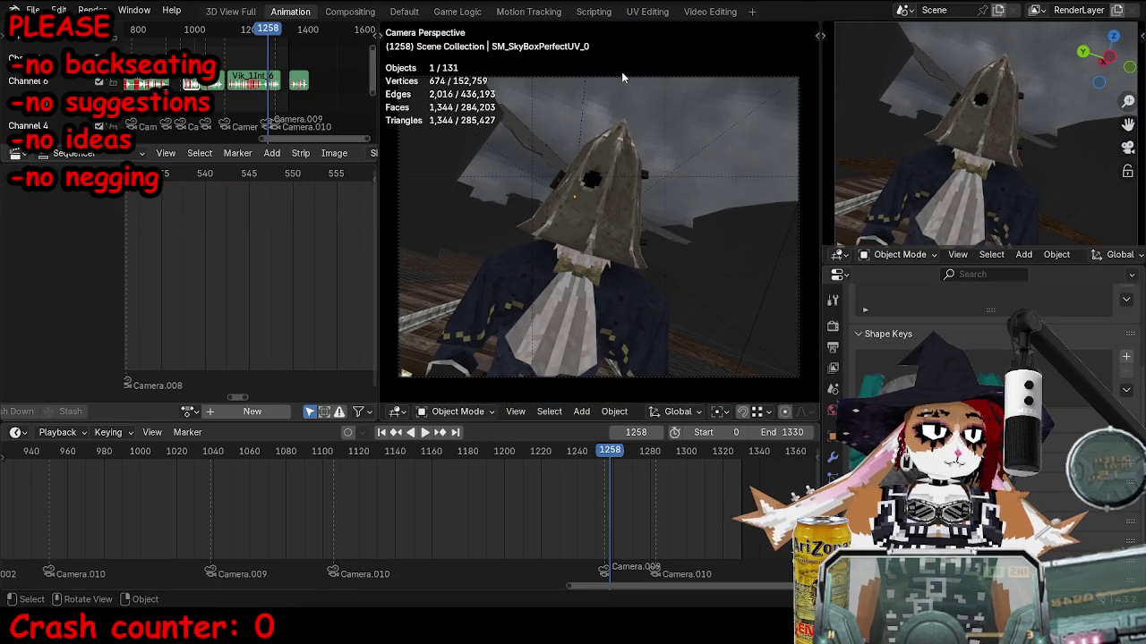
{"action": "left_click", "coordinate": [643, 79]}
{"action": "key", "text": "space"}
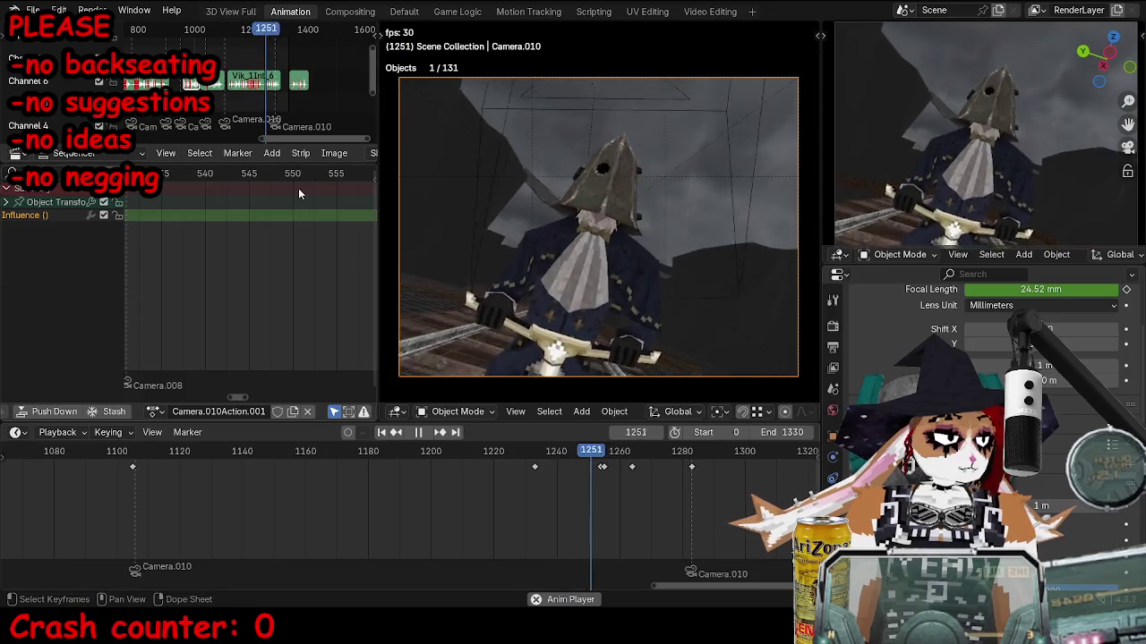
Stop playback at frame 1283 and scroll the Dope Sheet to Camera.010's keys.
{"action": "key", "text": "space"}
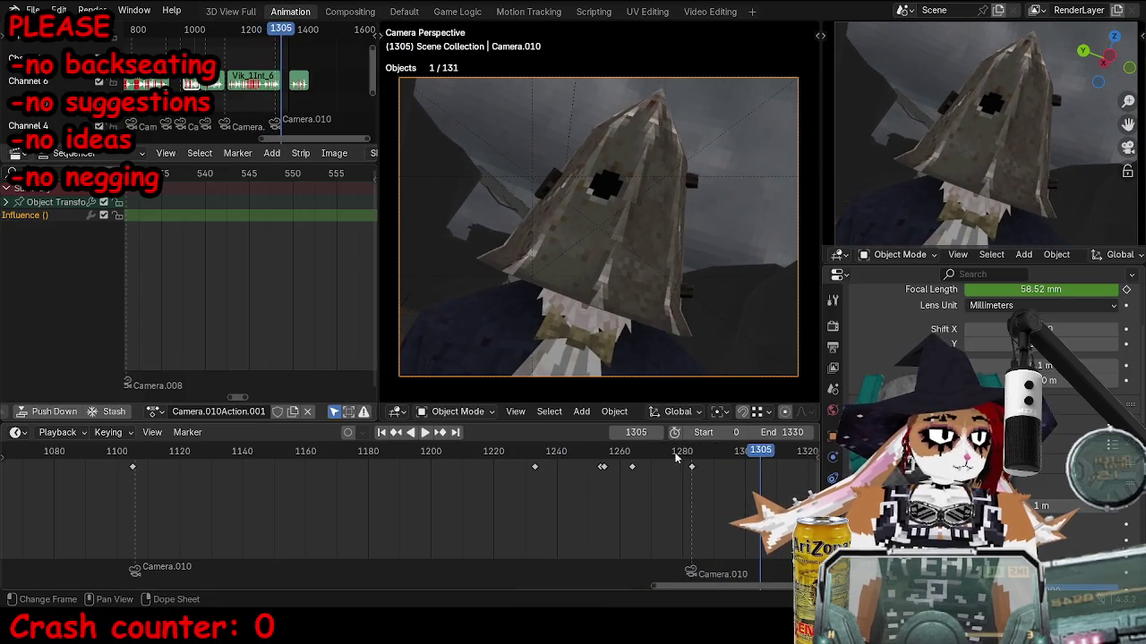
{"action": "left_click", "coordinate": [702, 450]}
{"action": "scroll", "coordinate": [277, 319], "scroll_direction": "down", "scroll_amount": 10}
{"action": "scroll", "coordinate": [279, 316], "scroll_direction": "down", "scroll_amount": 10}
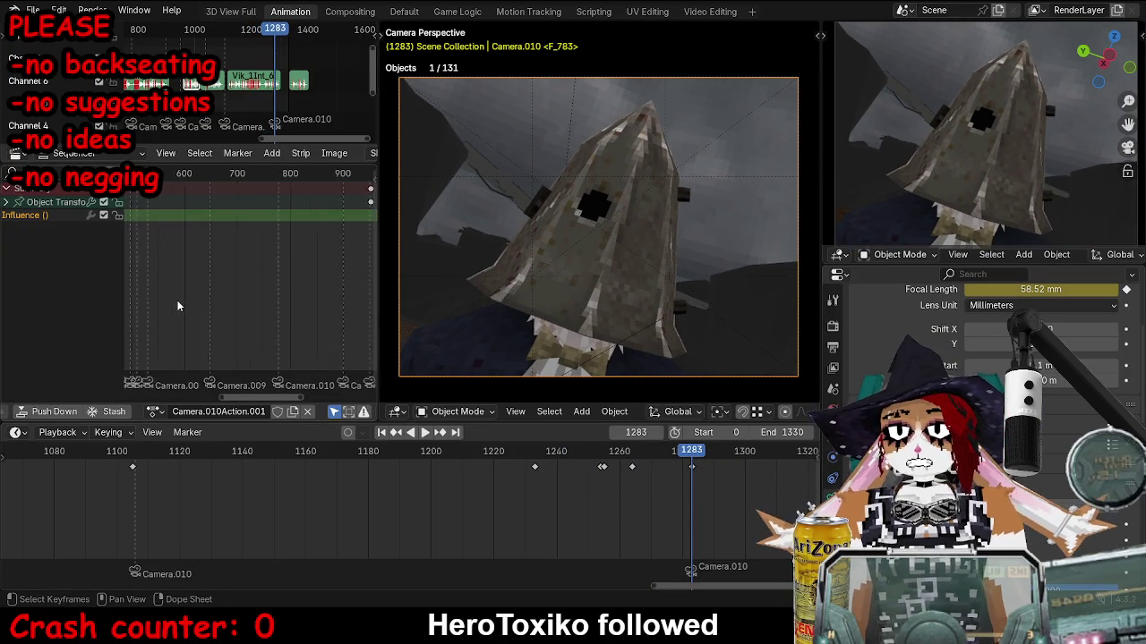
{"action": "scroll", "coordinate": [197, 264], "scroll_direction": "up", "scroll_amount": 4}
{"action": "scroll", "coordinate": [224, 257], "scroll_direction": "up", "scroll_amount": 1}
{"action": "scroll", "coordinate": [247, 231], "scroll_direction": "up", "scroll_amount": 10}
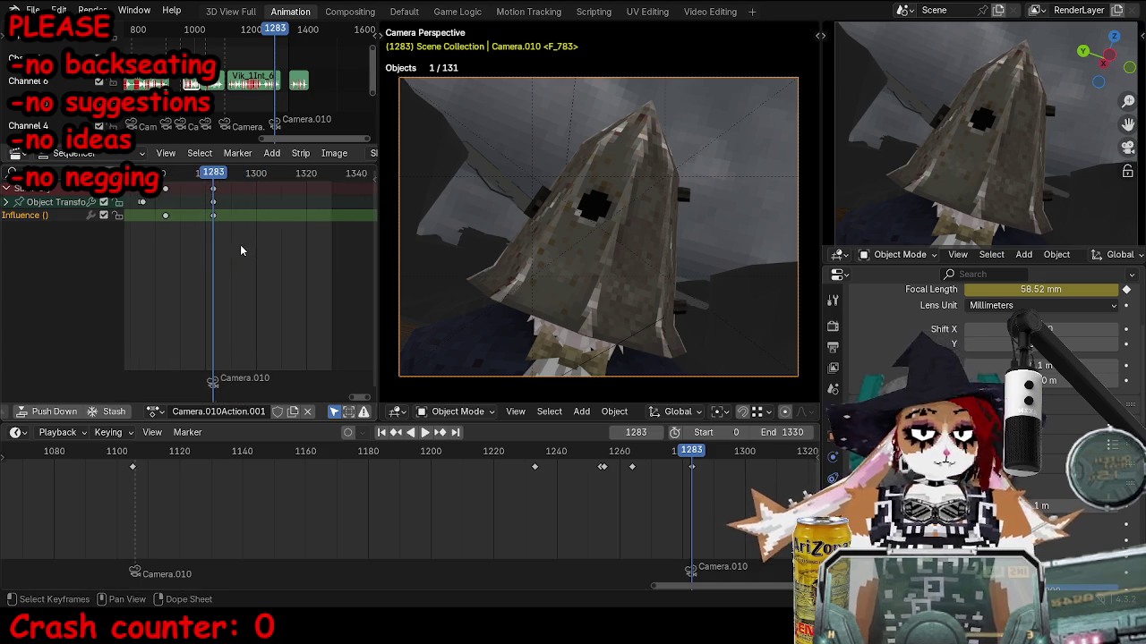
{"action": "scroll", "coordinate": [152, 252], "scroll_direction": "right", "scroll_amount": 5}
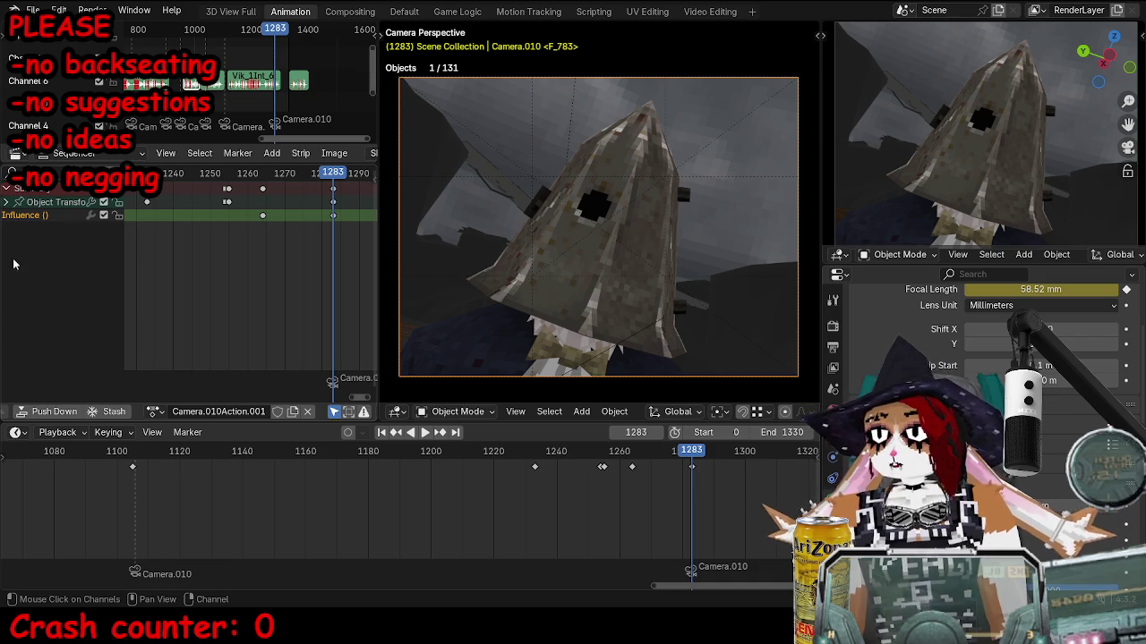
{"action": "scroll", "coordinate": [296, 202], "scroll_direction": "up", "scroll_amount": 2}
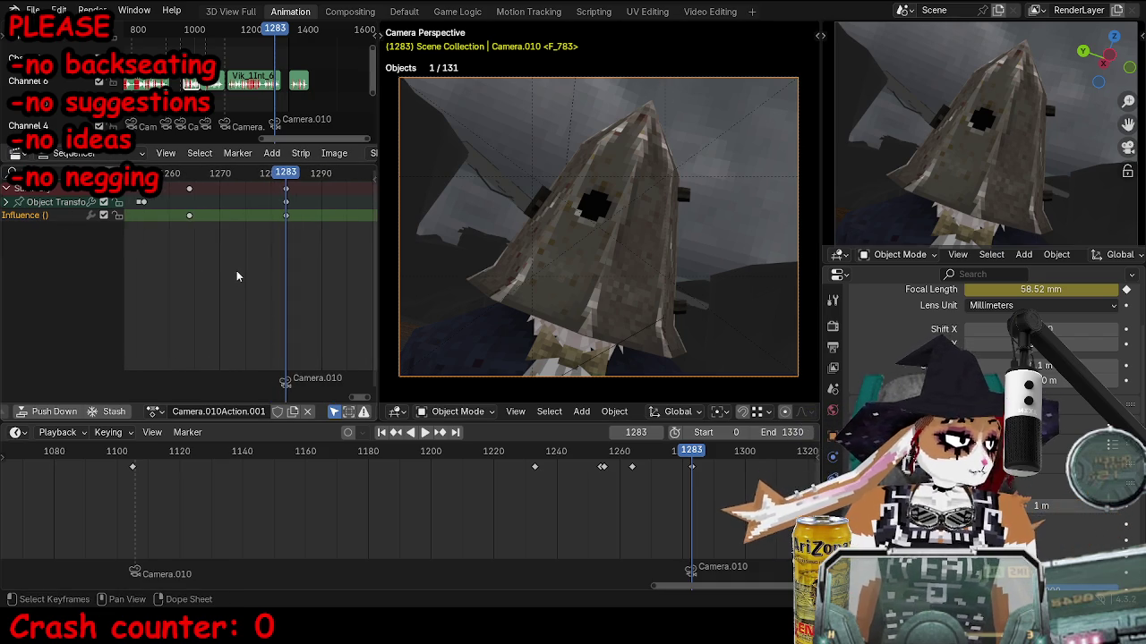
In the Graph Editor, lower the Focal Length key to 24.52 mm and replay from frame 1207.
{"action": "key", "text": "ctrl+Tab"}
{"action": "key", "text": "Home"}
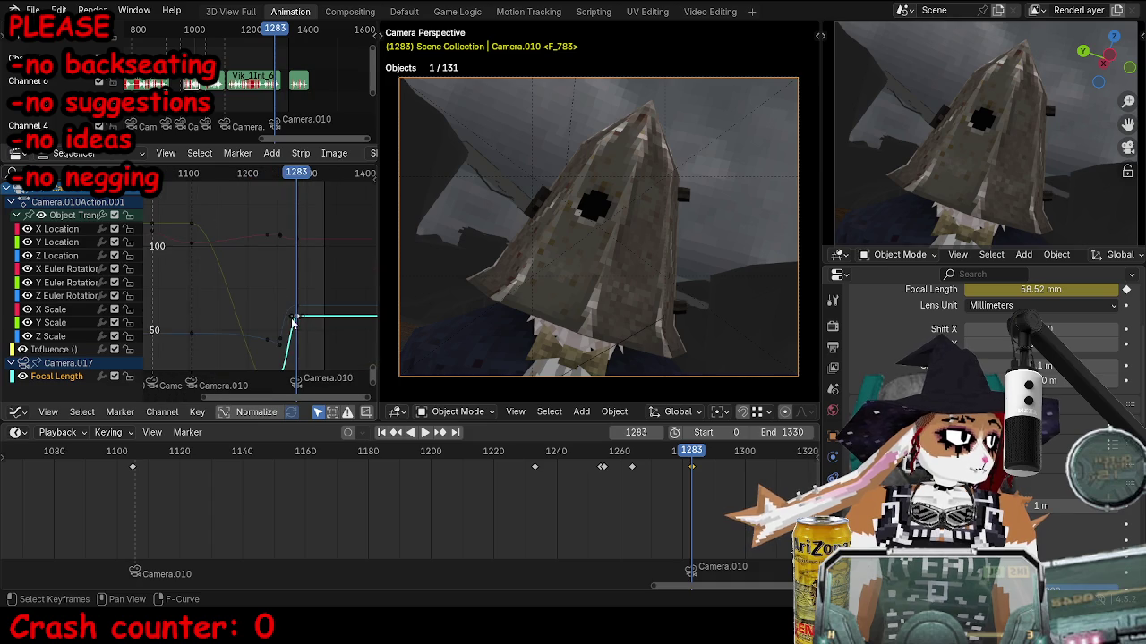
{"action": "left_click_drag", "start_coordinate": [285, 305], "coordinate": [288, 340]}
{"action": "key", "text": "Home"}
{"action": "left_click", "coordinate": [298, 174]}
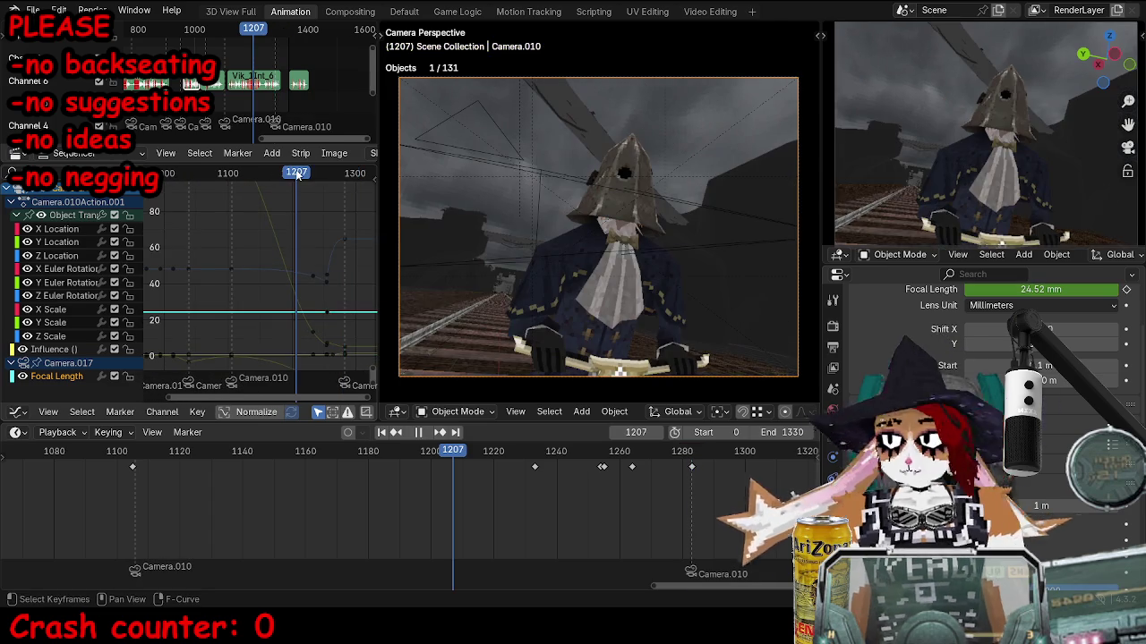
{"action": "key", "text": "space"}
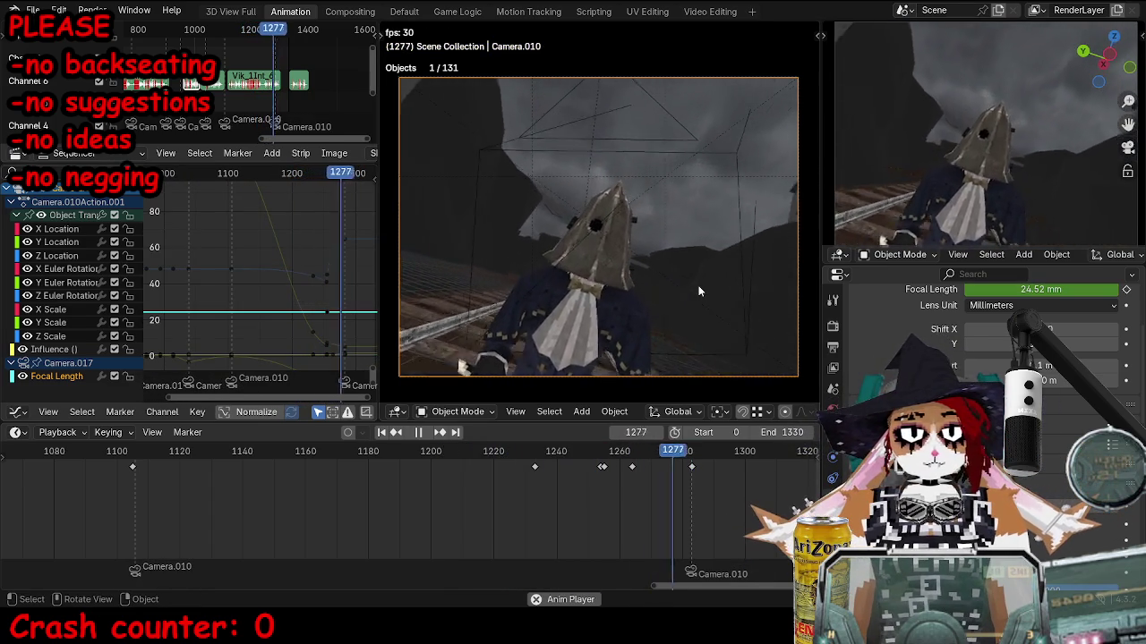
{"action": "key", "text": "space"}
Return to the camera view and the Dope Sheet keyframe overview.
{"action": "middle_click", "coordinate": [700, 291]}
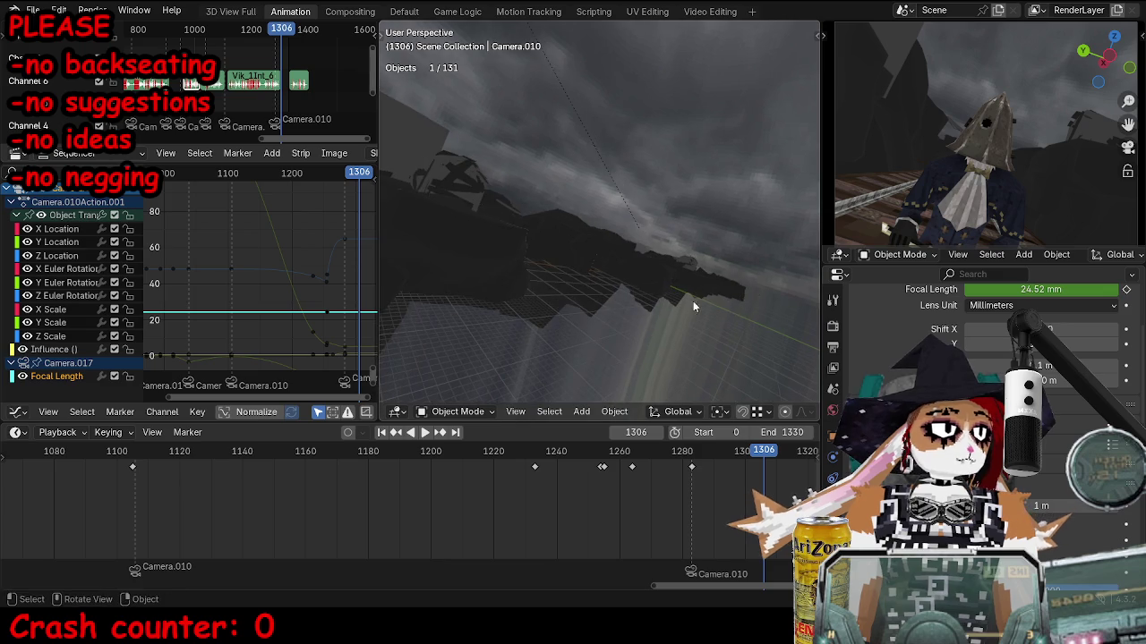
{"action": "key", "text": "KP_0"}
{"action": "key", "text": "ctrl+Tab"}
{"action": "scroll", "coordinate": [279, 240], "scroll_direction": "down", "scroll_amount": 2}
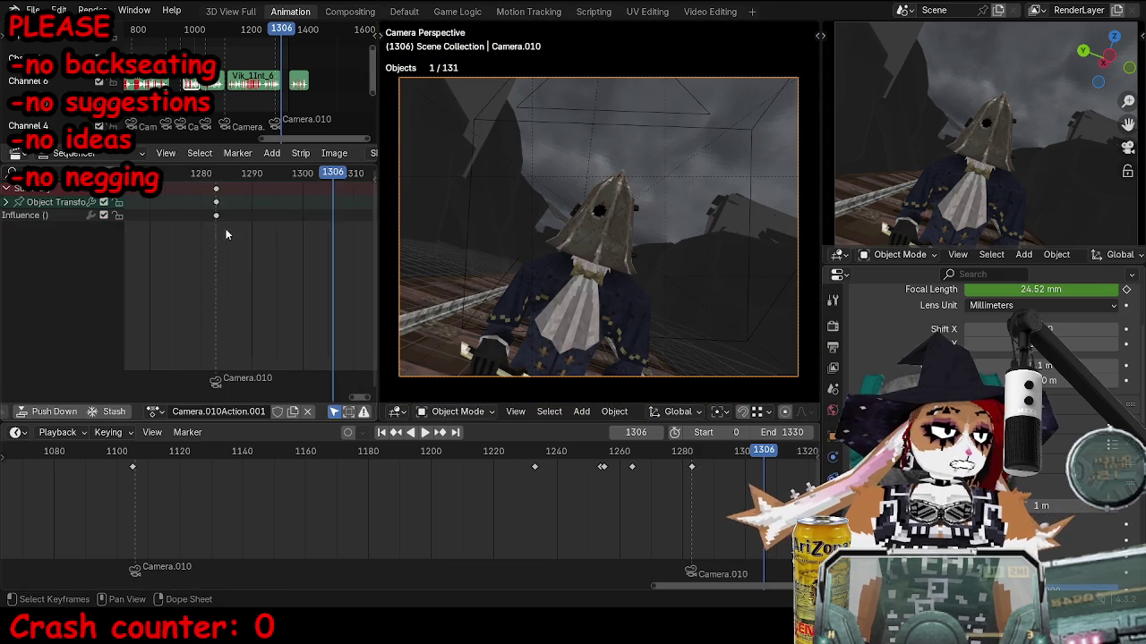
{"action": "scroll", "coordinate": [244, 254], "scroll_direction": "left", "scroll_amount": 4}
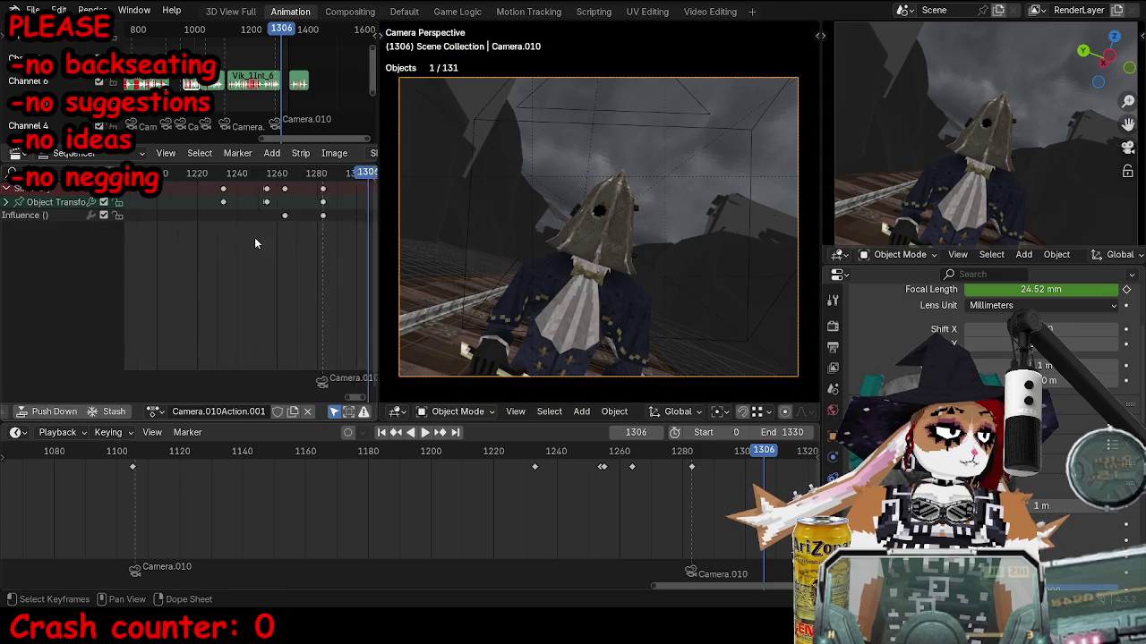
Expand Camera.010's Object Transforms channels and play up to frame 1283.
{"action": "left_click", "coordinate": [6, 202]}
{"action": "scroll", "coordinate": [223, 220], "scroll_direction": "right", "scroll_amount": 3}
{"action": "left_click", "coordinate": [182, 179]}
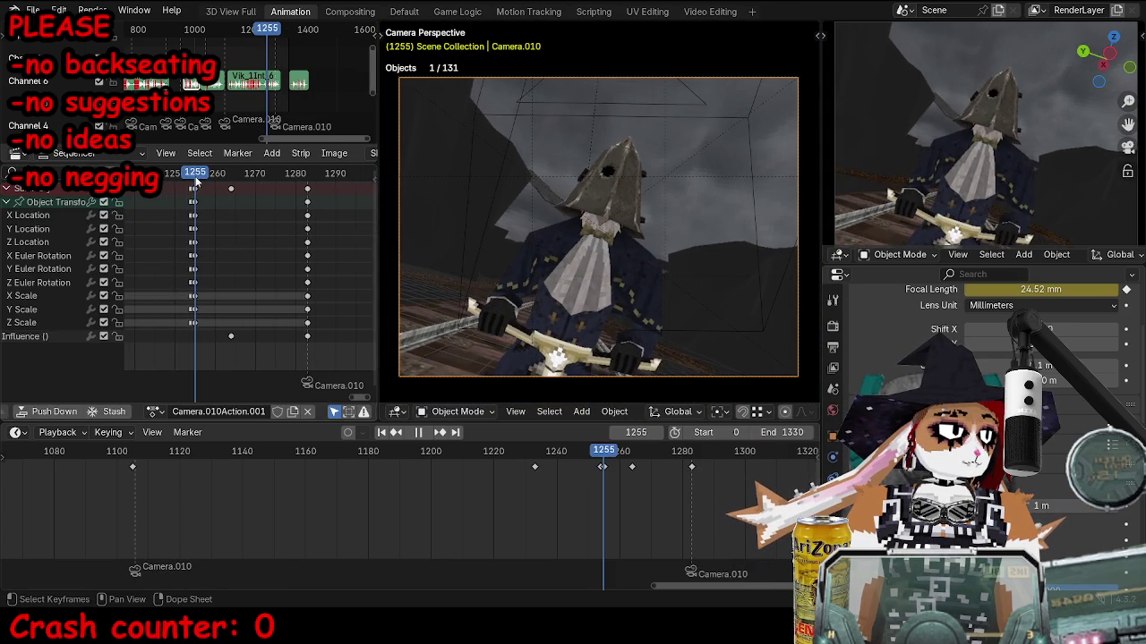
{"action": "key", "text": "space"}
{"action": "left_click", "coordinate": [195, 193]}
{"action": "key", "text": "i"}
{"action": "key", "text": "Escape"}
{"action": "key", "text": "alt+a"}
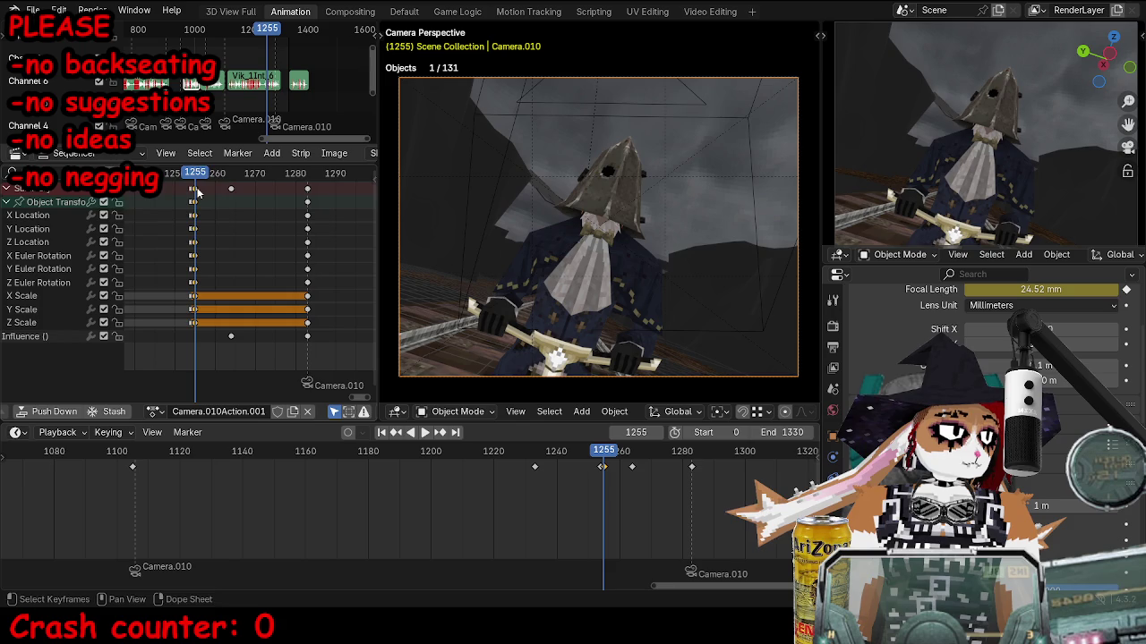
{"action": "key", "text": "space"}
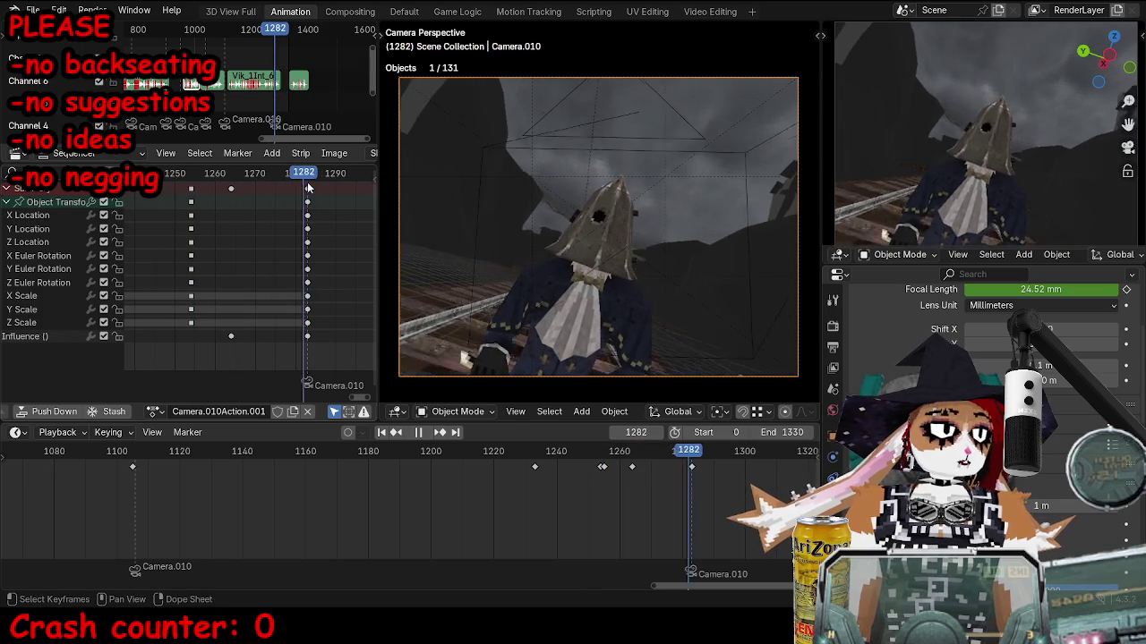
{"action": "key", "text": "space"}
Dolly Camera.010 closer to the hooded figure along Z at frame 1283, key it and review.
{"action": "key", "text": "shift+grave"}
{"action": "key", "text": "g"}
{"action": "key", "text": "z"}
{"action": "key", "text": "z"}
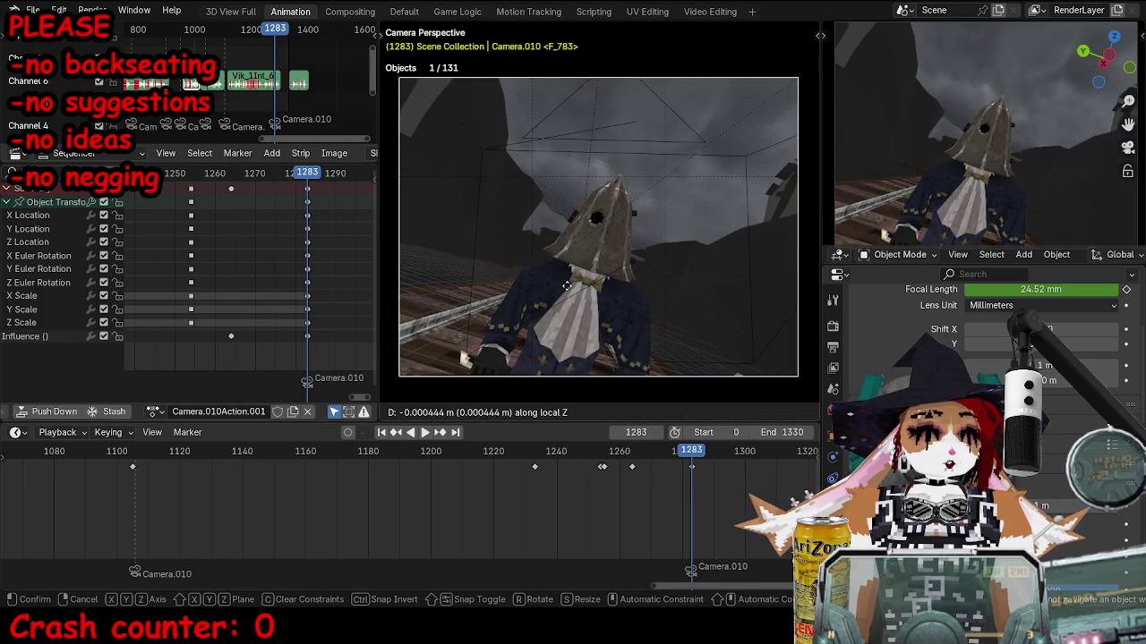
{"action": "left_click", "coordinate": [620, 136]}
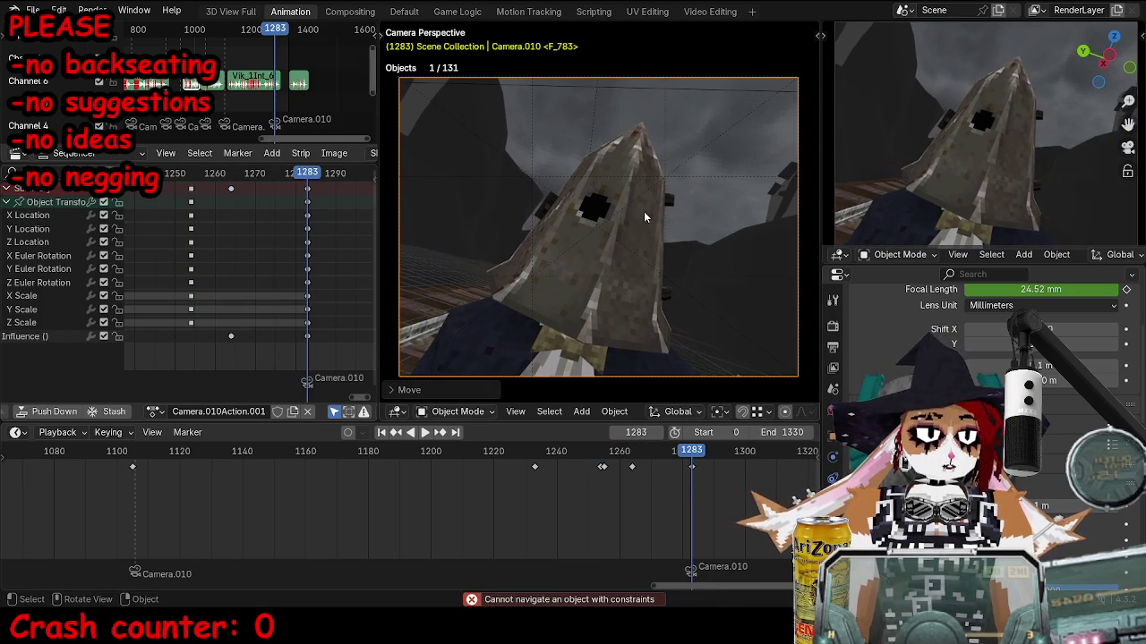
{"action": "key", "text": "i"}
{"action": "left_click", "coordinate": [147, 173]}
{"action": "key", "text": "space"}
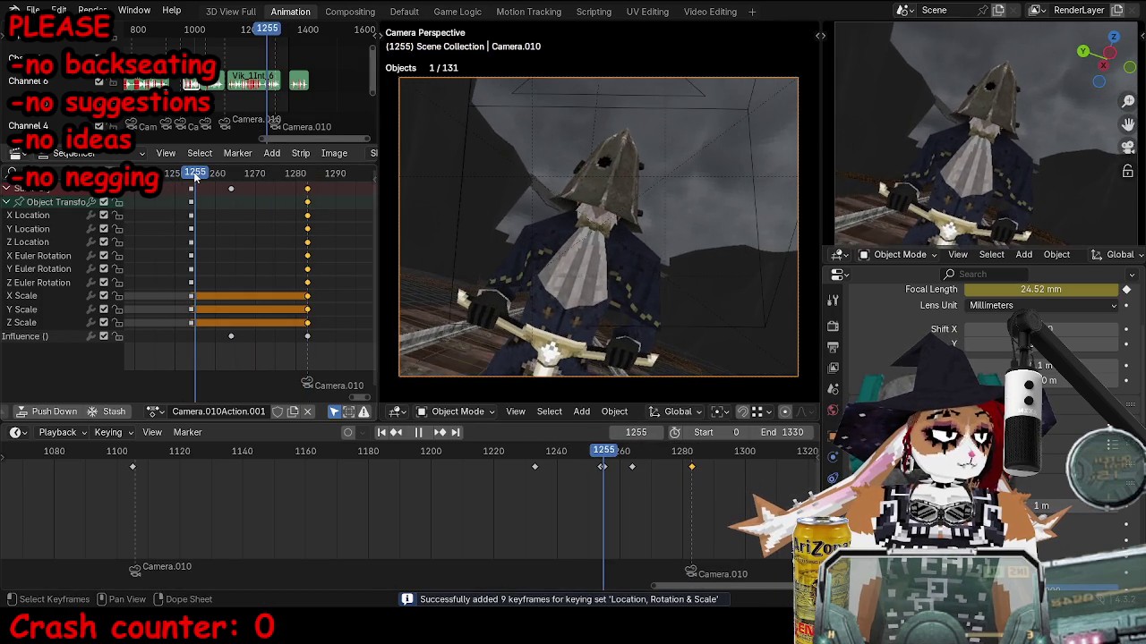
{"action": "key", "text": "Escape"}
{"action": "key", "text": "space"}
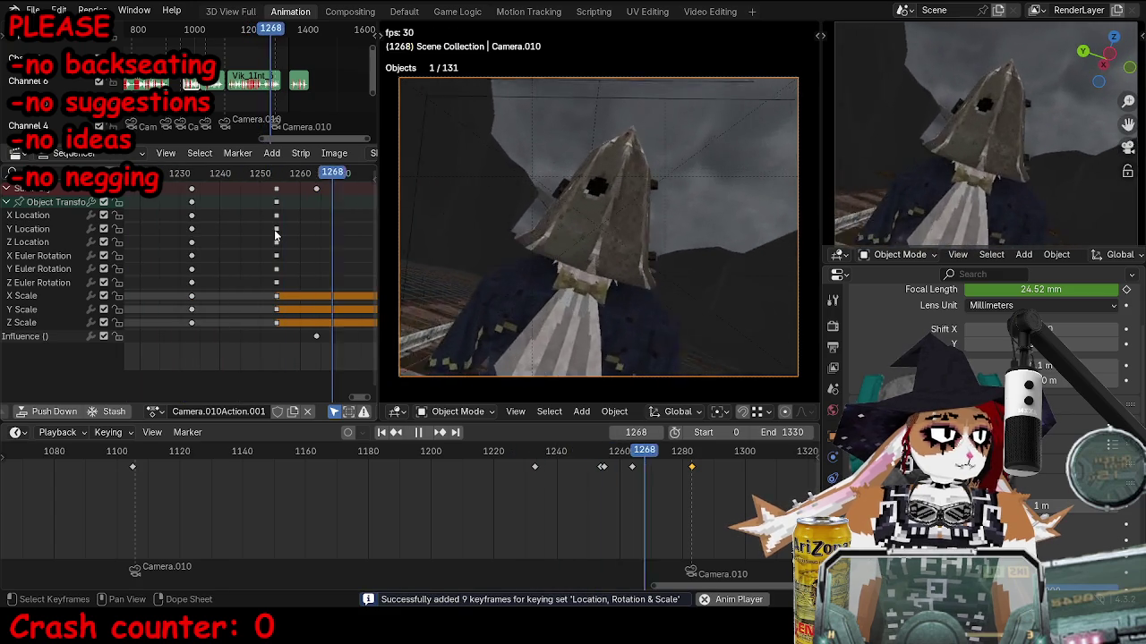
{"action": "key", "text": "space"}
Delete the later Camera.010 marker and replay the section.
{"action": "scroll", "coordinate": [251, 236], "scroll_direction": "down", "scroll_amount": 2}
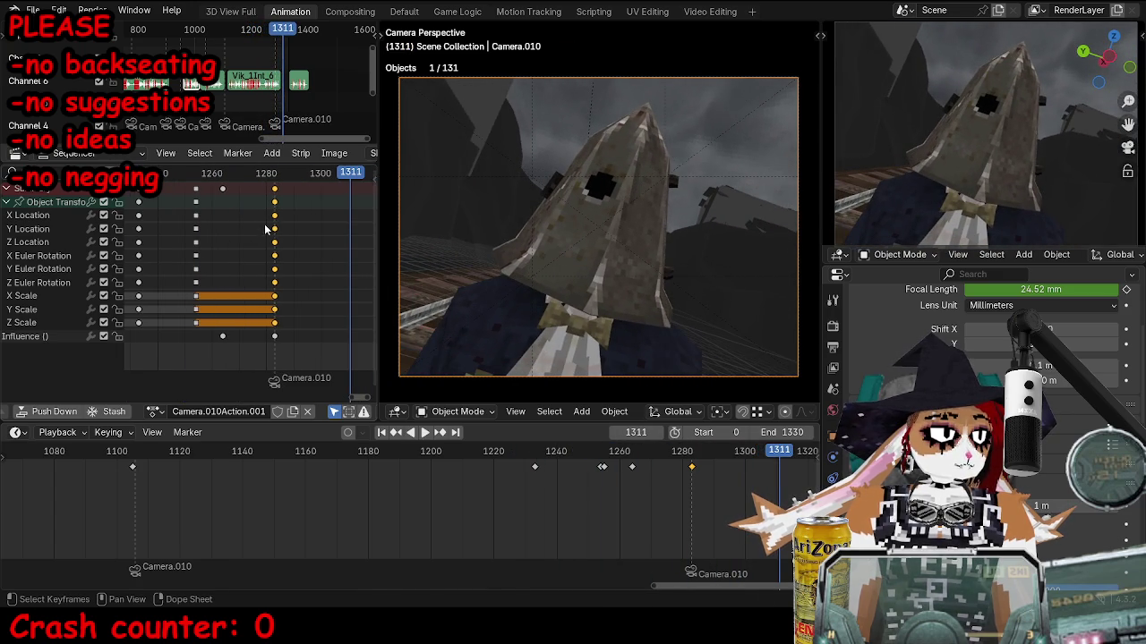
{"action": "left_click", "coordinate": [268, 385]}
{"action": "key", "text": "x"}
{"action": "left_click", "coordinate": [243, 385]}
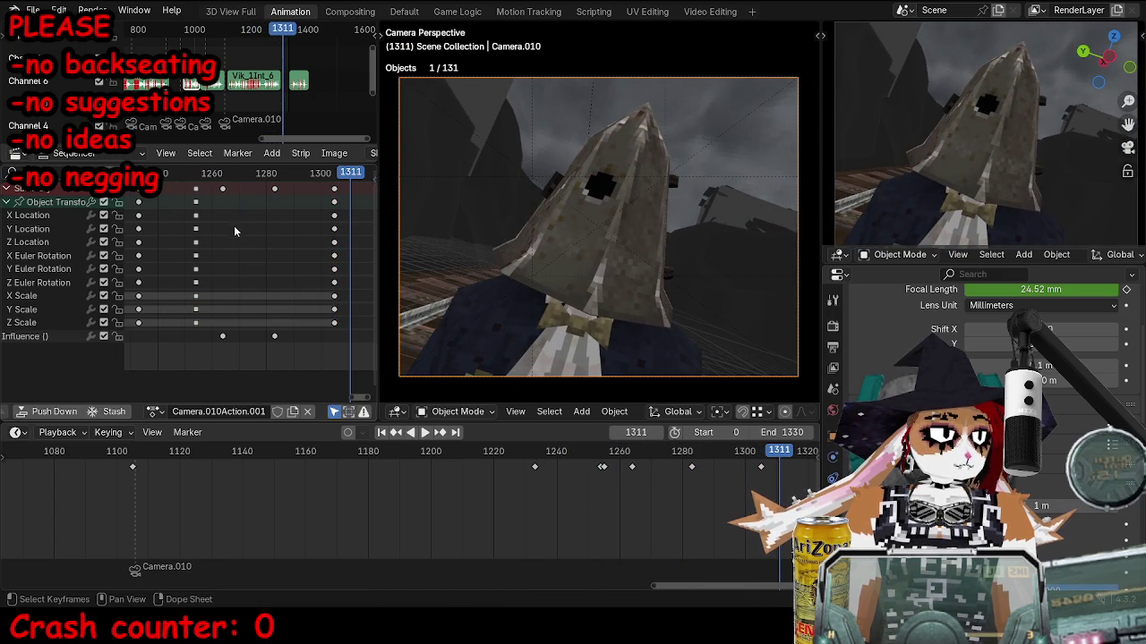
{"action": "left_click", "coordinate": [182, 172]}
{"action": "key", "text": "space"}
{"action": "key", "text": "space"}
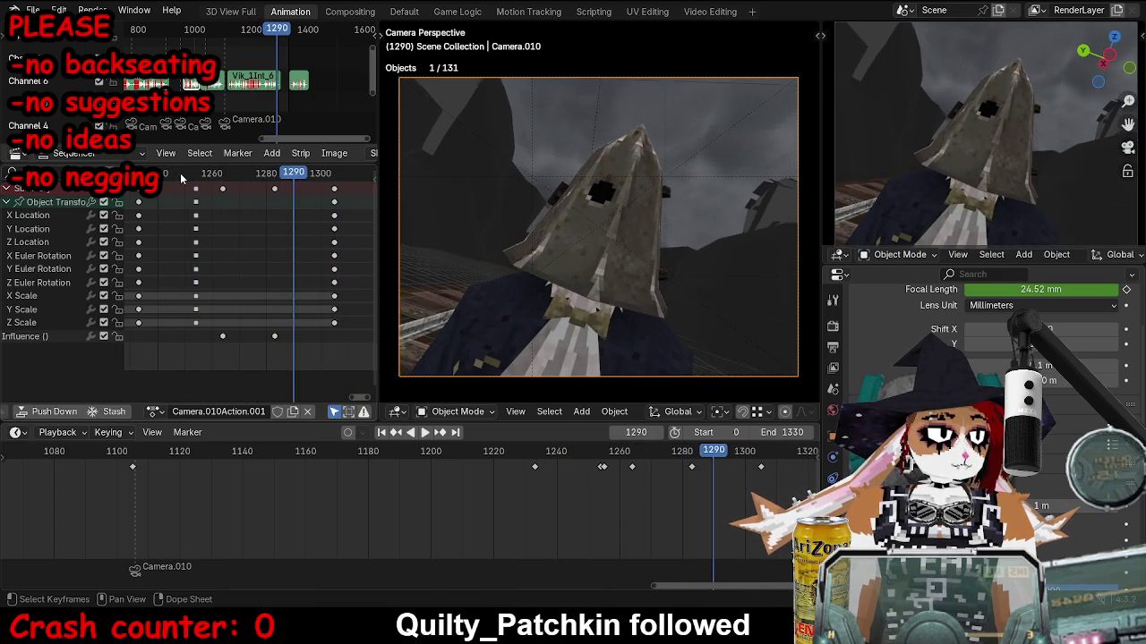
Move the final key column to frame 1290, give its keys Vector handles and replay.
{"action": "left_click_drag", "start_coordinate": [332, 195], "coordinate": [291, 197]}
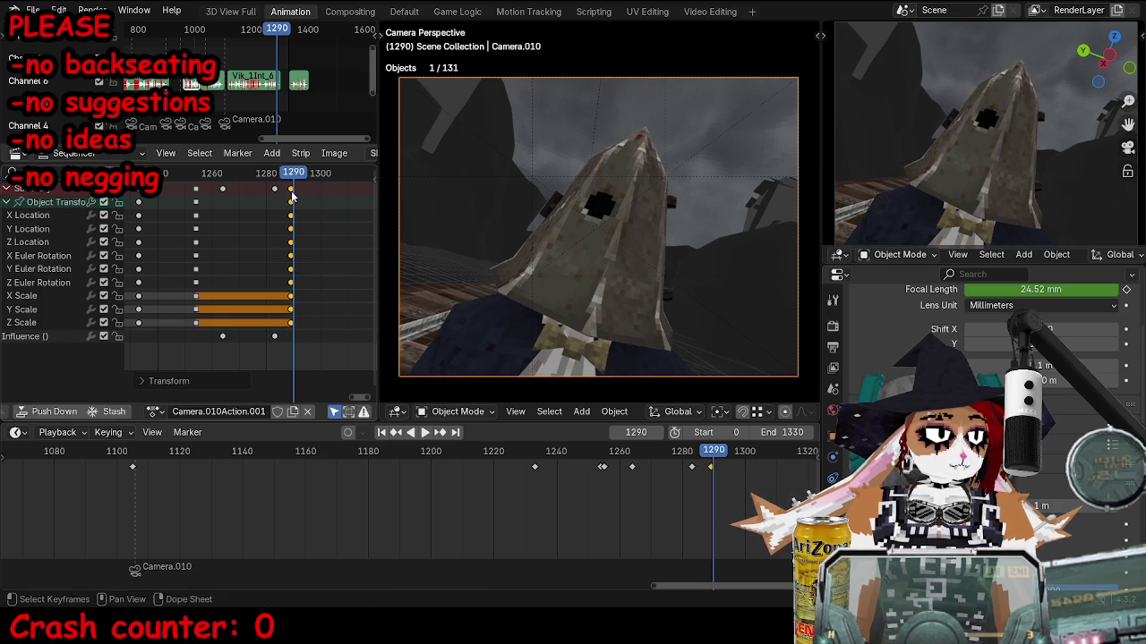
{"action": "key", "text": "v"}
{"action": "left_click", "coordinate": [295, 236]}
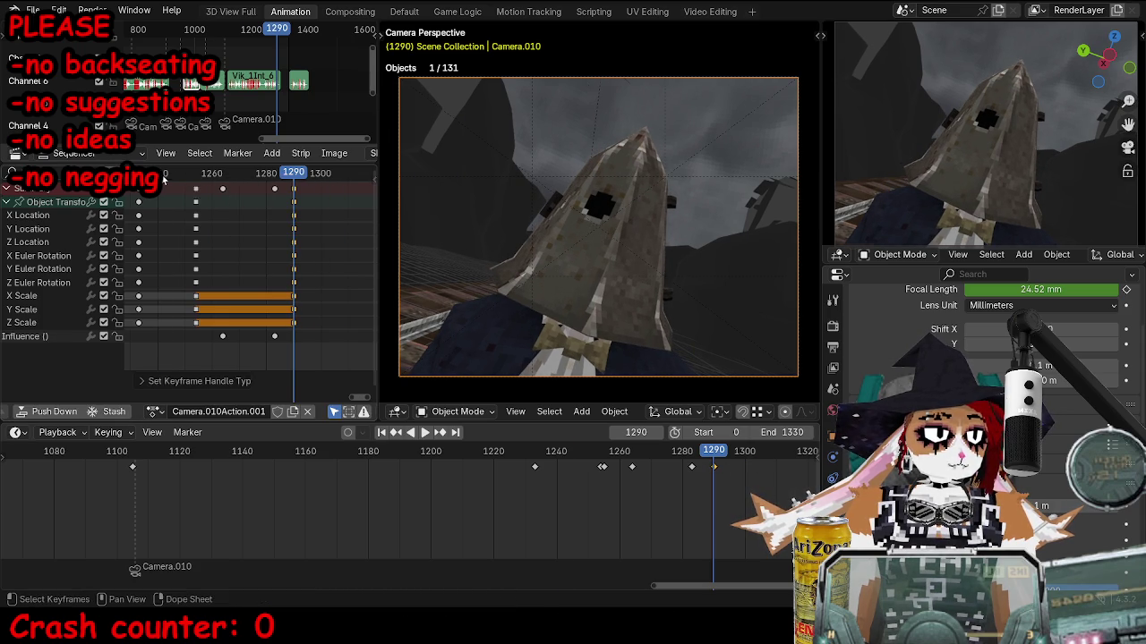
{"action": "key", "text": "space"}
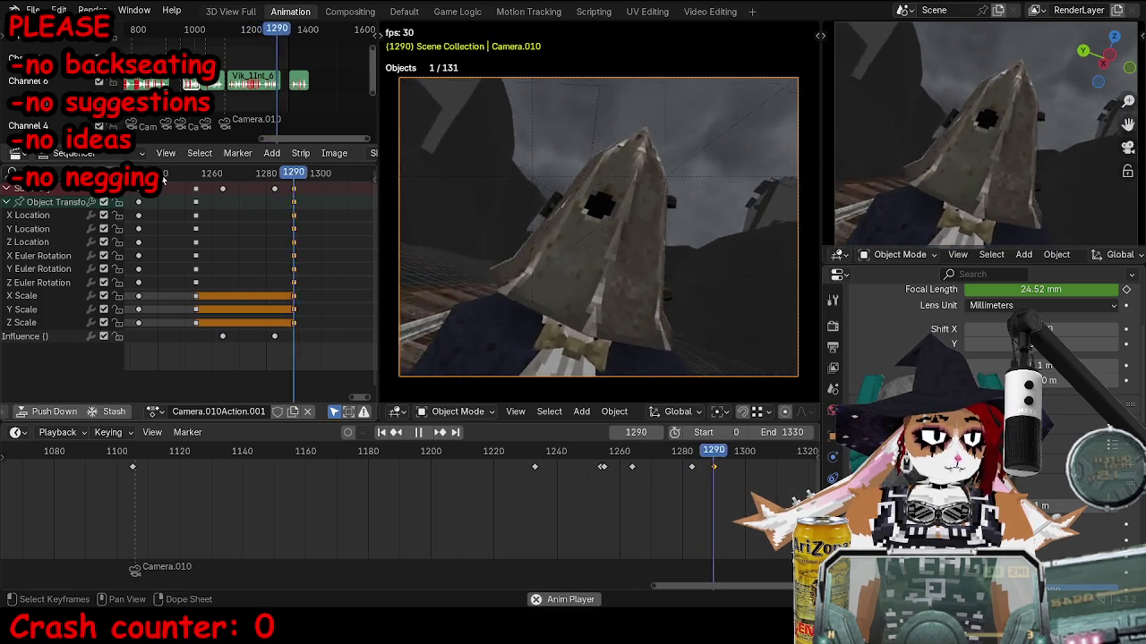
{"action": "key", "text": "space"}
{"action": "key", "text": "v"}
{"action": "left_click", "coordinate": [164, 209]}
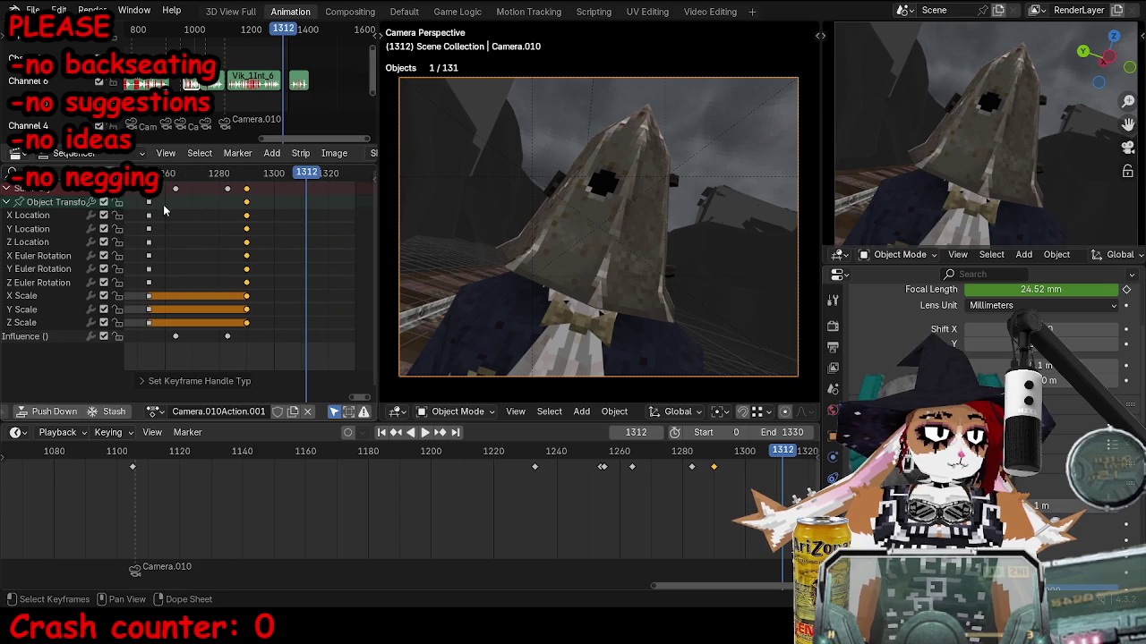
{"action": "key", "text": "space"}
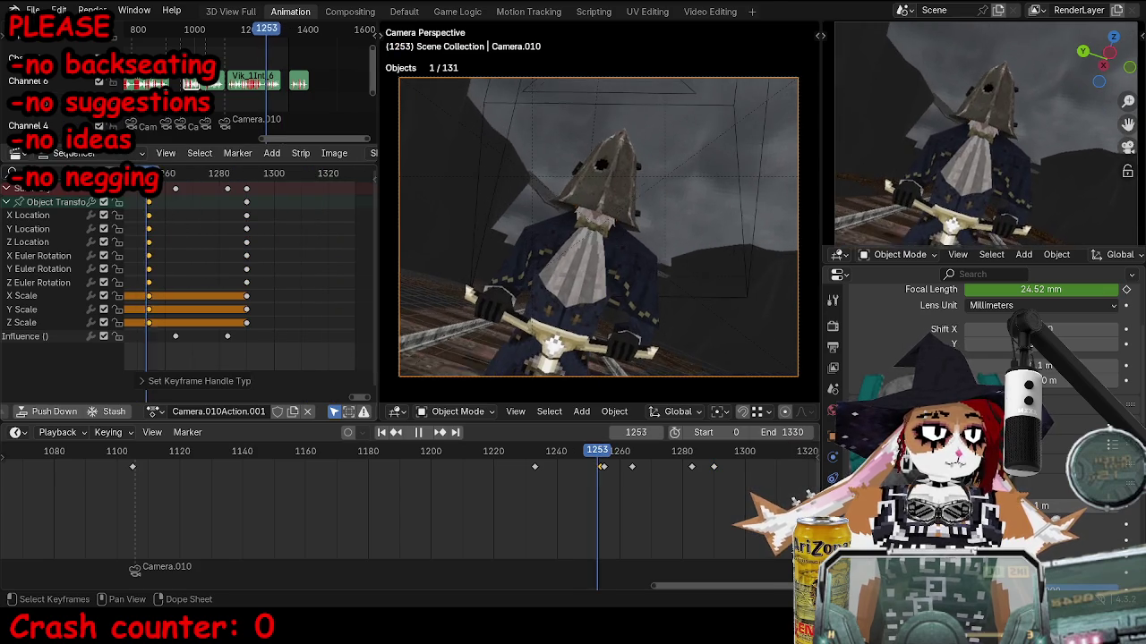
{"action": "left_click_drag", "start_coordinate": [196, 204], "coordinate": [264, 215]}
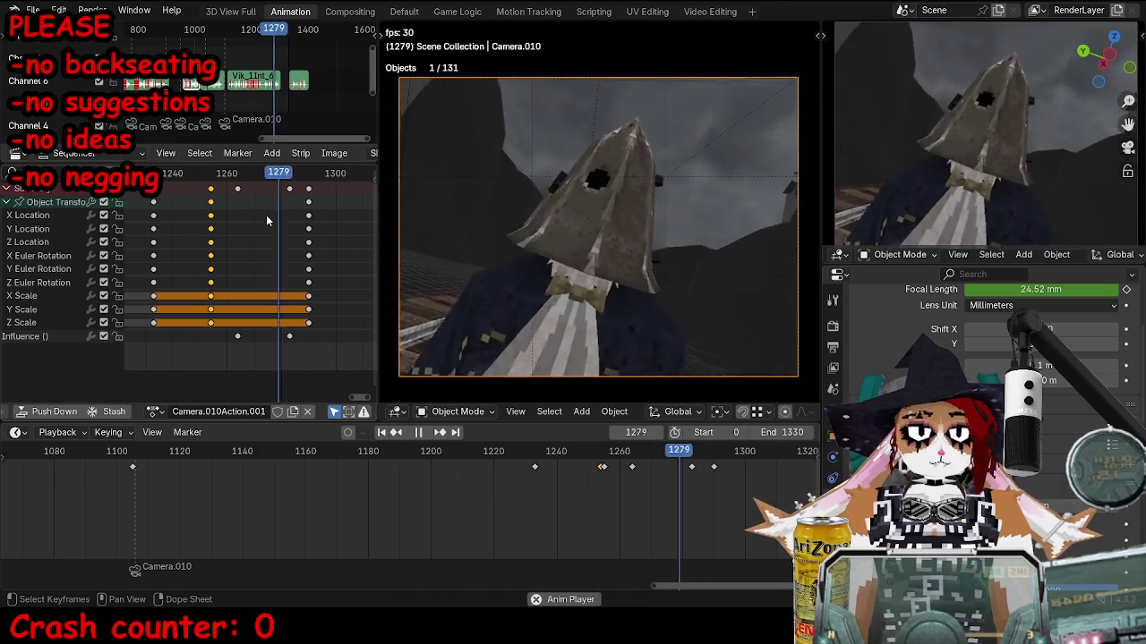
{"action": "key", "text": "space"}
Push the closing keys later, then reframe Camera.010 and key it at frame 1266.
{"action": "key", "text": "g"}
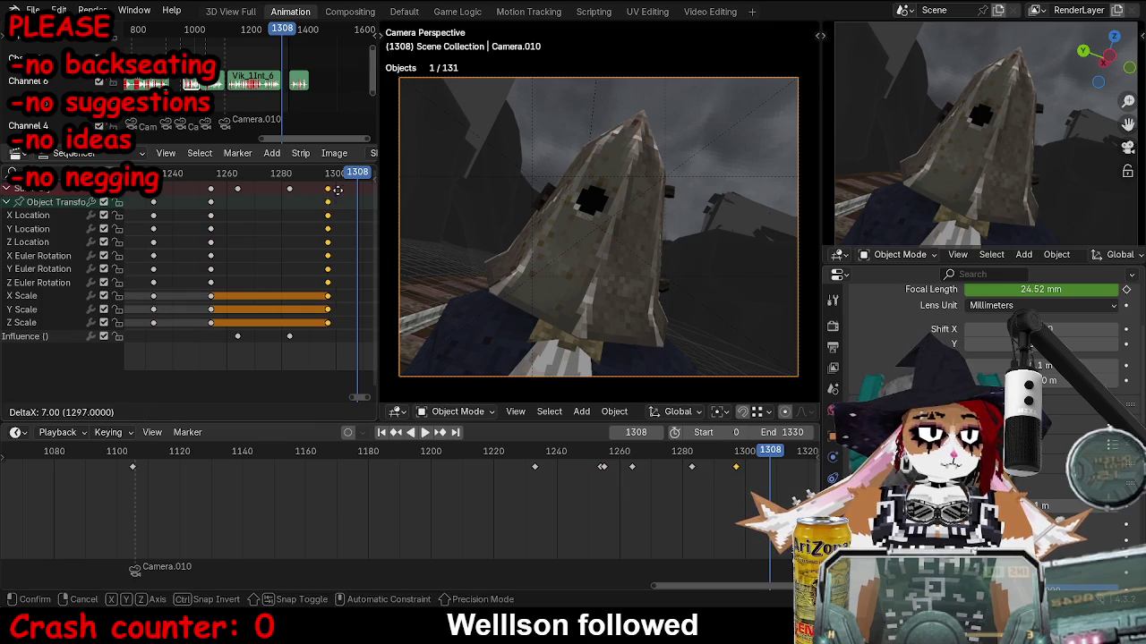
{"action": "left_click", "coordinate": [236, 176]}
{"action": "mouse_move", "coordinate": [236, 176]}
{"action": "left_mouse_down"}
{"action": "mouse_move", "coordinate": [215, 179]}
{"action": "mouse_move", "coordinate": [256, 179]}
{"action": "mouse_move", "coordinate": [211, 191]}
{"action": "mouse_move", "coordinate": [243, 179]}
{"action": "left_mouse_up"}
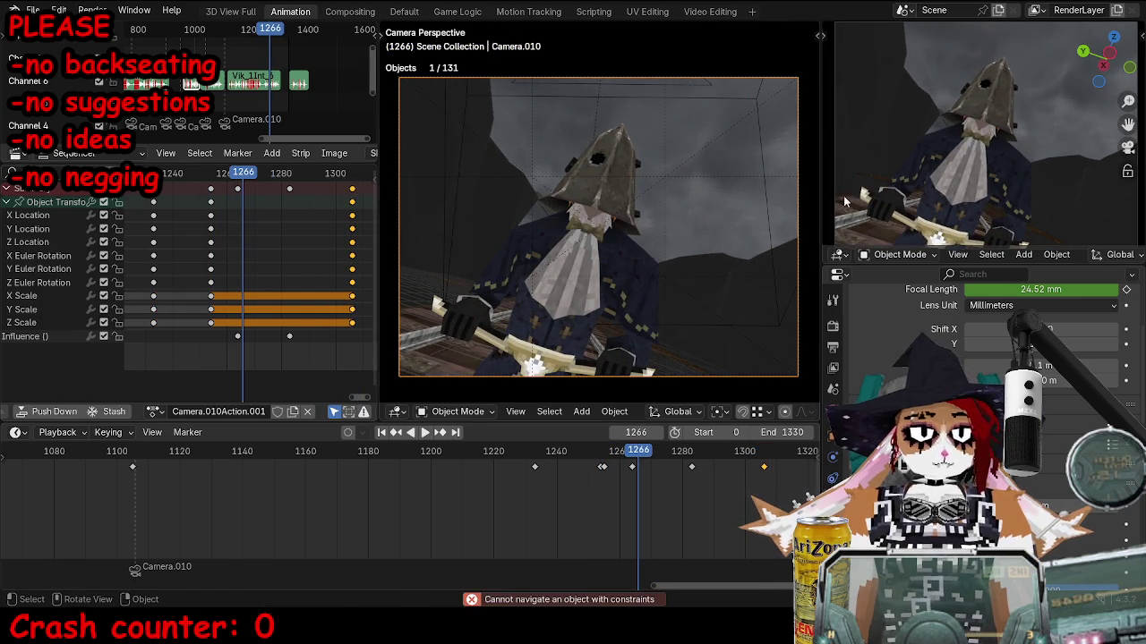
{"action": "key", "text": "g"}
{"action": "key", "text": "z"}
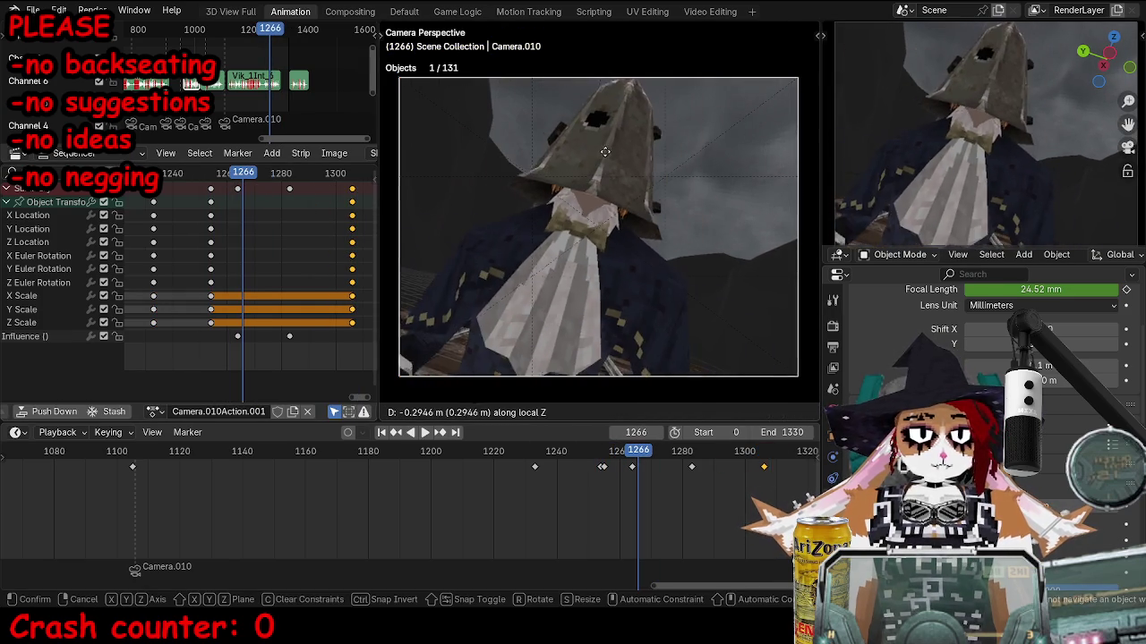
{"action": "left_click", "coordinate": [591, 229]}
{"action": "key", "text": "g"}
{"action": "left_click", "coordinate": [667, 296]}
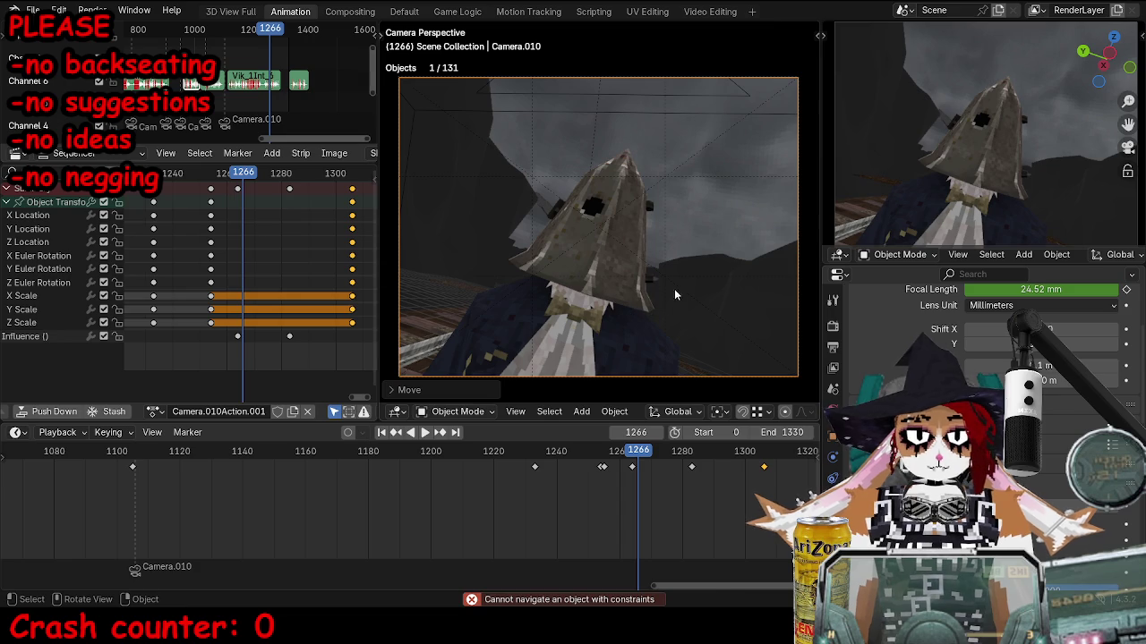
{"action": "key", "text": "i"}
Move the selected camera keys later to frame 1282 and play back from 1250 to review.
{"action": "scroll", "coordinate": [276, 222], "scroll_direction": "up", "scroll_amount": 2}
{"action": "mouse_move", "coordinate": [240, 173]}
{"action": "left_mouse_down"}
{"action": "mouse_move", "coordinate": [209, 173]}
{"action": "mouse_move", "coordinate": [265, 182]}
{"action": "left_mouse_up"}
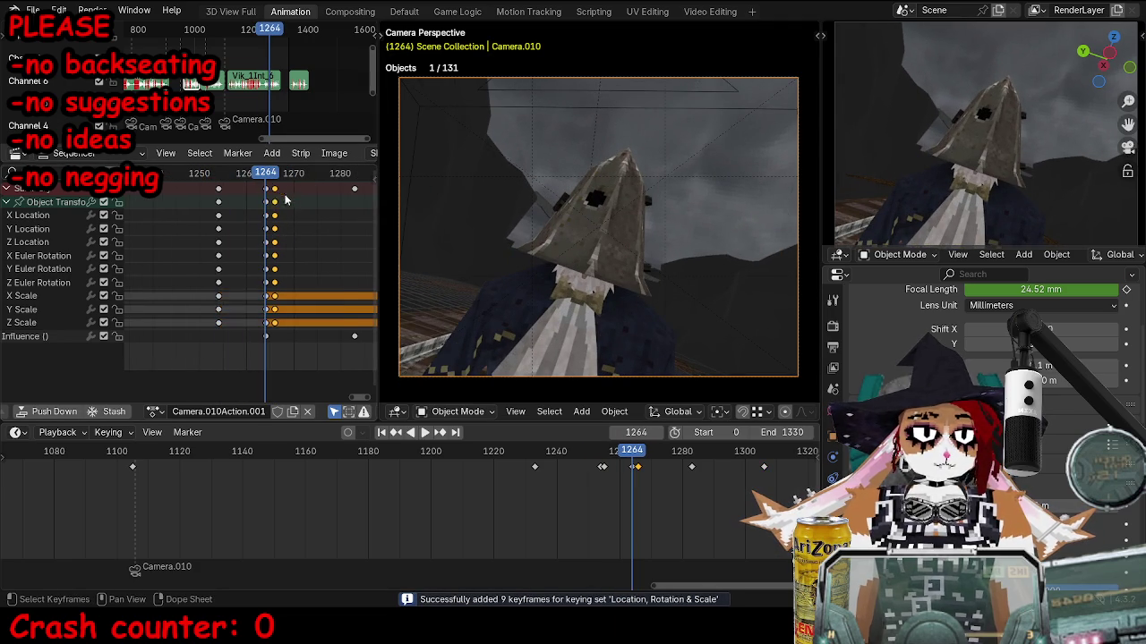
{"action": "scroll", "coordinate": [323, 233], "scroll_direction": "right", "scroll_amount": 1}
{"action": "key", "text": "g"}
{"action": "left_click", "coordinate": [344, 215]}
{"action": "left_click", "coordinate": [178, 171]}
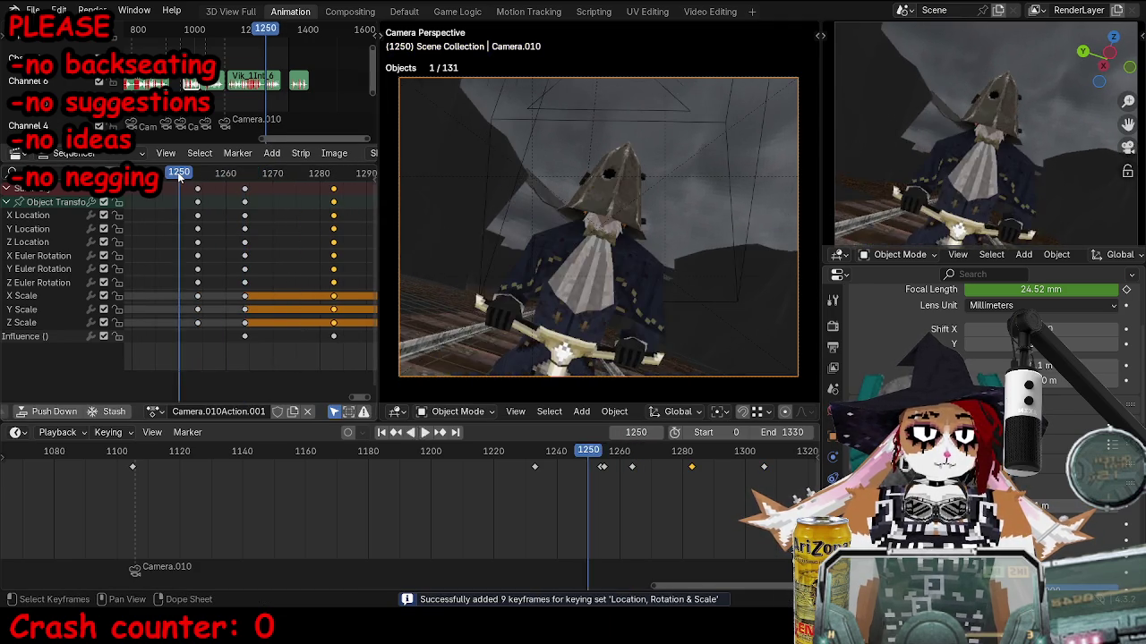
{"action": "key", "text": "space"}
{"action": "scroll", "coordinate": [226, 250], "scroll_direction": "down", "scroll_amount": 3}
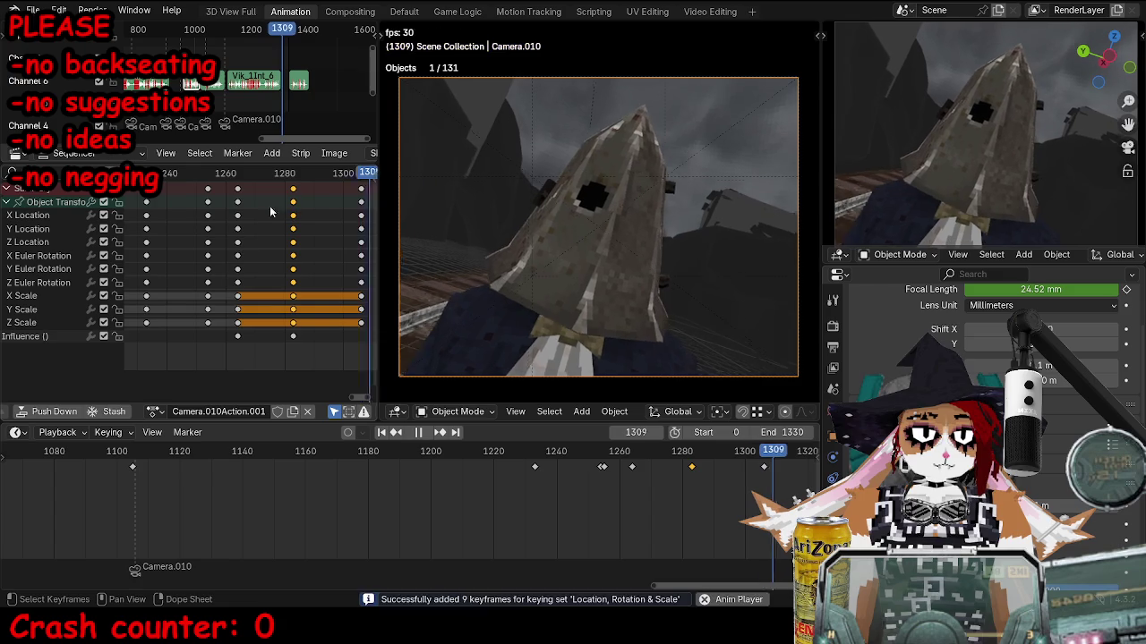
{"action": "key", "text": "space"}
Shift a column of camera keys earlier and preview the motion from around frame 1244.
{"action": "left_click", "coordinate": [353, 189]}
{"action": "key", "text": "g"}
{"action": "left_click", "coordinate": [322, 191]}
{"action": "left_click", "coordinate": [179, 172]}
{"action": "key", "text": "space"}
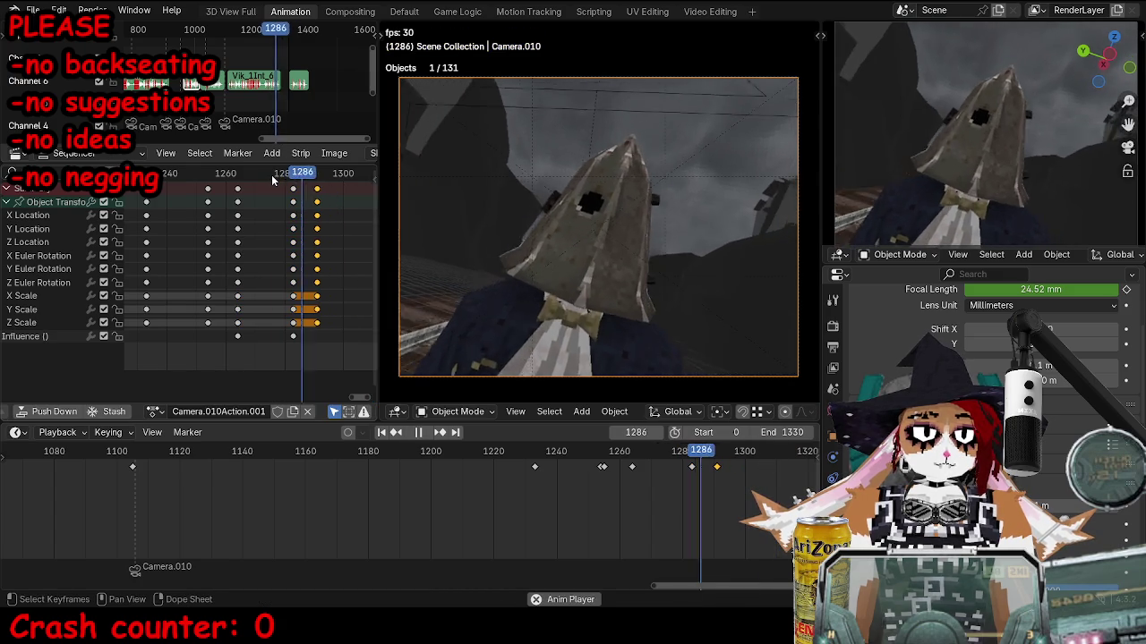
{"action": "left_click", "coordinate": [179, 173]}
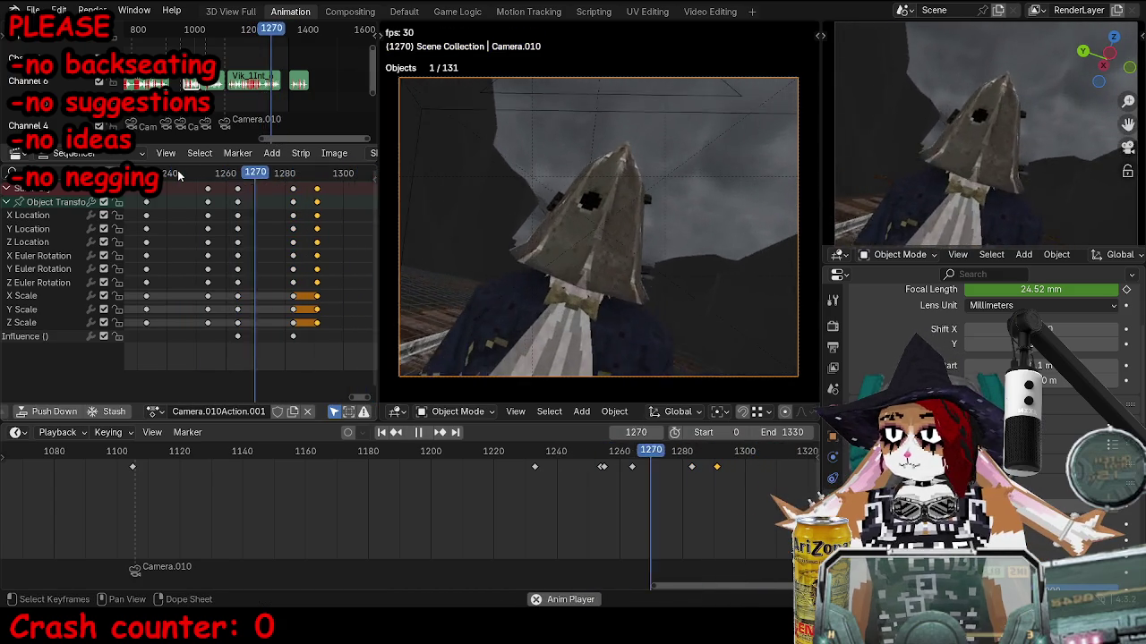
{"action": "left_click", "coordinate": [246, 30]}
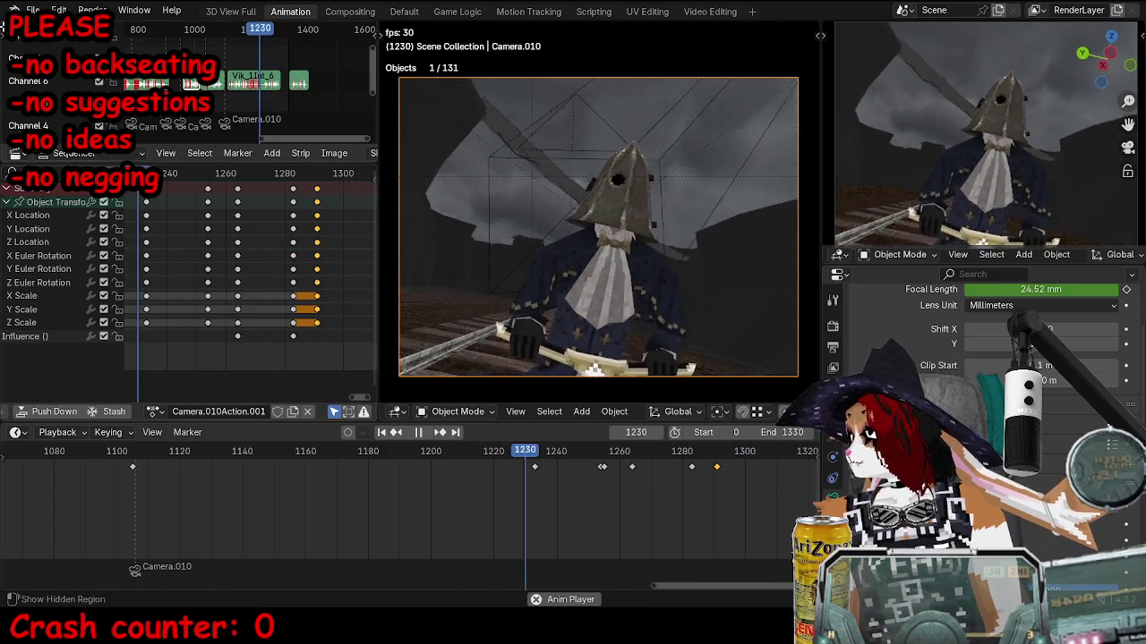
{"action": "key", "text": "space"}
{"action": "key", "text": "n"}
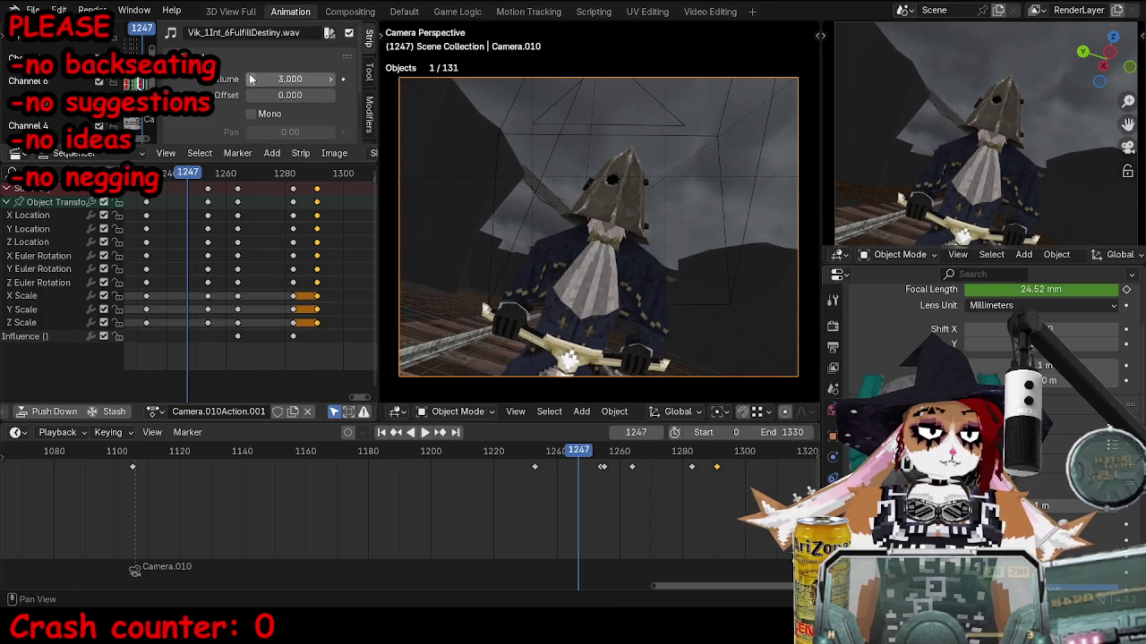
{"action": "key", "text": "n"}
{"action": "key", "text": "space"}
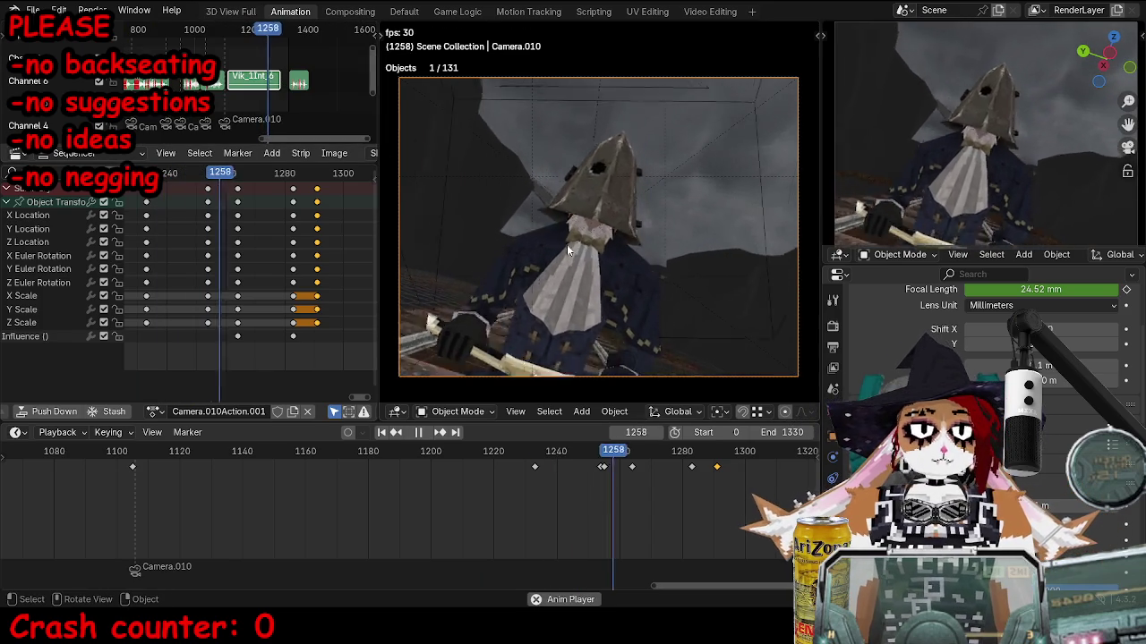
{"action": "key", "text": "Escape"}
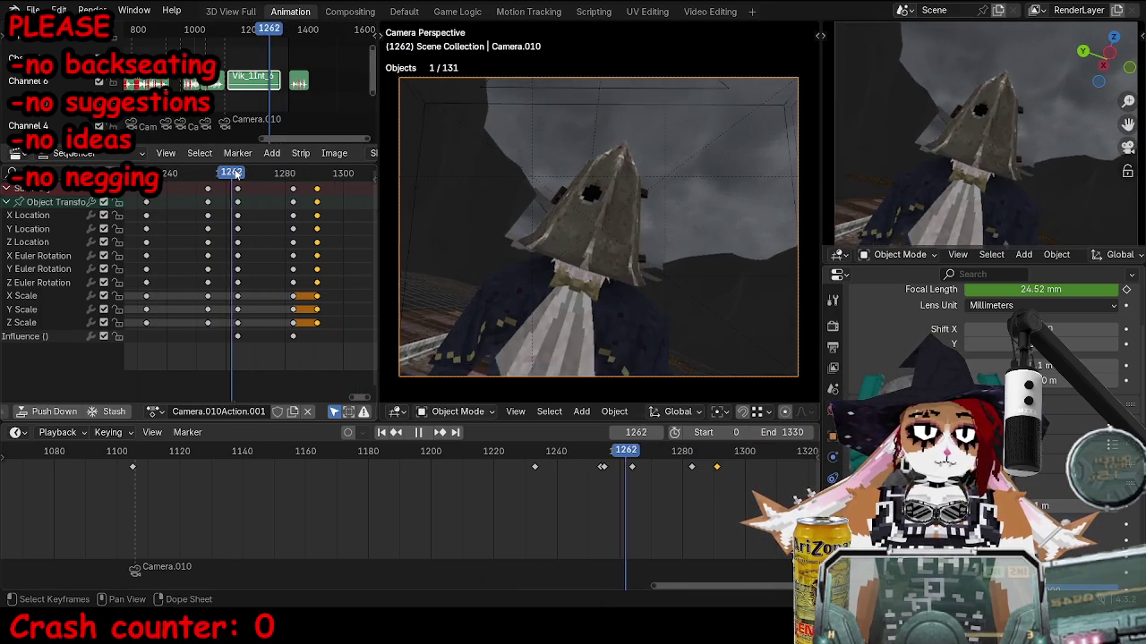
Key the camera at frame 1261, duplicate those keys, and move a selection three frames later to 1264.
{"action": "key", "text": "Left"}
{"action": "key", "text": "Left"}
{"action": "key", "text": "Left"}
{"action": "key", "text": "i"}
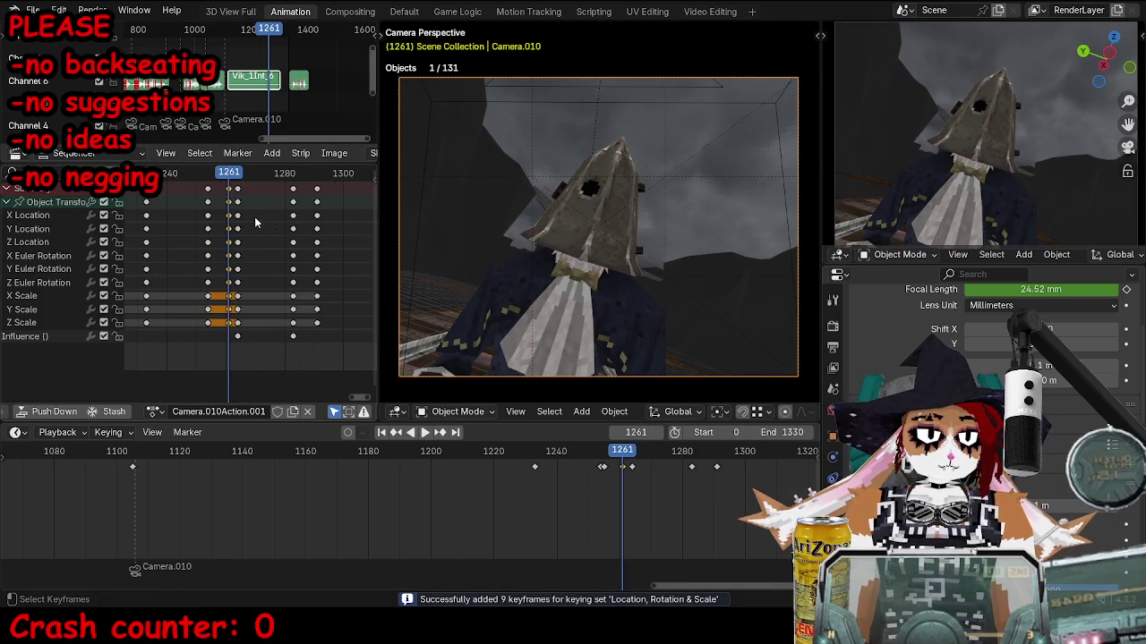
{"action": "key", "text": "Right"}
{"action": "scroll", "coordinate": [248, 230], "scroll_direction": "up", "scroll_amount": 2}
{"action": "key", "text": "shift+d"}
{"action": "left_click", "coordinate": [353, 236]}
{"action": "key", "text": "g"}
{"action": "left_click", "coordinate": [329, 236]}
{"action": "left_click", "coordinate": [215, 189]}
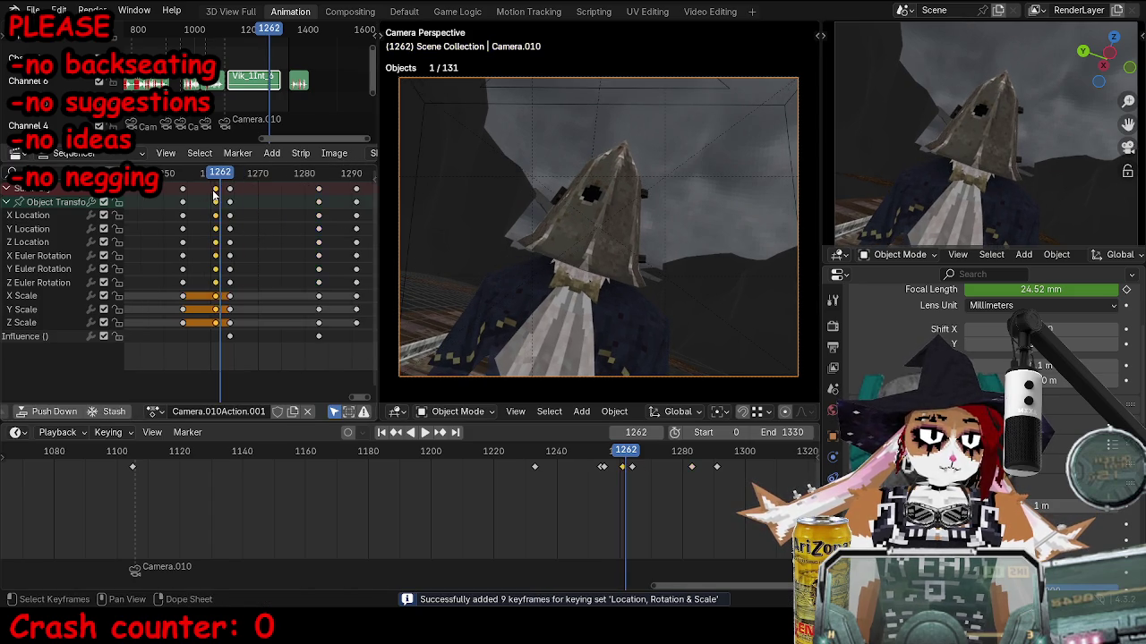
{"action": "key", "text": "g"}
{"action": "left_click", "coordinate": [229, 192]}
{"action": "key", "text": "space"}
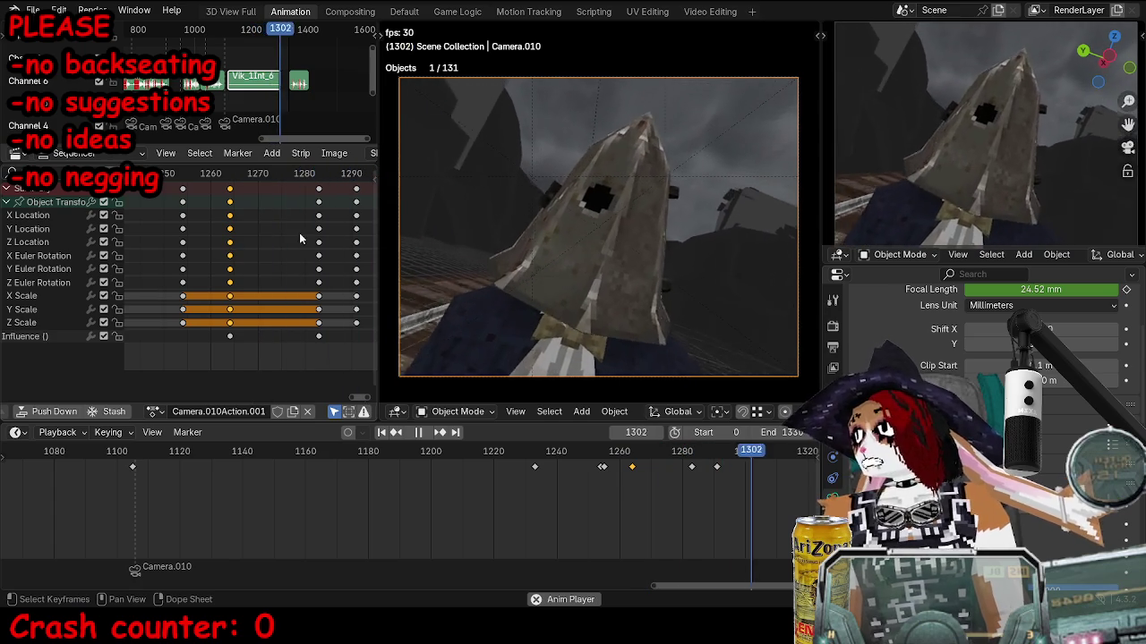
{"action": "key", "text": "space"}
Shift two key columns a few frames earlier, nudge keys later, and check the timing in playback.
{"action": "scroll", "coordinate": [293, 239], "scroll_direction": "down", "scroll_amount": 1}
{"action": "key", "text": "g"}
{"action": "left_click", "coordinate": [307, 190]}
{"action": "left_click", "coordinate": [200, 202]}
{"action": "key", "text": "g"}
{"action": "left_click", "coordinate": [179, 203]}
{"action": "key", "text": "space"}
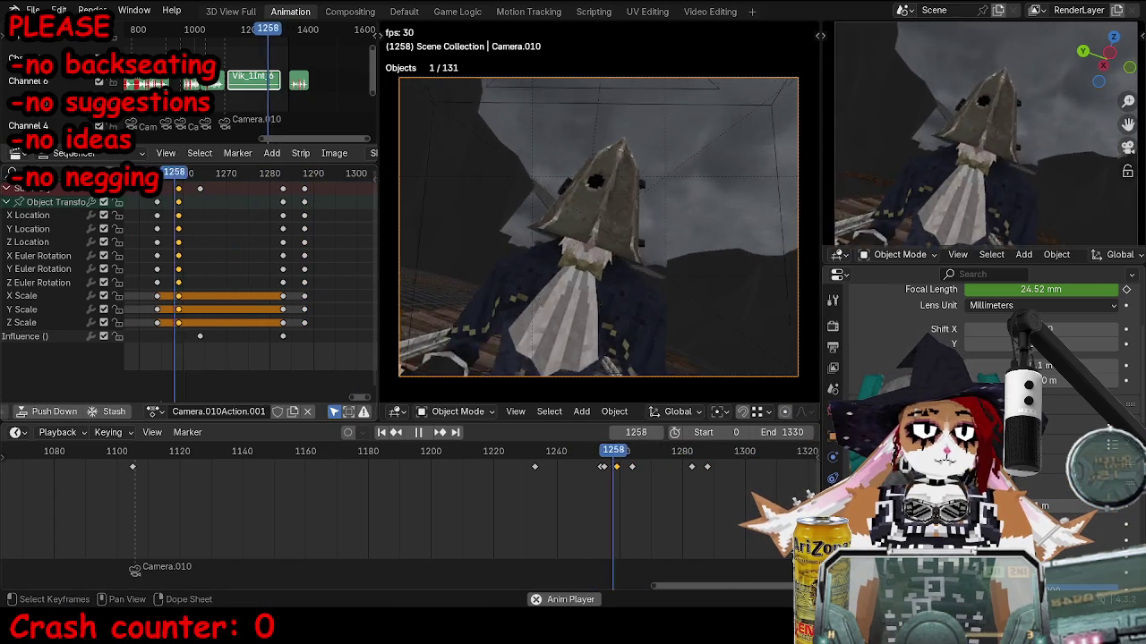
{"action": "key", "text": "g"}
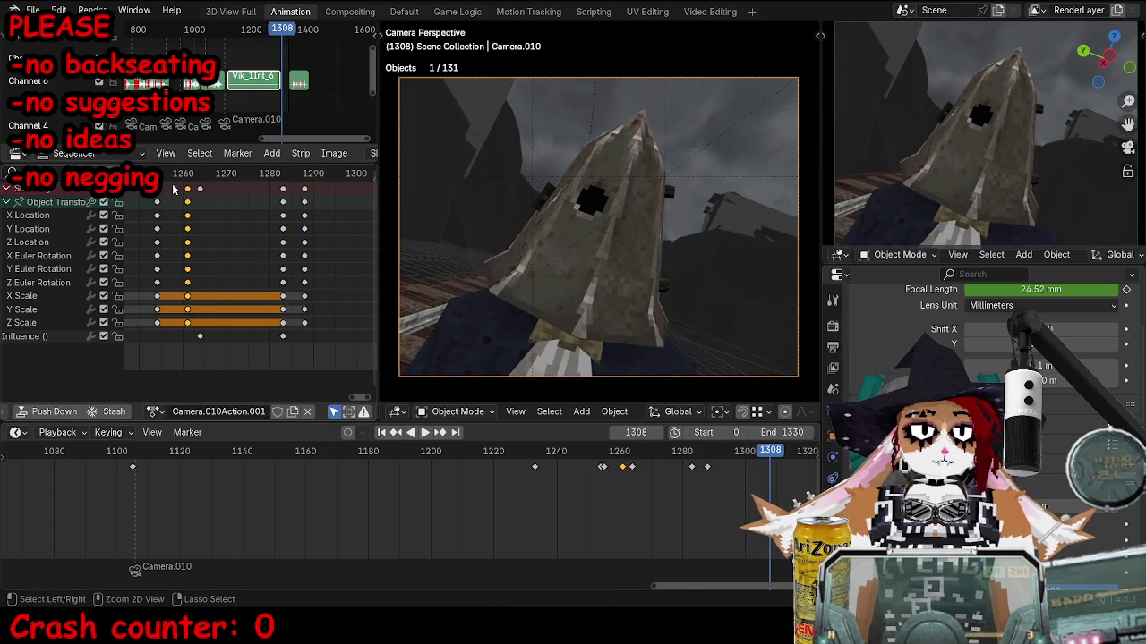
{"action": "left_click", "coordinate": [328, 222]}
{"action": "key", "text": "space"}
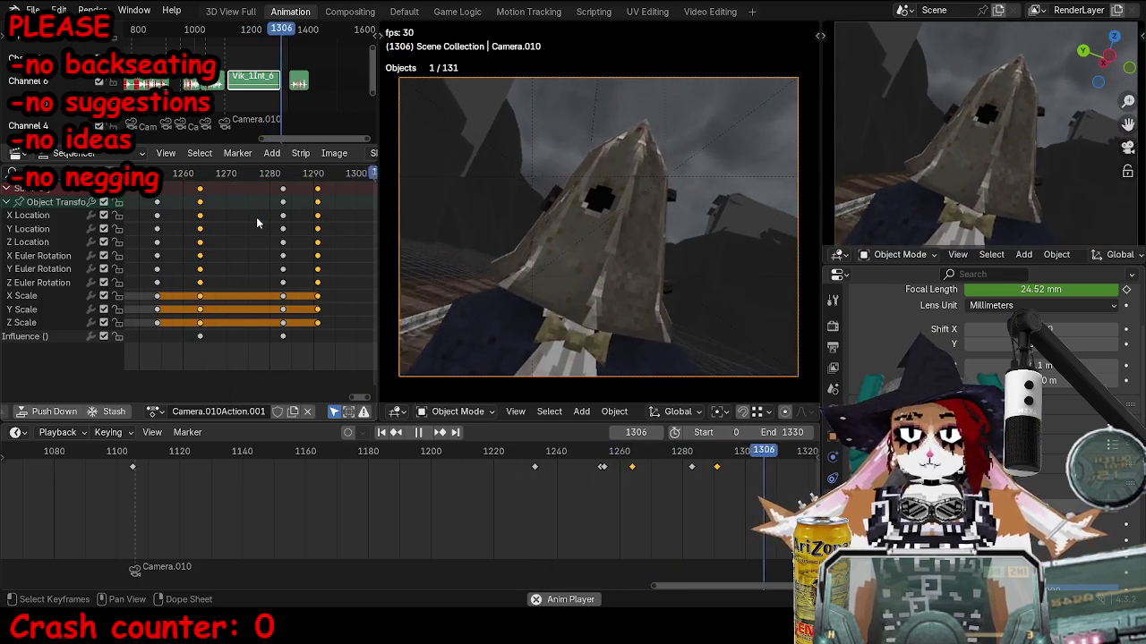
{"action": "key", "text": "space"}
Delete the two extra key columns around frames 1265 and 1284 and replay to check.
{"action": "scroll", "coordinate": [252, 230], "scroll_direction": "down", "scroll_amount": 3}
{"action": "scroll", "coordinate": [225, 220], "scroll_direction": "up", "scroll_amount": 1}
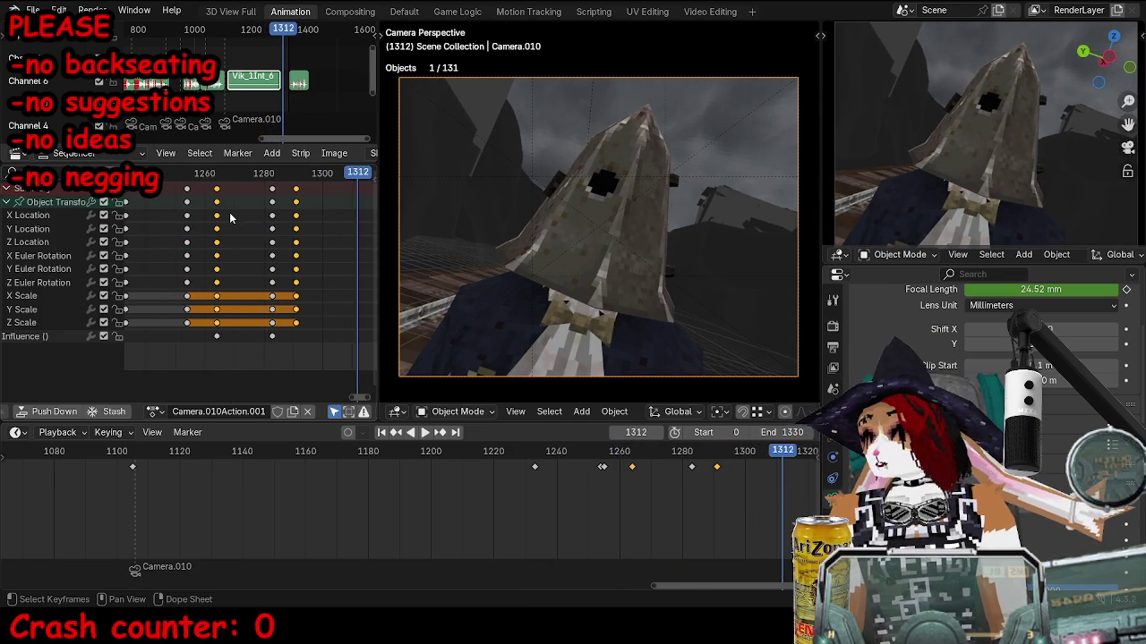
{"action": "scroll", "coordinate": [214, 215], "scroll_direction": "up", "scroll_amount": 1}
{"action": "left_click", "coordinate": [193, 185]}
{"action": "left_click", "coordinate": [164, 179]}
{"action": "key", "text": "space"}
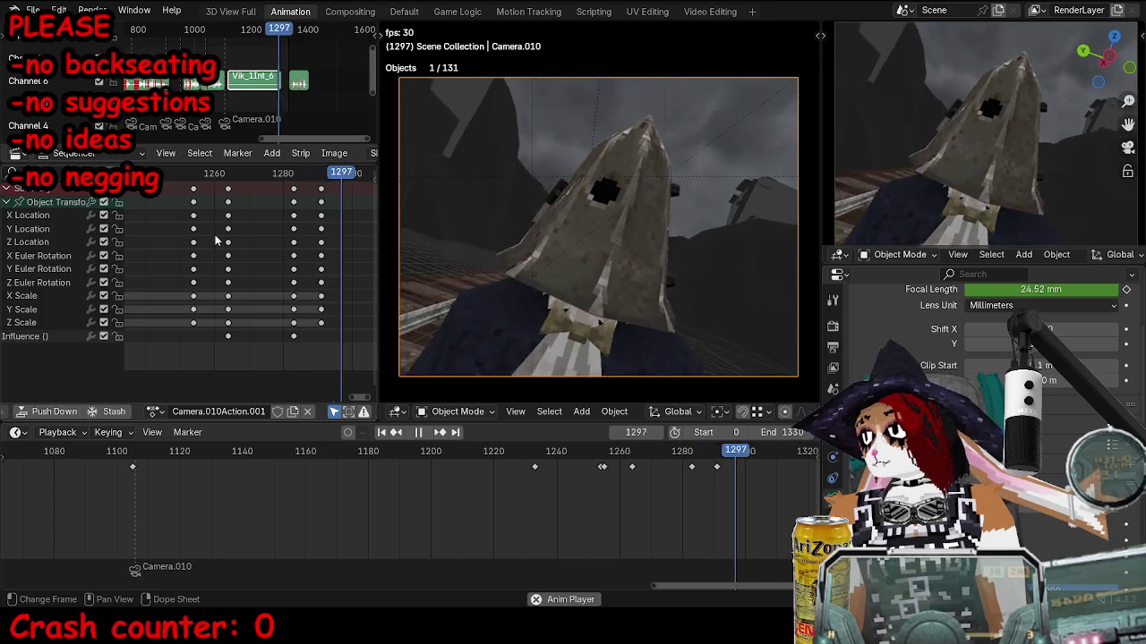
{"action": "key", "text": "space"}
{"action": "left_click", "coordinate": [233, 195]}
{"action": "left_click", "coordinate": [293, 202], "text": "shift"}
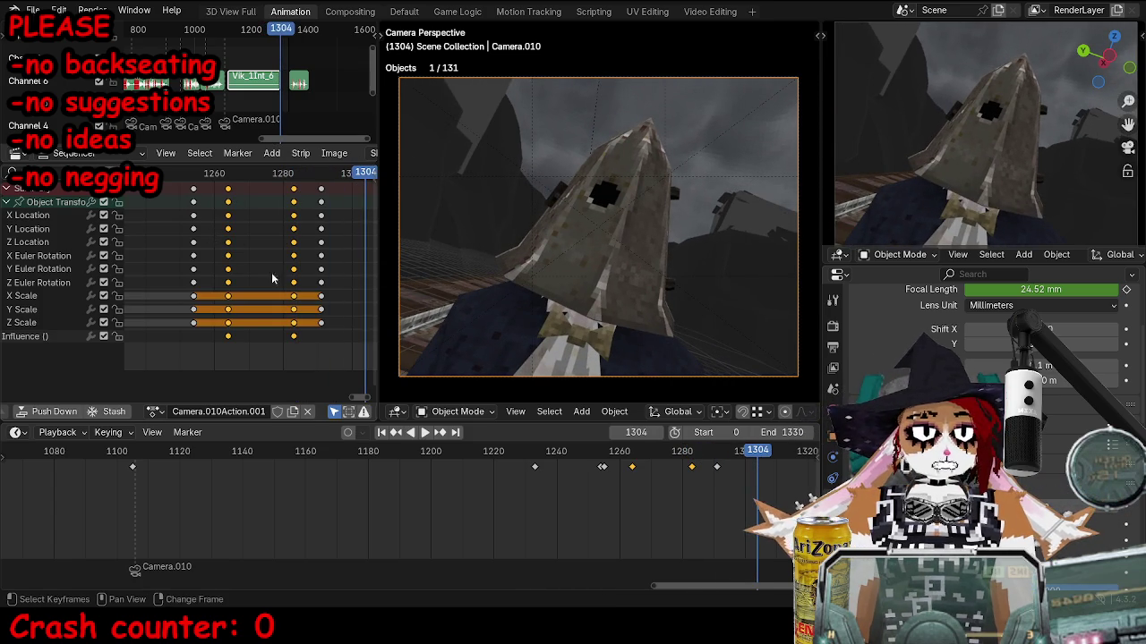
{"action": "key", "text": "Delete"}
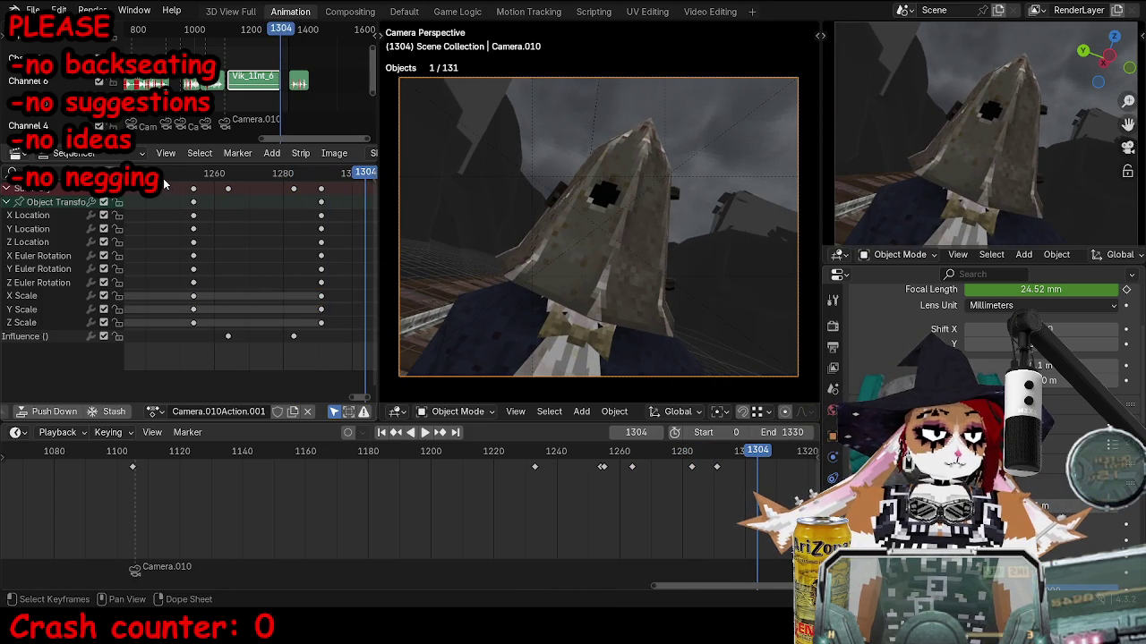
{"action": "key", "text": "space"}
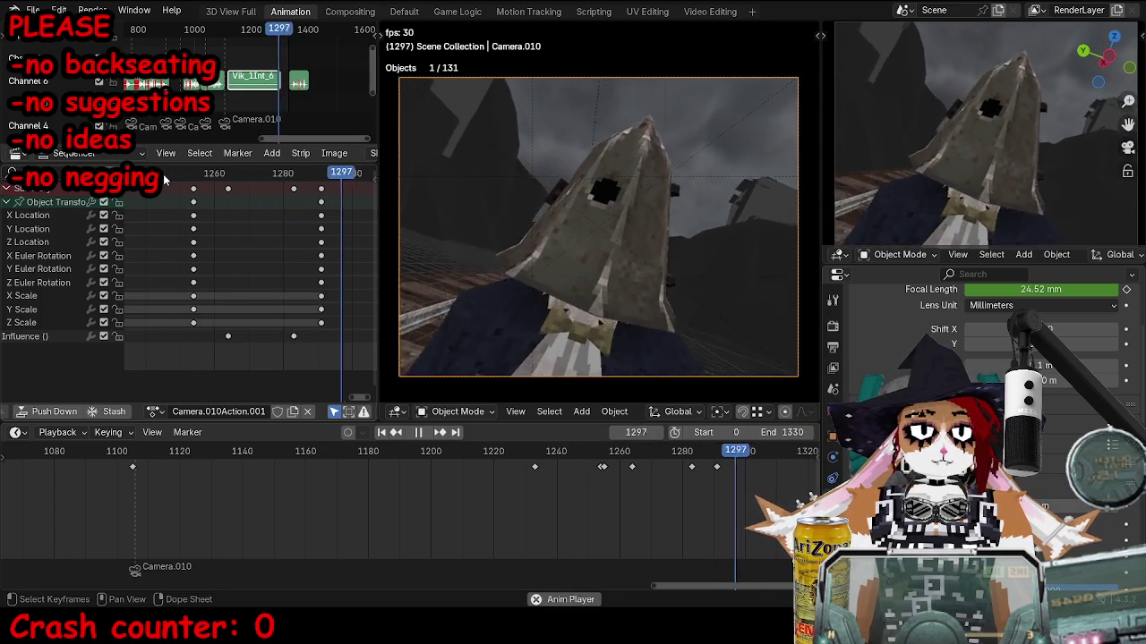
{"action": "key", "text": "space"}
Try moving the frame-1291 key column later, then undo so it stays at 1300.
{"action": "left_click", "coordinate": [320, 201]}
{"action": "key", "text": "KP_Decimal"}
{"action": "key", "text": "g"}
{"action": "left_click", "coordinate": [313, 214]}
{"action": "key", "text": "ctrl+z"}
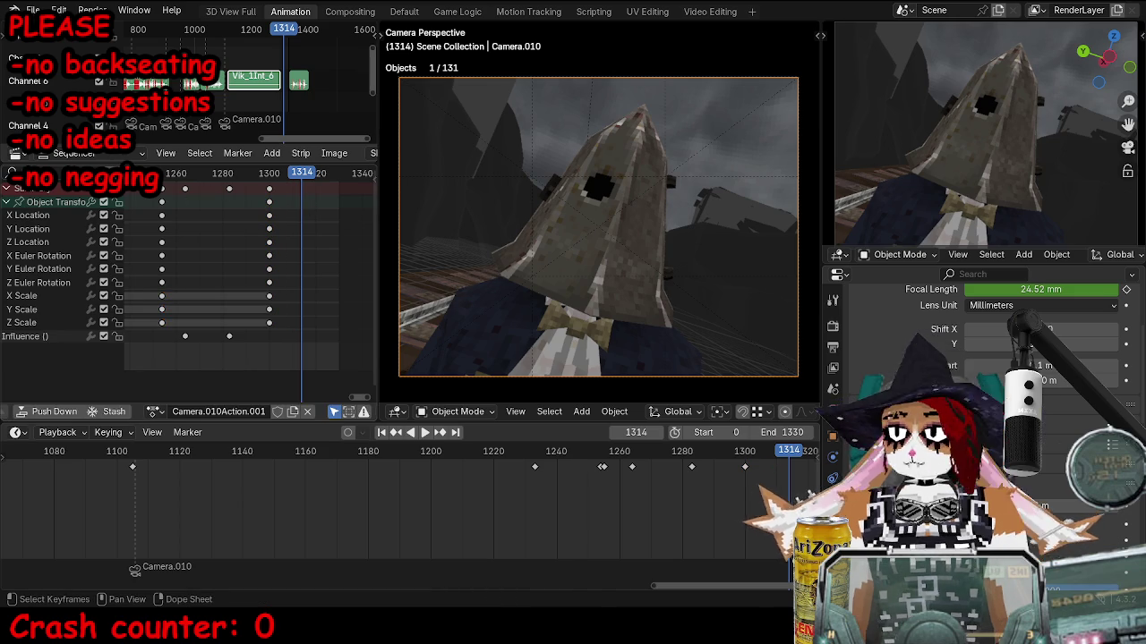
{"action": "key", "text": "space"}
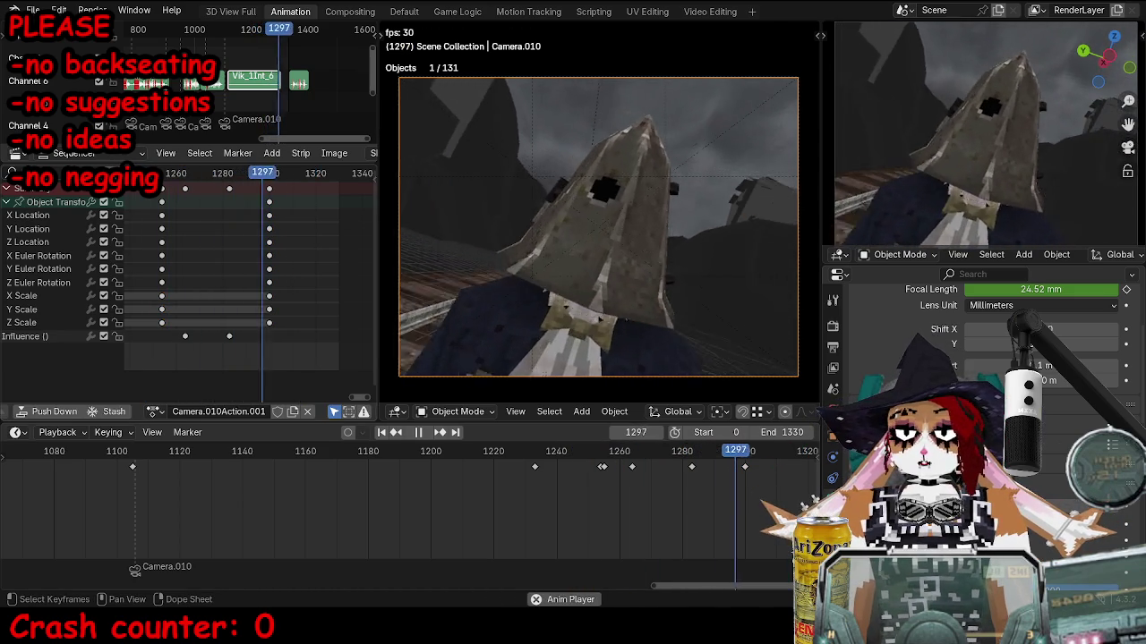
{"action": "key", "text": "space"}
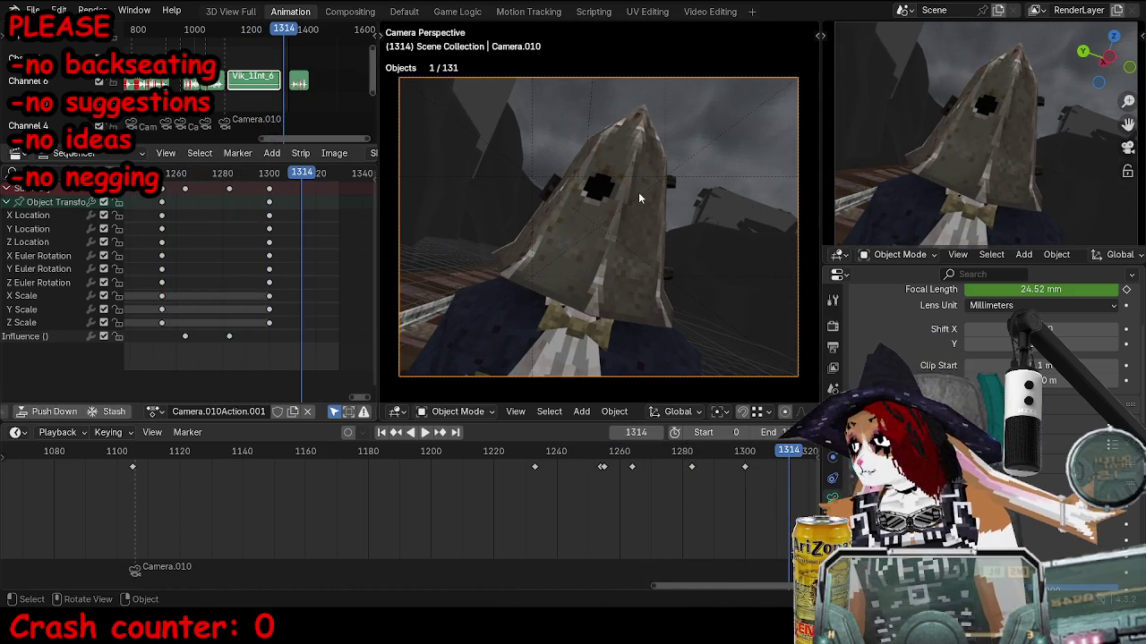
{"action": "key", "text": "space"}
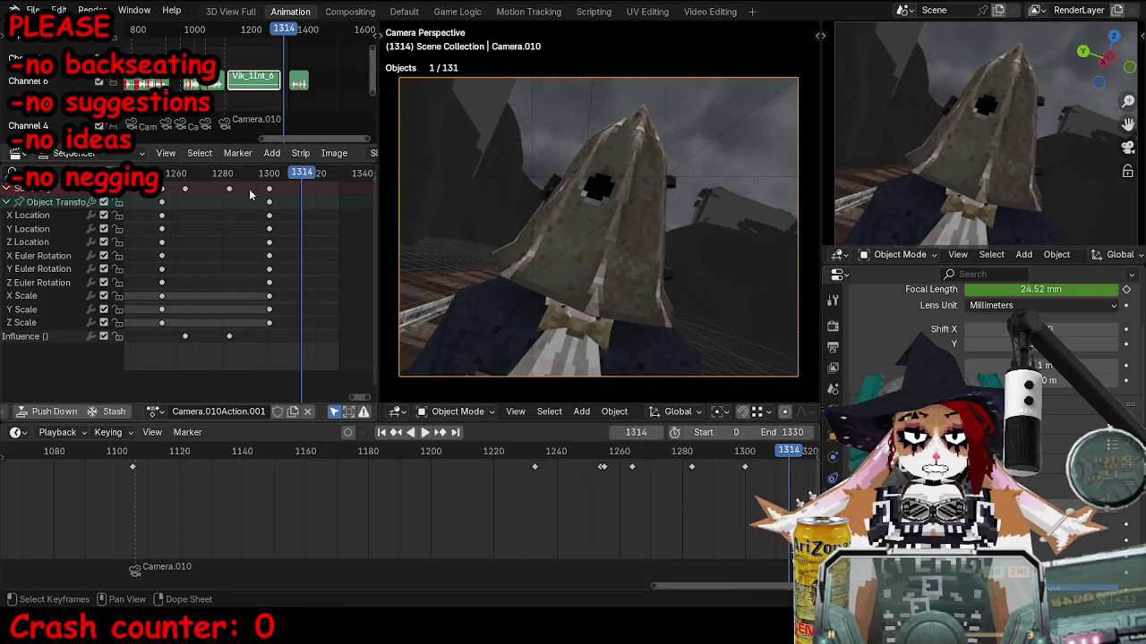
Key Camera.010's new LocRotScale pose at frame 1300 and play back from frame 1248.
{"action": "left_click", "coordinate": [269, 176]}
{"action": "key", "text": "space"}
{"action": "key", "text": "i"}
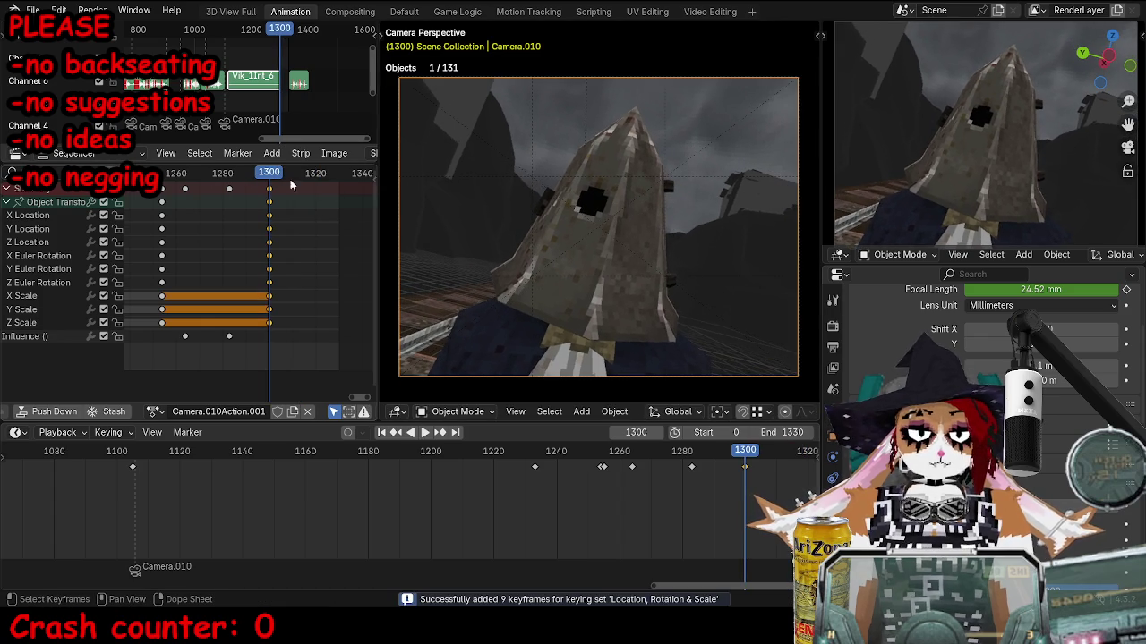
{"action": "left_click", "coordinate": [148, 173]}
{"action": "key", "text": "space"}
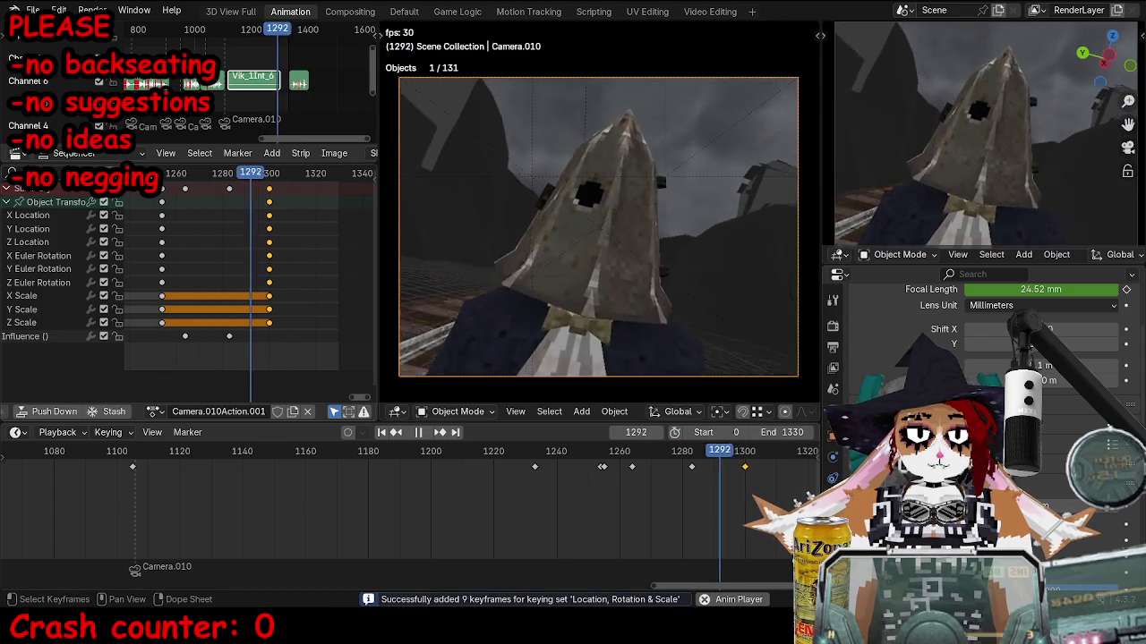
{"action": "key", "text": "space"}
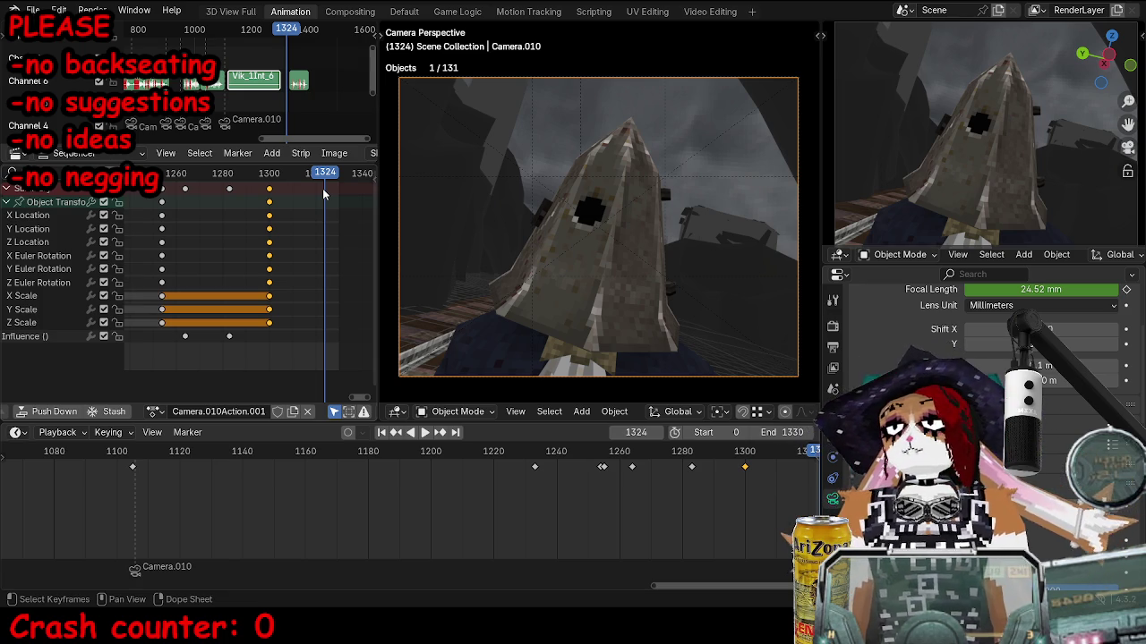
{"action": "key", "text": "KP_0"}
Select the CutsceneCameraRig, switch to Pose Mode, and select the cam10 bone.
{"action": "left_click_drag", "start_coordinate": [616, 259], "coordinate": [629, 286]}
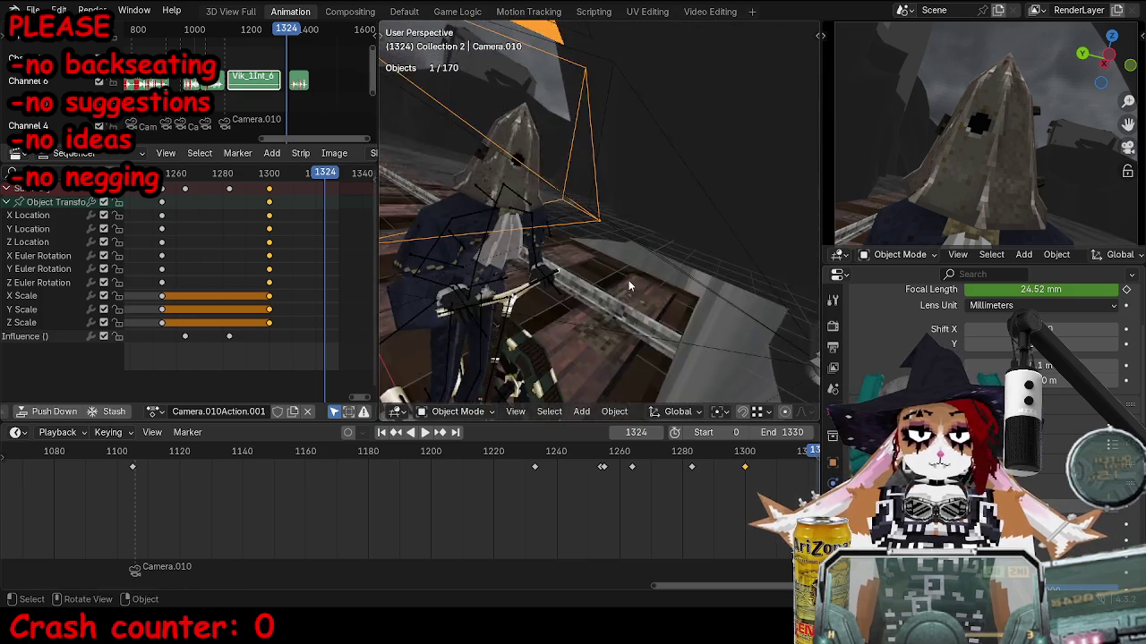
{"action": "scroll", "coordinate": [629, 287], "scroll_direction": "down", "scroll_amount": 3}
{"action": "left_click", "coordinate": [641, 224]}
{"action": "key", "text": "ctrl+Tab"}
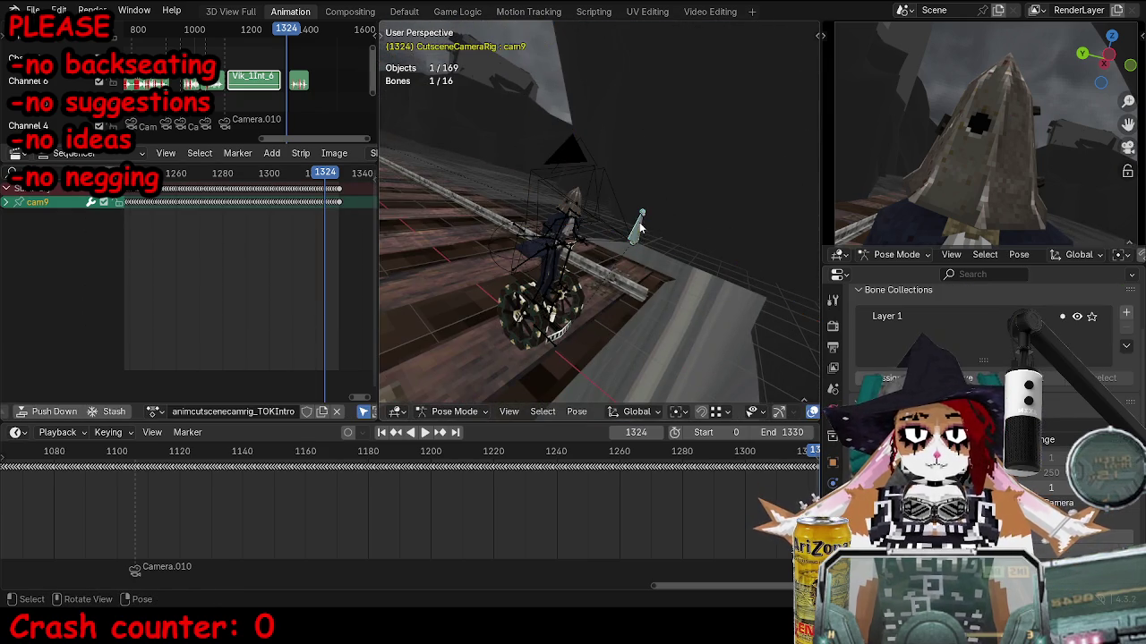
{"action": "scroll", "coordinate": [641, 228], "scroll_direction": "down", "scroll_amount": 20, "text": "alt"}
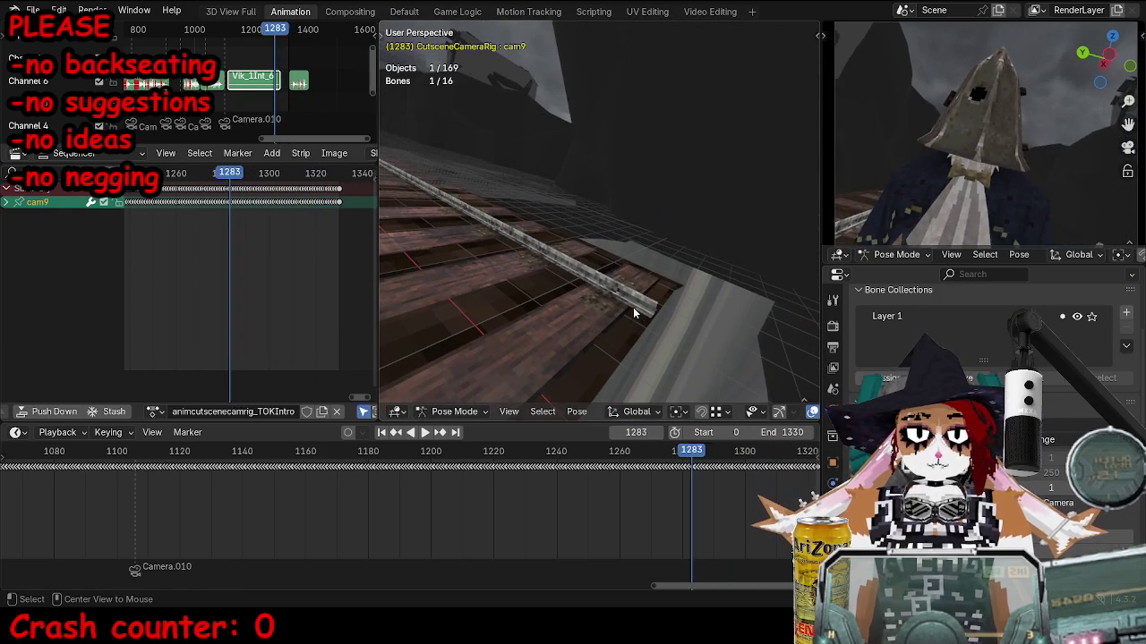
{"action": "scroll", "coordinate": [633, 313], "scroll_direction": "down", "scroll_amount": 20, "text": "alt"}
{"action": "key", "text": "KP_Decimal"}
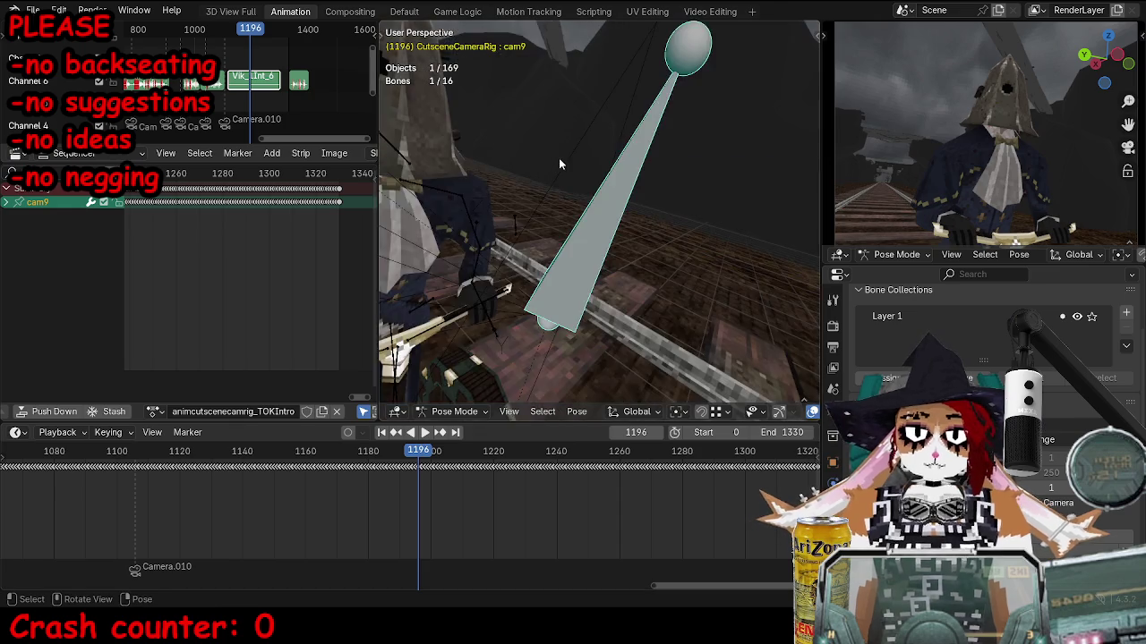
{"action": "scroll", "coordinate": [573, 170], "scroll_direction": "down", "scroll_amount": 5}
{"action": "left_click", "coordinate": [631, 273]}
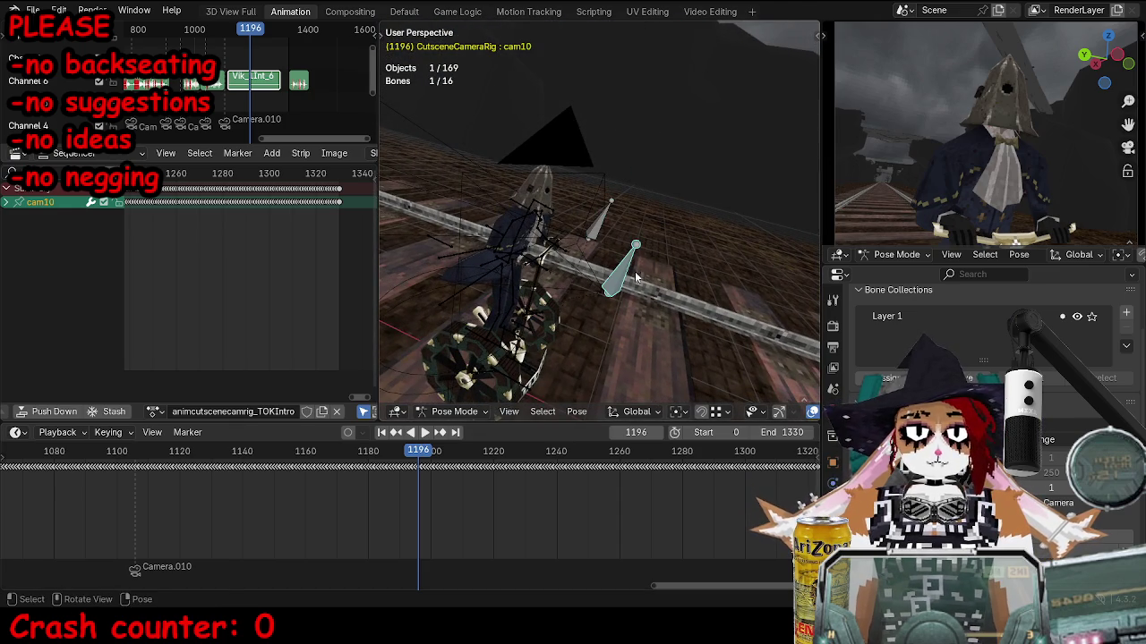
Add a Copy Transforms bone constraint to cam10 targeting the camera.
{"action": "left_click", "coordinate": [833, 569]}
{"action": "left_click", "coordinate": [895, 324]}
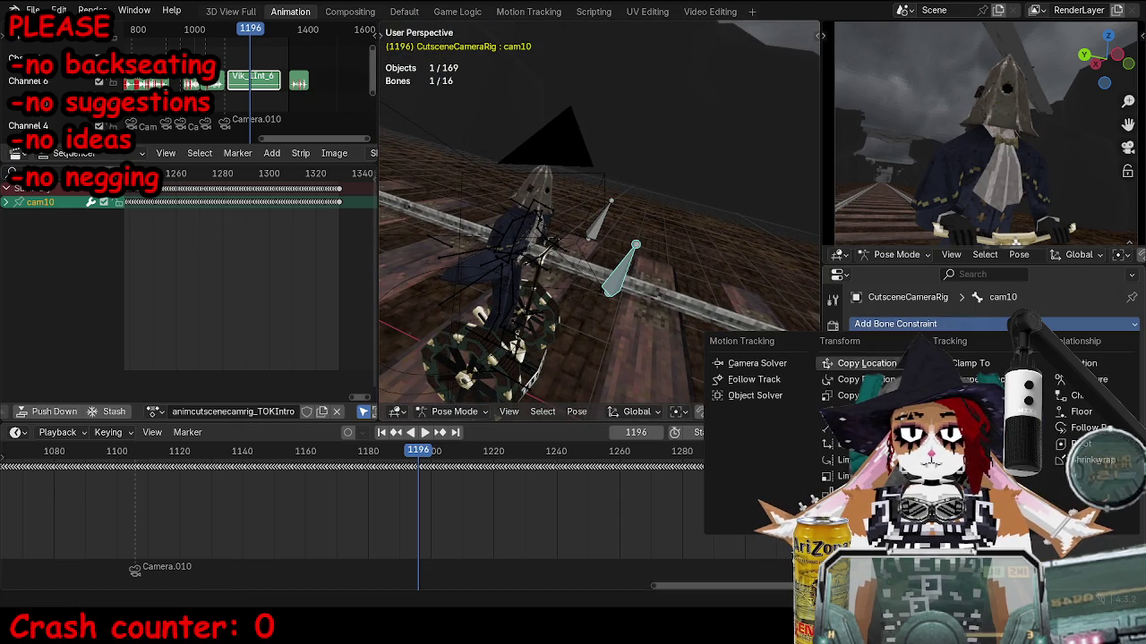
{"action": "left_click", "coordinate": [887, 414]}
{"action": "left_click", "coordinate": [558, 127]}
{"action": "key", "text": "ctrl+z"}
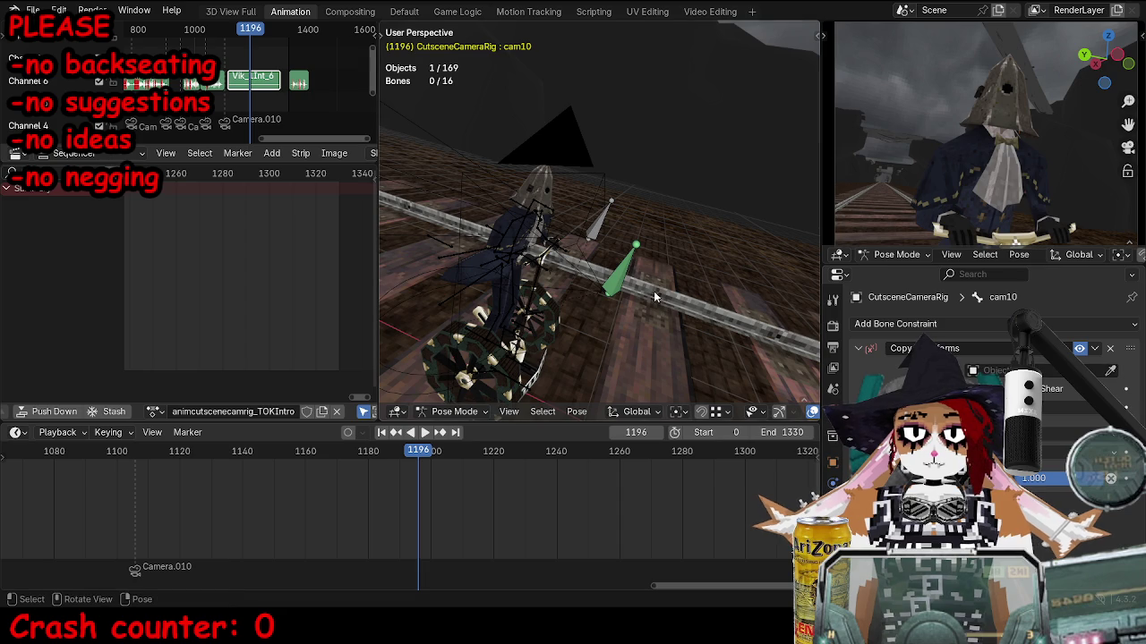
{"action": "left_click", "coordinate": [608, 282]}
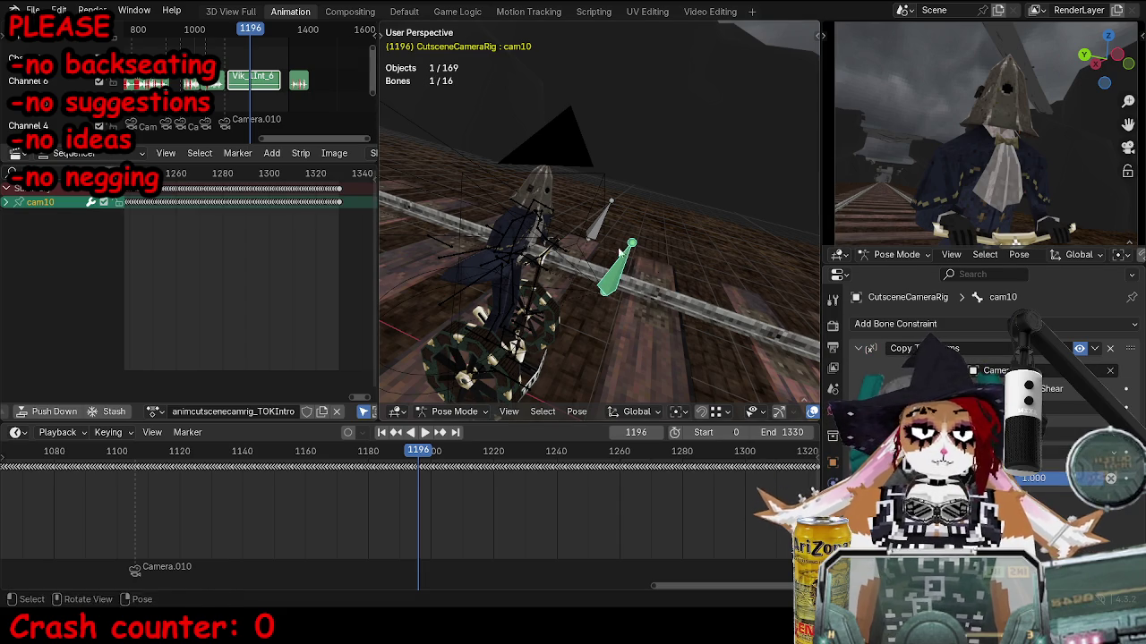
{"action": "key", "text": "F4"}
{"action": "key", "text": "Escape"}
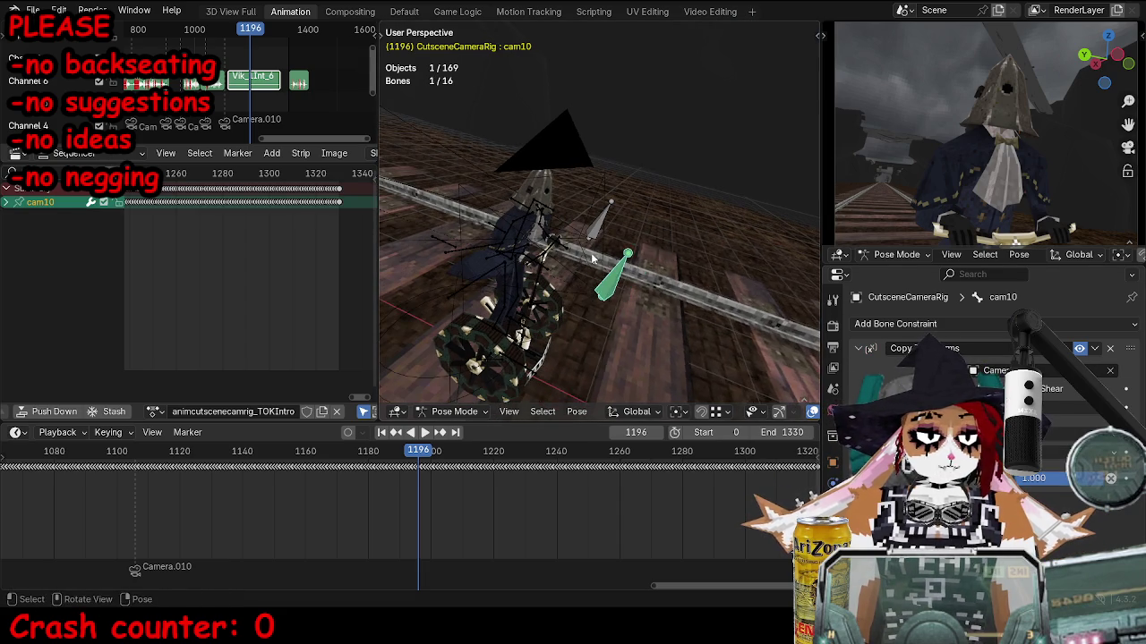
{"action": "key", "text": "F3"}
{"action": "left_click", "coordinate": [706, 285]}
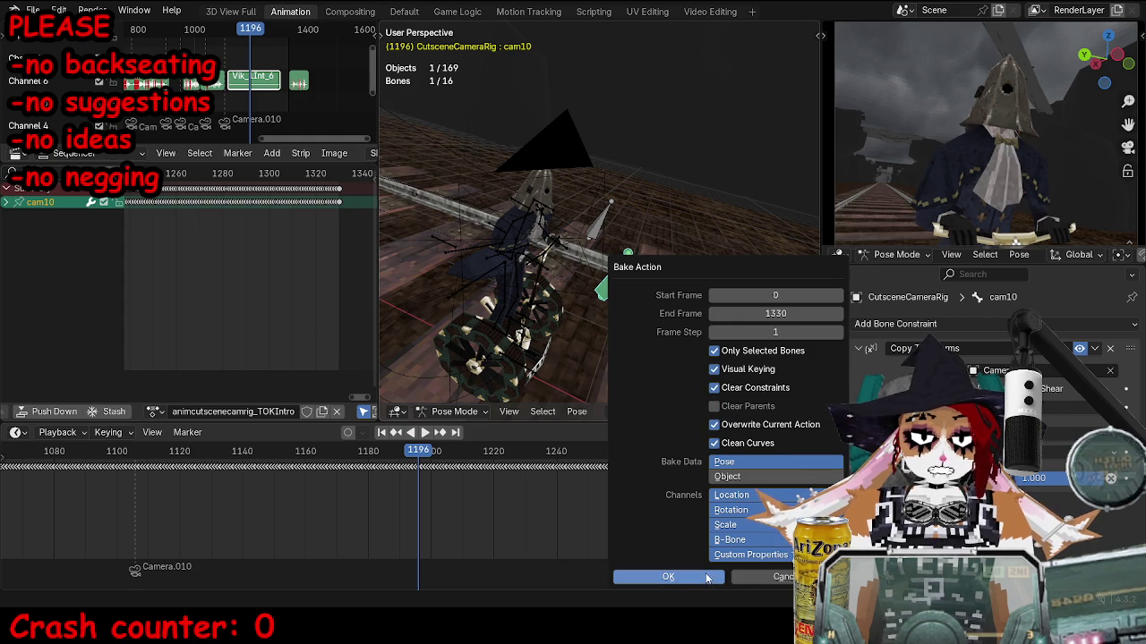
Bake cam10's action over frames 0–1330, check it in playback, and save the TOKIntro blend file.
{"action": "left_click", "coordinate": [679, 578]}
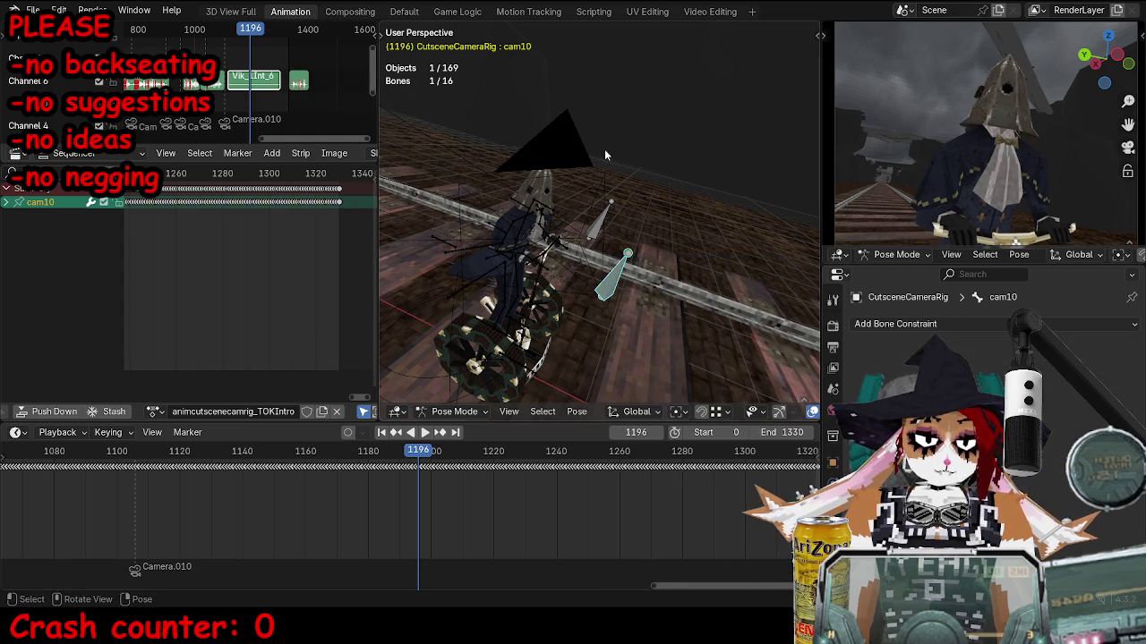
{"action": "key", "text": "space"}
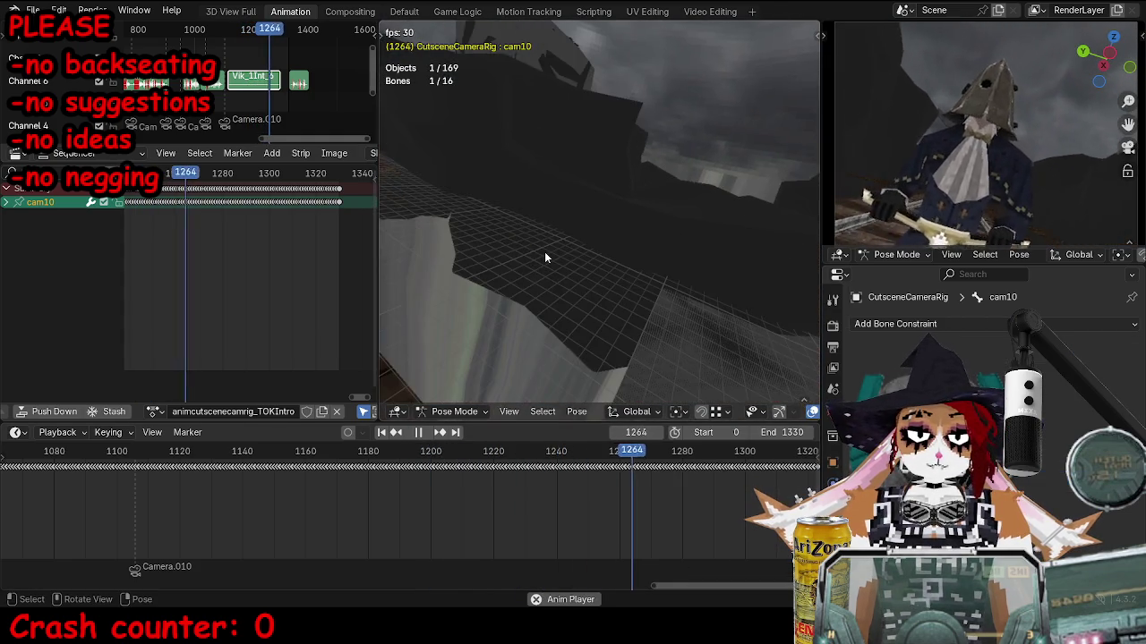
{"action": "key", "text": "space"}
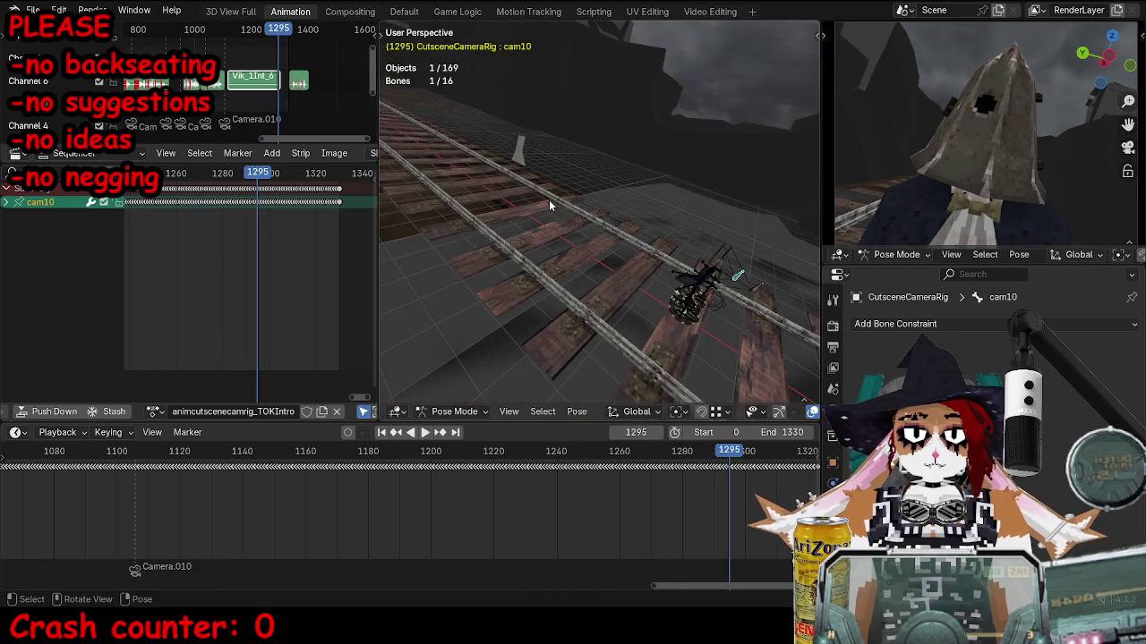
{"action": "key", "text": "KP_Decimal"}
{"action": "scroll", "coordinate": [548, 282], "scroll_direction": "down", "scroll_amount": 4}
{"action": "mouse_move", "coordinate": [548, 282]}
{"action": "left_mouse_down"}
{"action": "mouse_move", "coordinate": [506, 225]}
{"action": "mouse_move", "coordinate": [703, 283]}
{"action": "mouse_move", "coordinate": [677, 256]}
{"action": "mouse_move", "coordinate": [691, 256]}
{"action": "mouse_move", "coordinate": [618, 269]}
{"action": "left_mouse_up"}
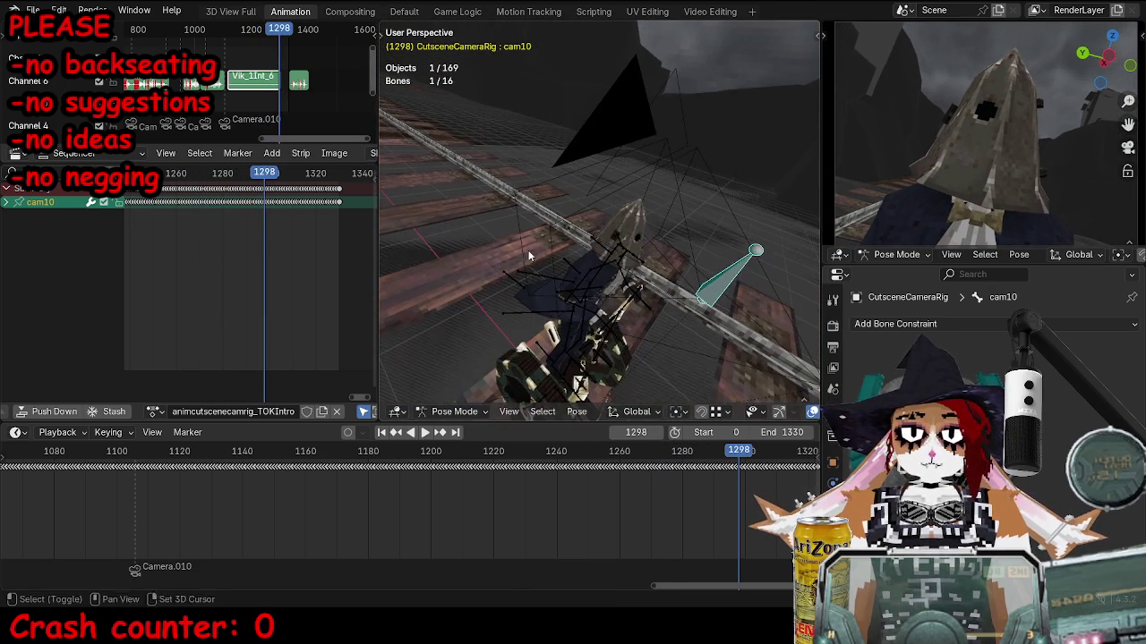
{"action": "key", "text": "ctrl+Tab"}
{"action": "key", "text": "ctrl+s"}
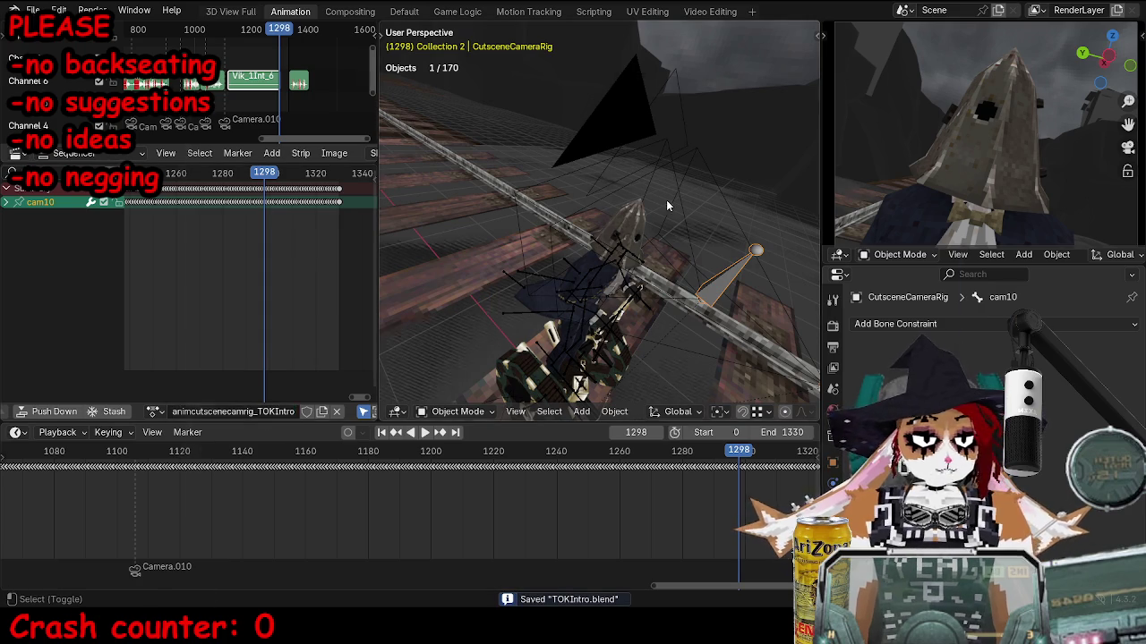
Export the rig with the saved FBX preset, overwriting animcutscenecamrig_TOKIntro.fbx in the Export folder.
{"action": "key", "text": "shift+r"}
{"action": "left_click", "coordinate": [555, 512]}
{"action": "type", "text": "animcutscenecamrig_TOKIntro"}
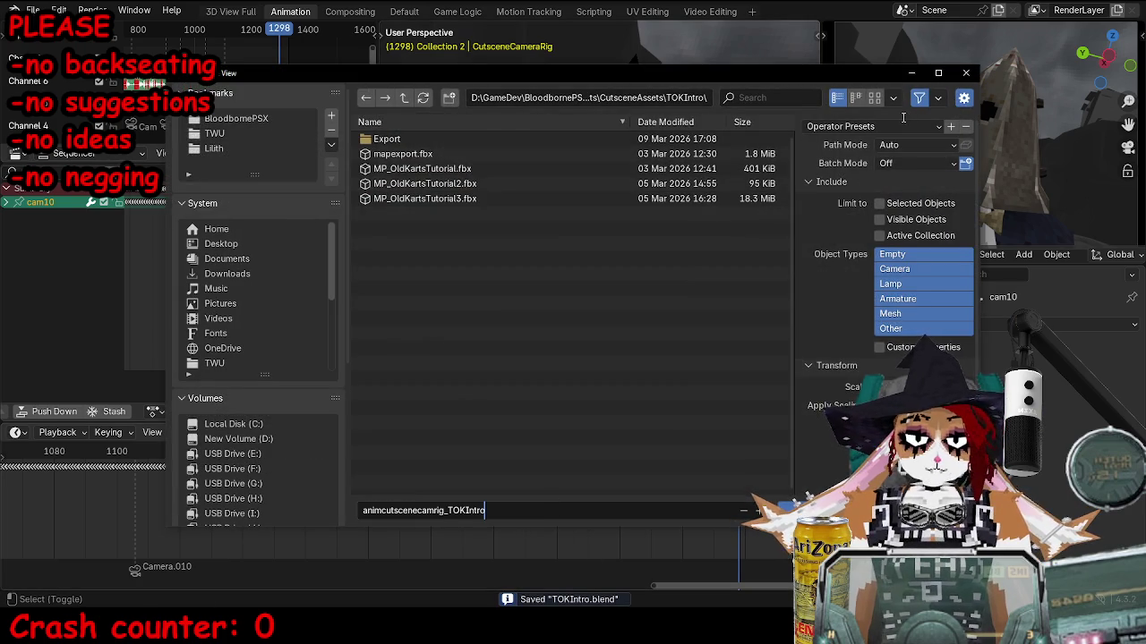
{"action": "left_click", "coordinate": [903, 126]}
{"action": "left_click", "coordinate": [891, 178]}
{"action": "left_click", "coordinate": [387, 138]}
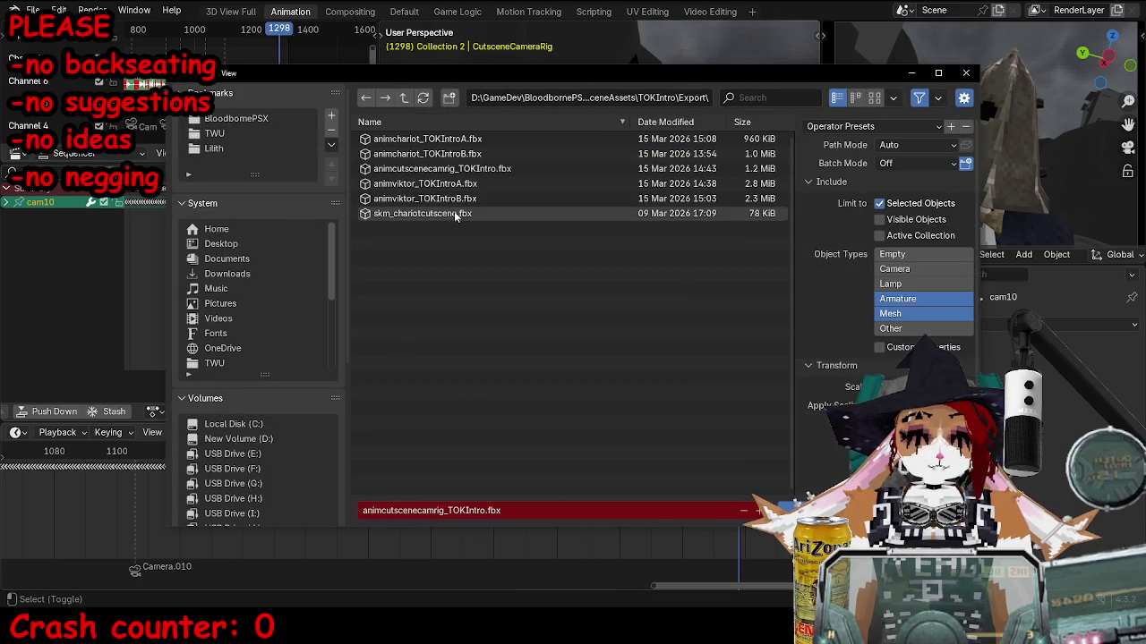
{"action": "left_click", "coordinate": [505, 171]}
{"action": "scroll", "coordinate": [850, 340], "scroll_direction": "down", "scroll_amount": 3}
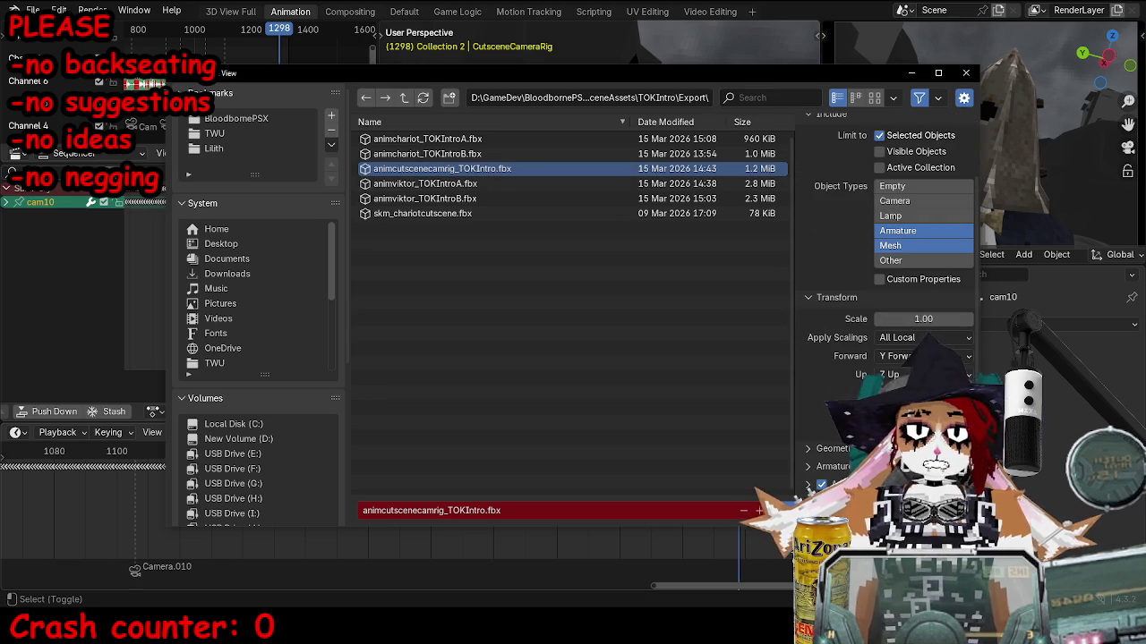
{"action": "scroll", "coordinate": [891, 268], "scroll_direction": "down", "scroll_amount": 3}
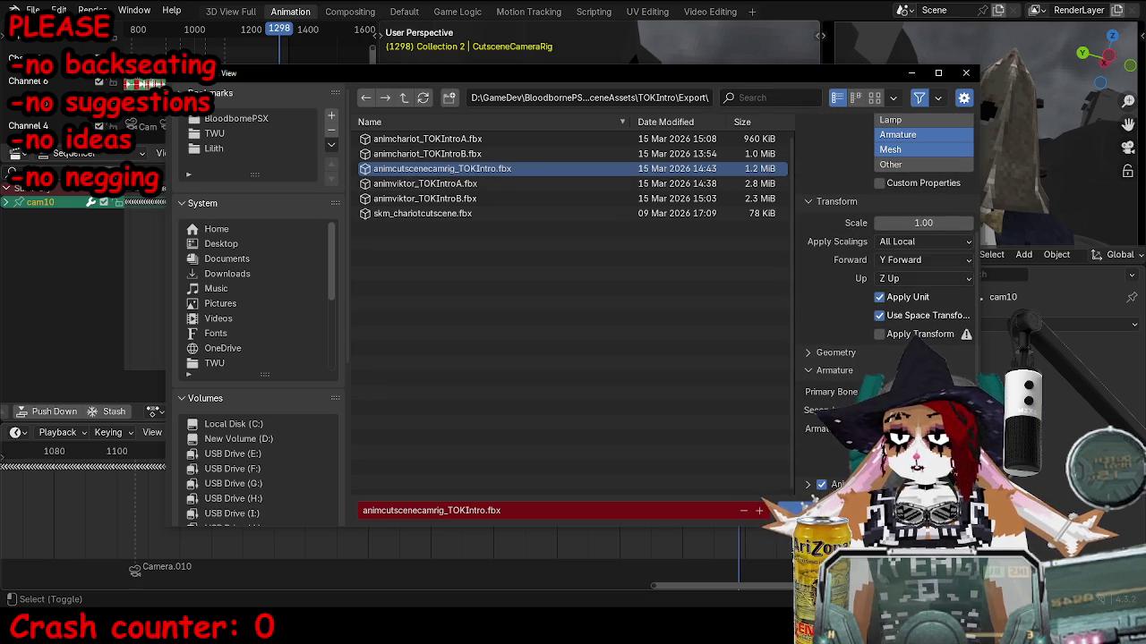
{"action": "left_click", "coordinate": [859, 510]}
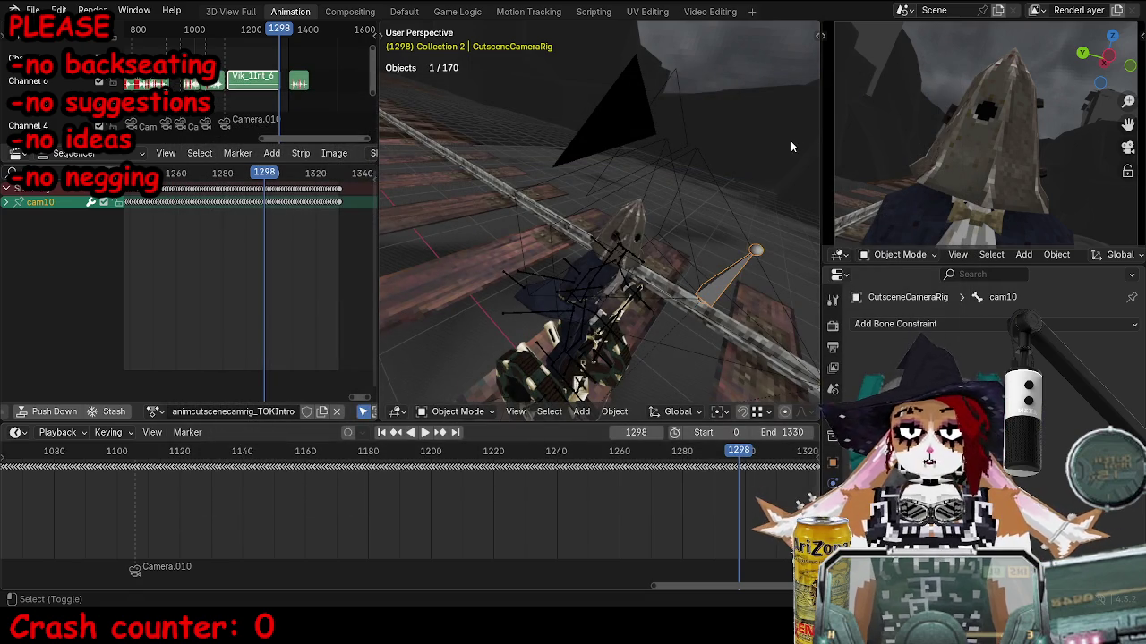
{"action": "key", "text": "alt+Tab"}
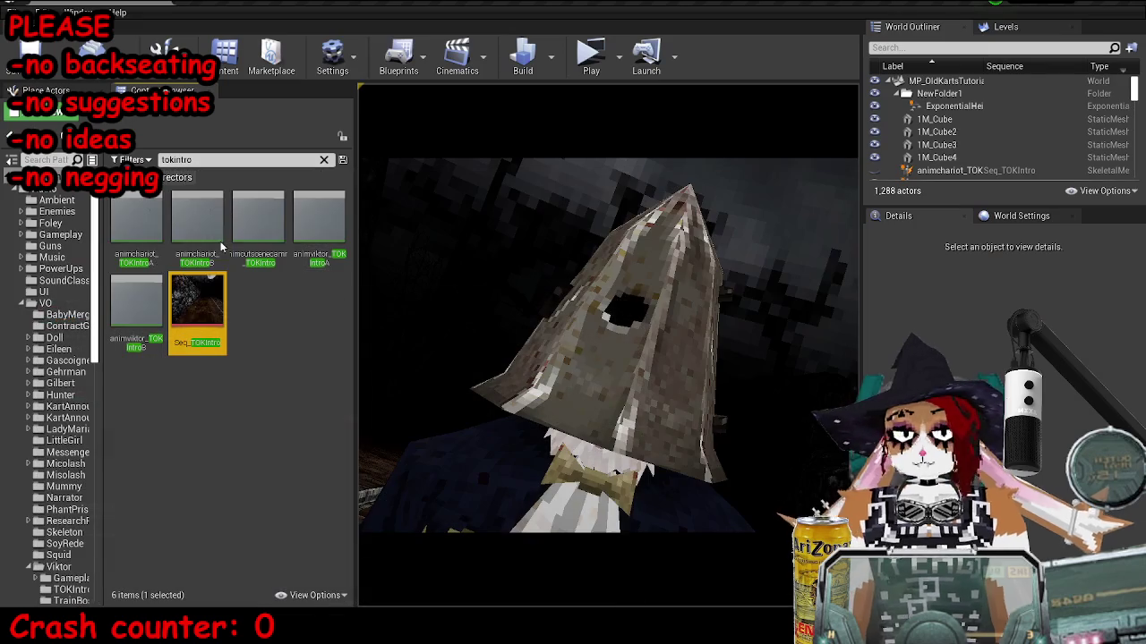
Open the reimported camera-rig animation asset and scrub its preview to check it.
{"action": "double_click", "coordinate": [260, 225]}
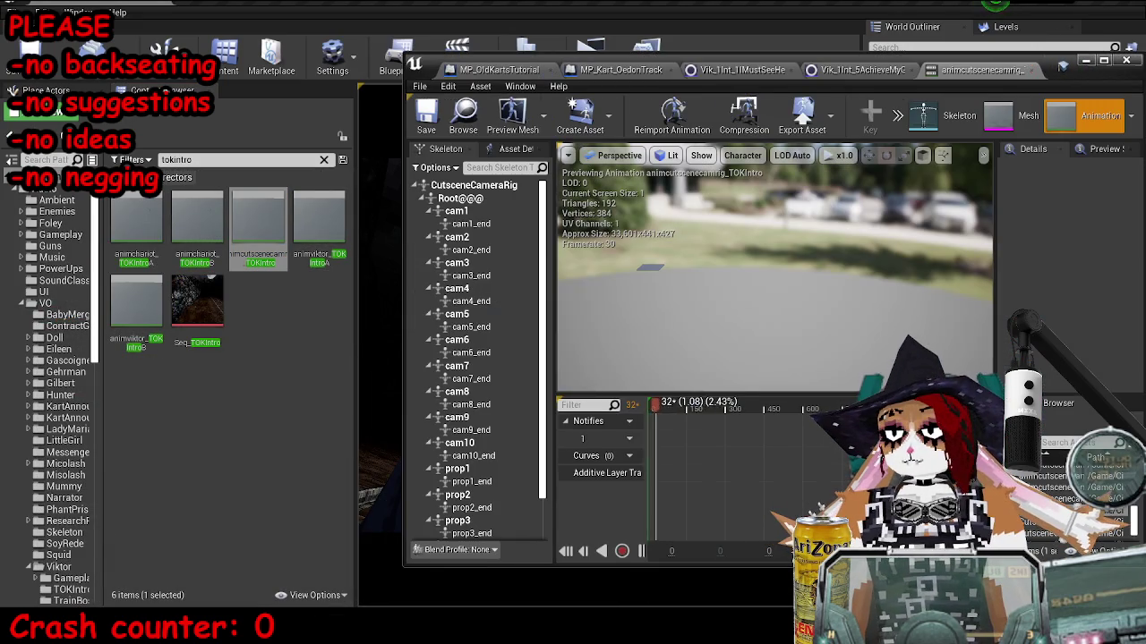
{"action": "left_click_drag", "start_coordinate": [740, 400], "coordinate": [723, 402]}
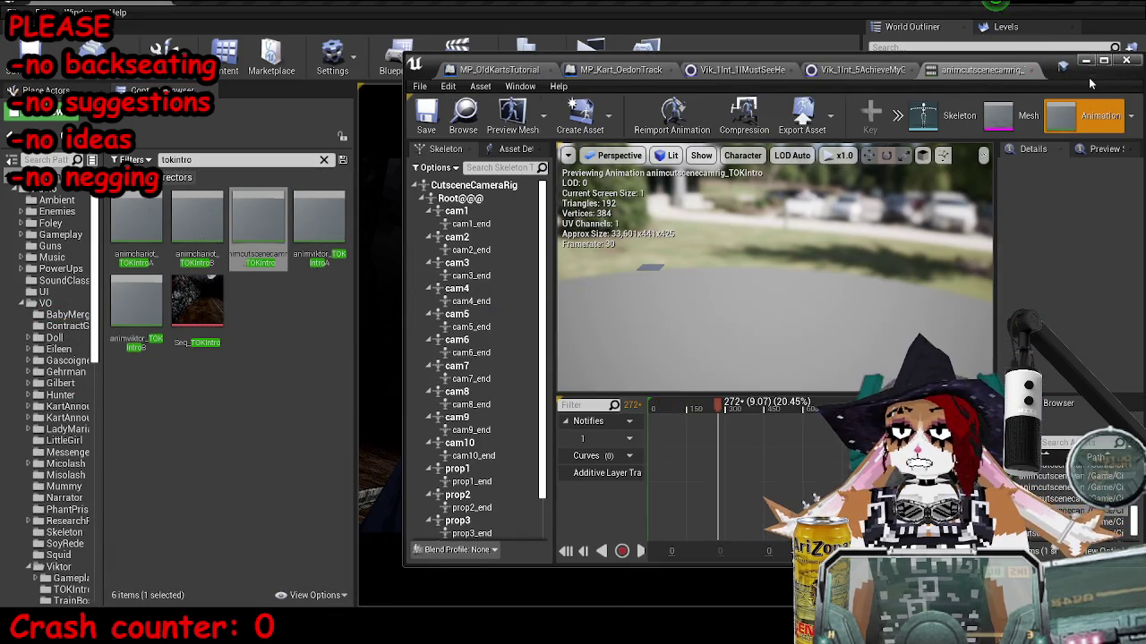
{"action": "left_click", "coordinate": [1085, 60]}
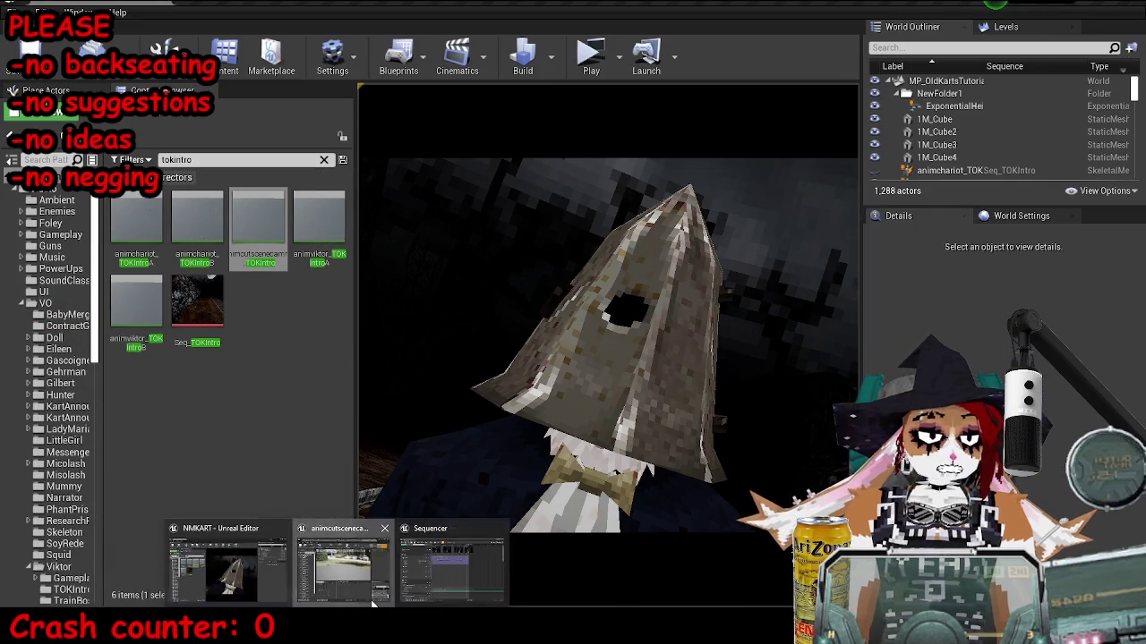
In the intro Sequencer, delete the Cam9 and trailing Cam10 cuts and stretch the first Cam10 cut to fill the gap.
{"action": "left_click", "coordinate": [484, 567]}
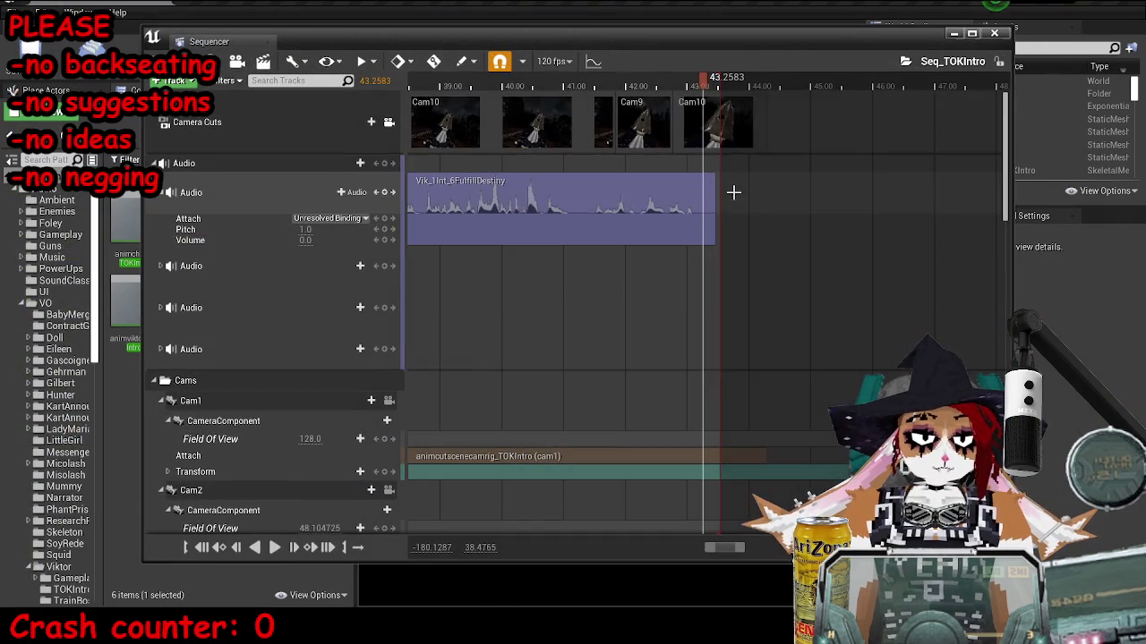
{"action": "key", "text": "Delete"}
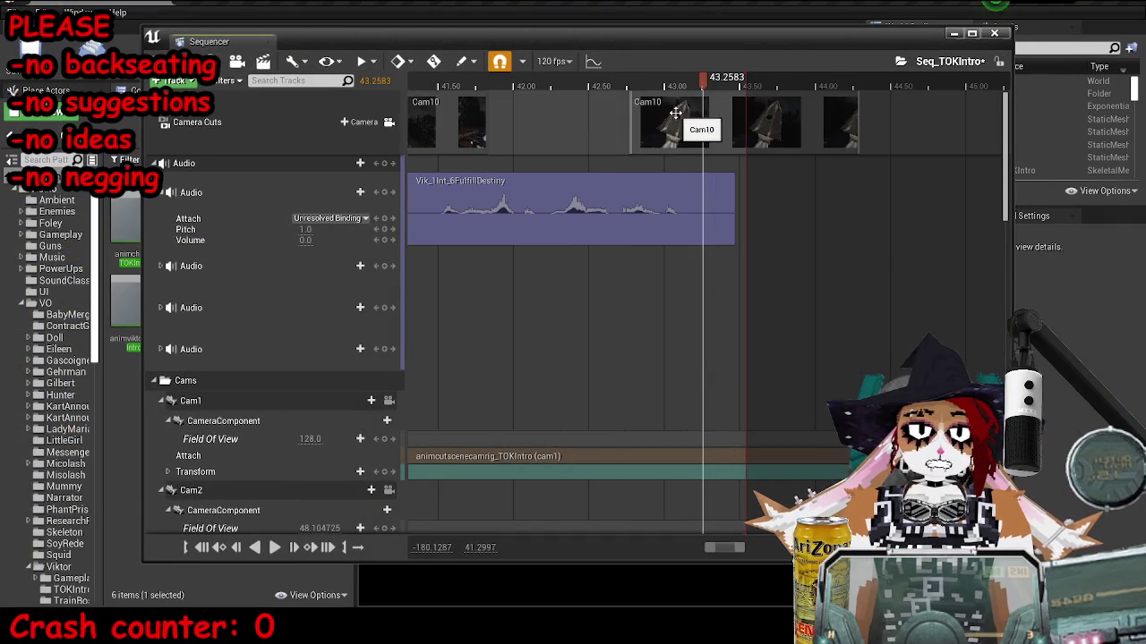
{"action": "left_click", "coordinate": [698, 125]}
{"action": "key", "text": "Delete"}
{"action": "left_click_drag", "start_coordinate": [486, 126], "coordinate": [801, 126]}
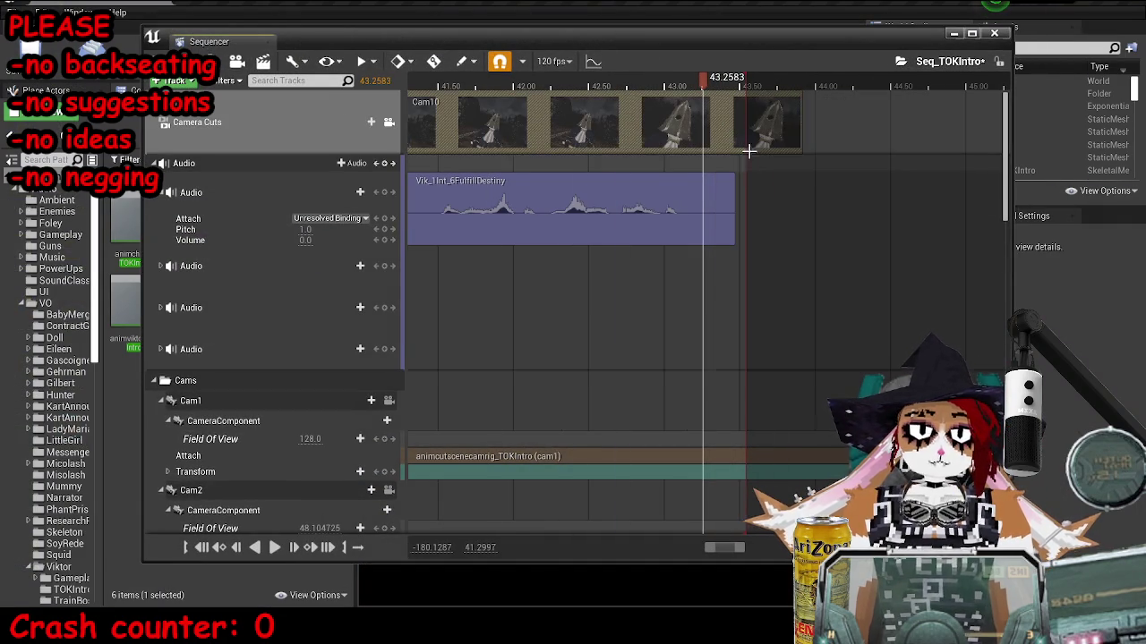
{"action": "left_click", "coordinate": [424, 81]}
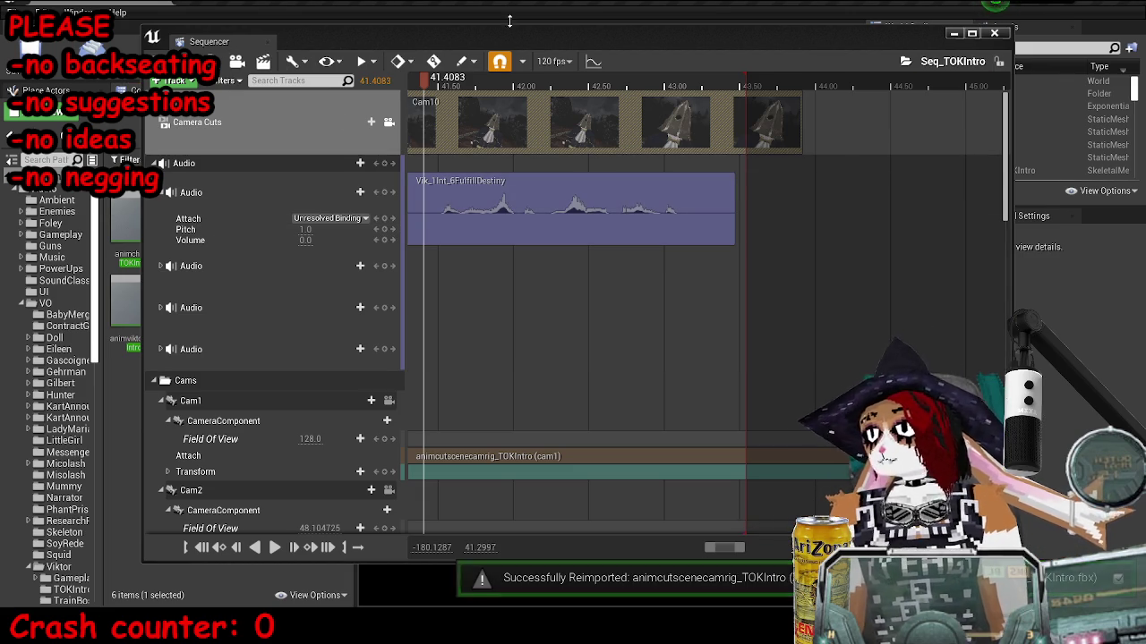
{"action": "left_click", "coordinate": [238, 235]}
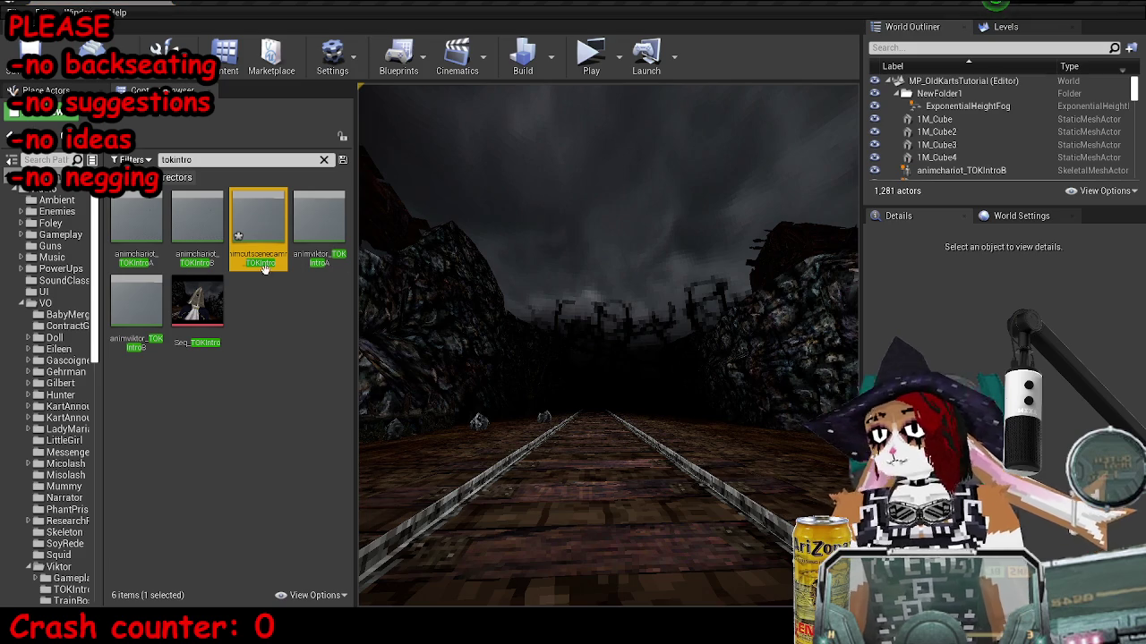
{"action": "double_click", "coordinate": [197, 302]}
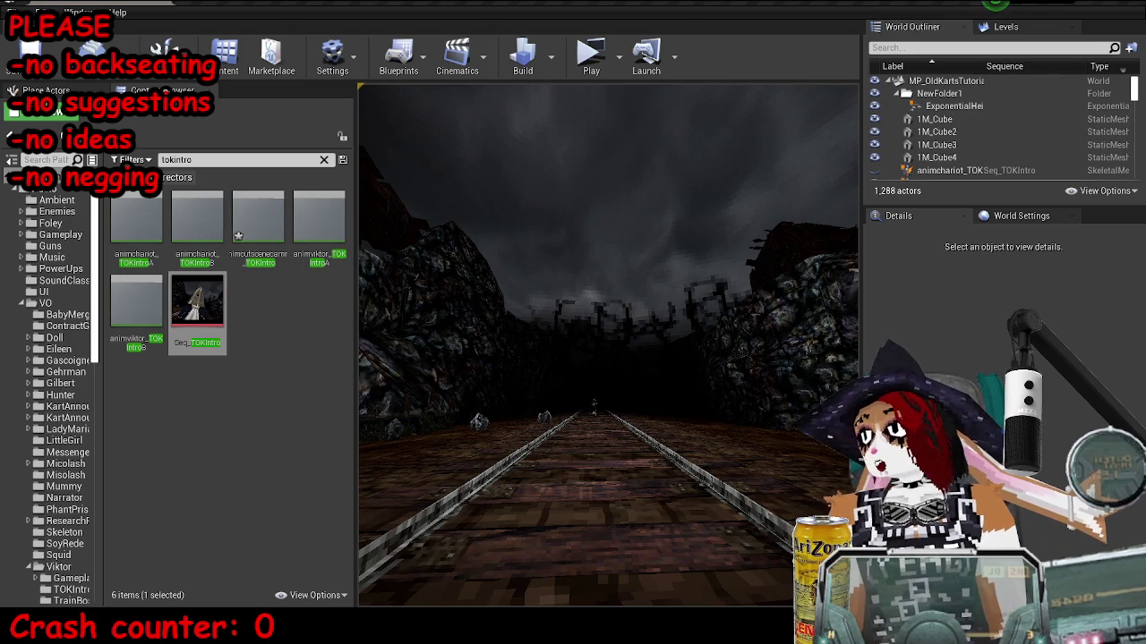
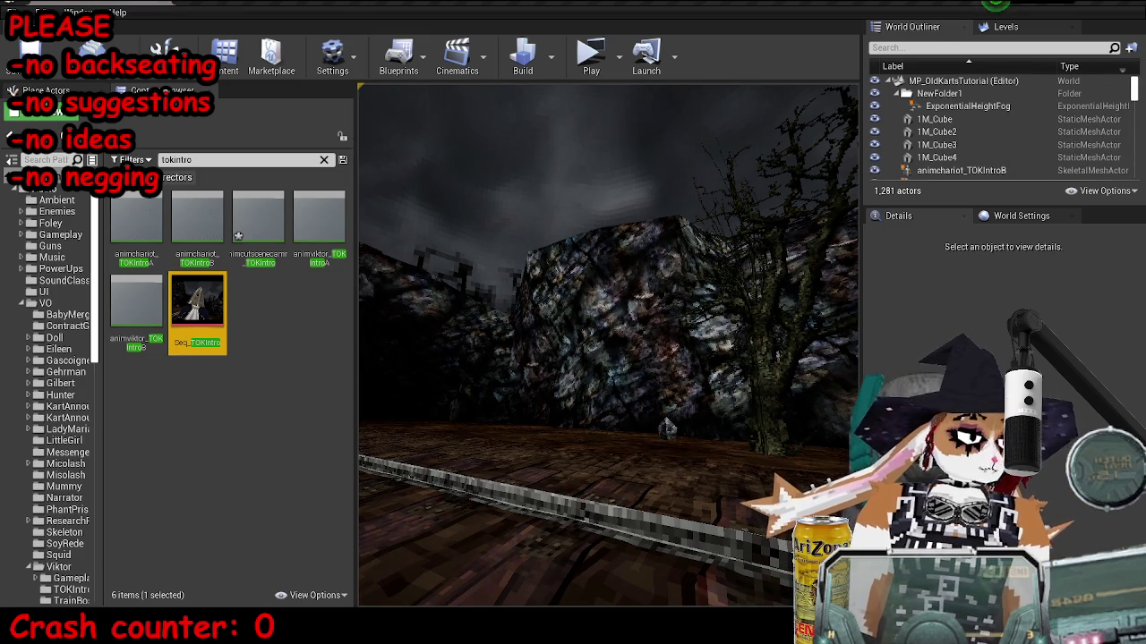
Save the map and its changed packages, then return to the level blueprint graph.
{"action": "key", "text": "alt+Tab"}
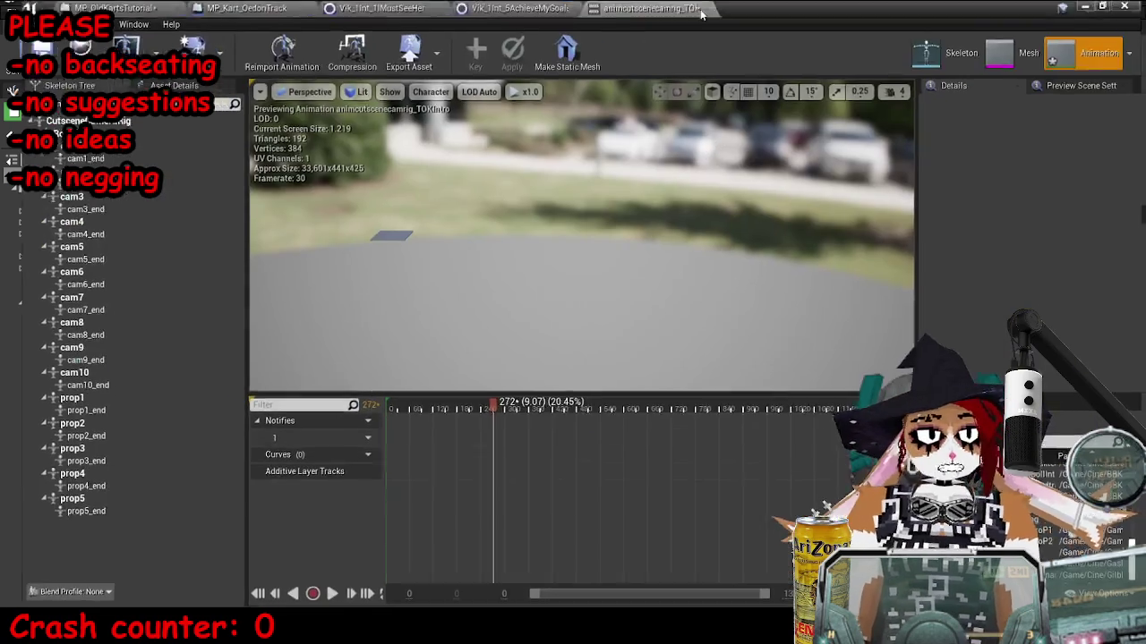
{"action": "key", "text": "ctrl+shift+s"}
{"action": "key", "text": "alt+Tab"}
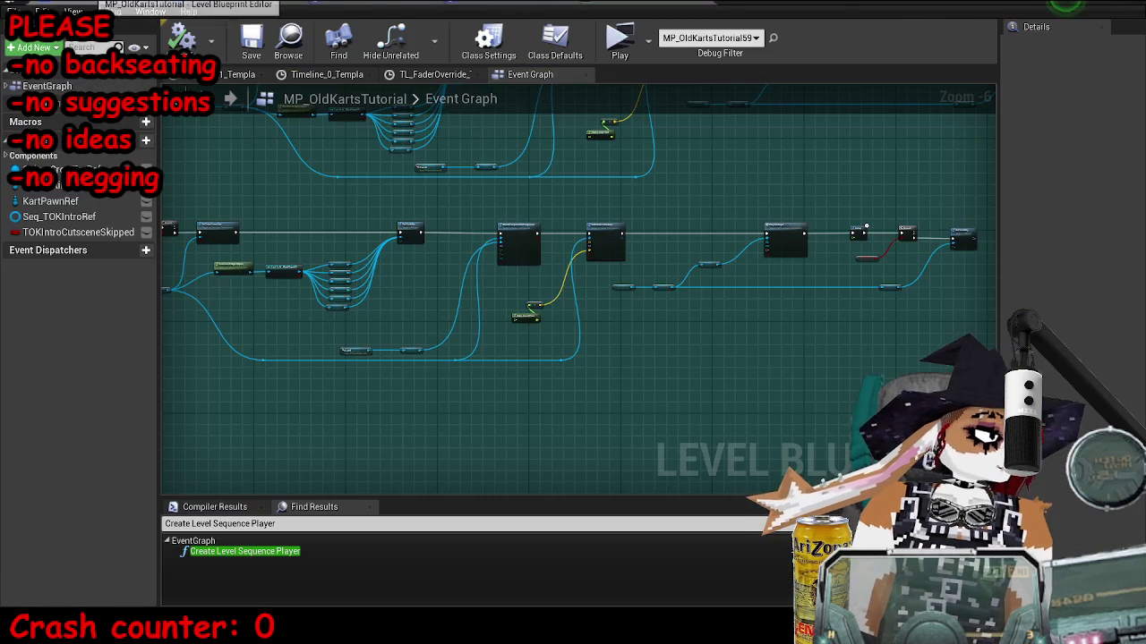
Move the last row of intro cutscene nodes lower and to the right.
{"action": "scroll", "coordinate": [493, 286], "scroll_direction": "up", "scroll_amount": 8}
{"action": "scroll", "coordinate": [426, 266], "scroll_direction": "down", "scroll_amount": 5}
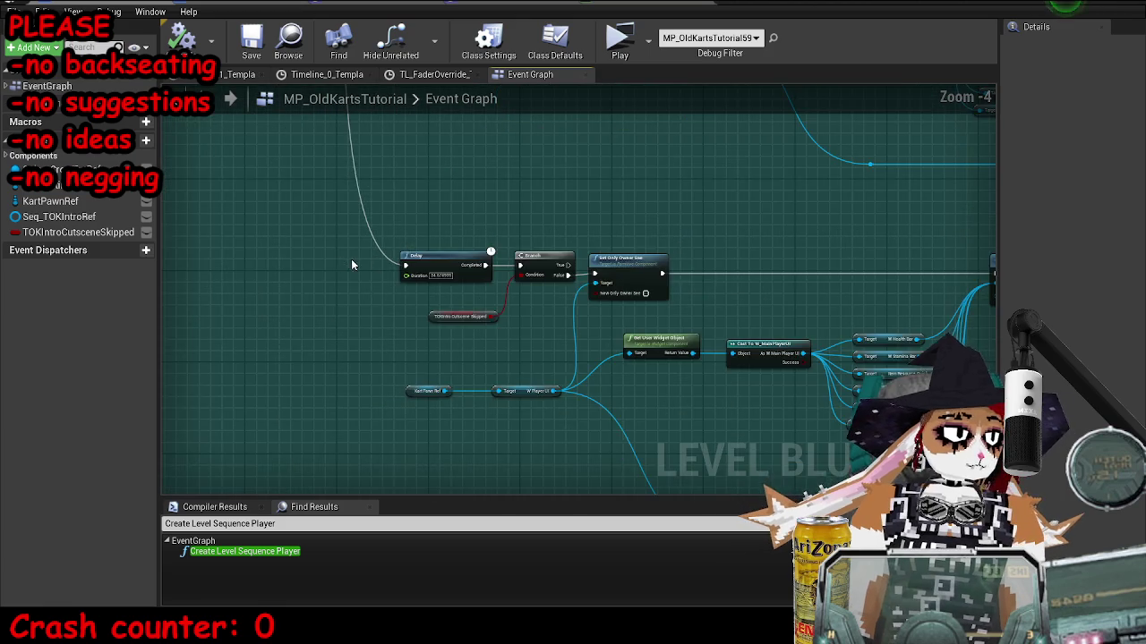
{"action": "scroll", "coordinate": [641, 292], "scroll_direction": "down", "scroll_amount": 3}
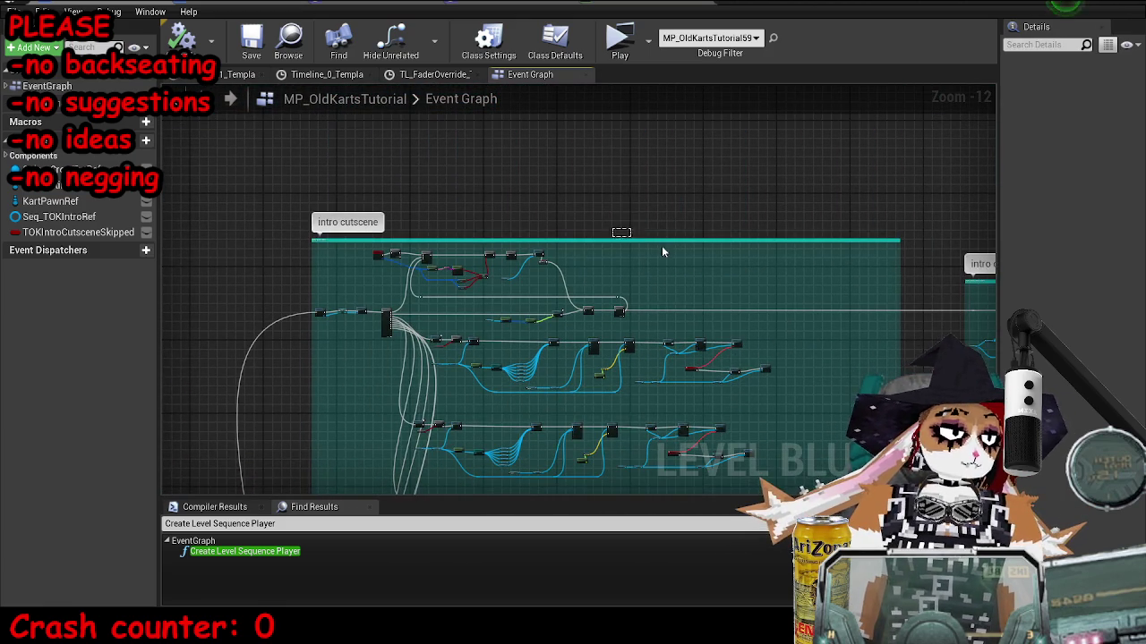
{"action": "left_click_drag", "start_coordinate": [663, 253], "coordinate": [670, 263]}
{"action": "mouse_move", "coordinate": [906, 300]}
{"action": "left_mouse_down"}
{"action": "mouse_move", "coordinate": [634, 248]}
{"action": "mouse_move", "coordinate": [522, 401]}
{"action": "mouse_move", "coordinate": [524, 437]}
{"action": "mouse_move", "coordinate": [585, 317]}
{"action": "mouse_move", "coordinate": [589, 392]}
{"action": "left_mouse_up"}
{"action": "scroll", "coordinate": [524, 438], "scroll_direction": "up", "scroll_amount": 3}
{"action": "left_click", "coordinate": [587, 324]}
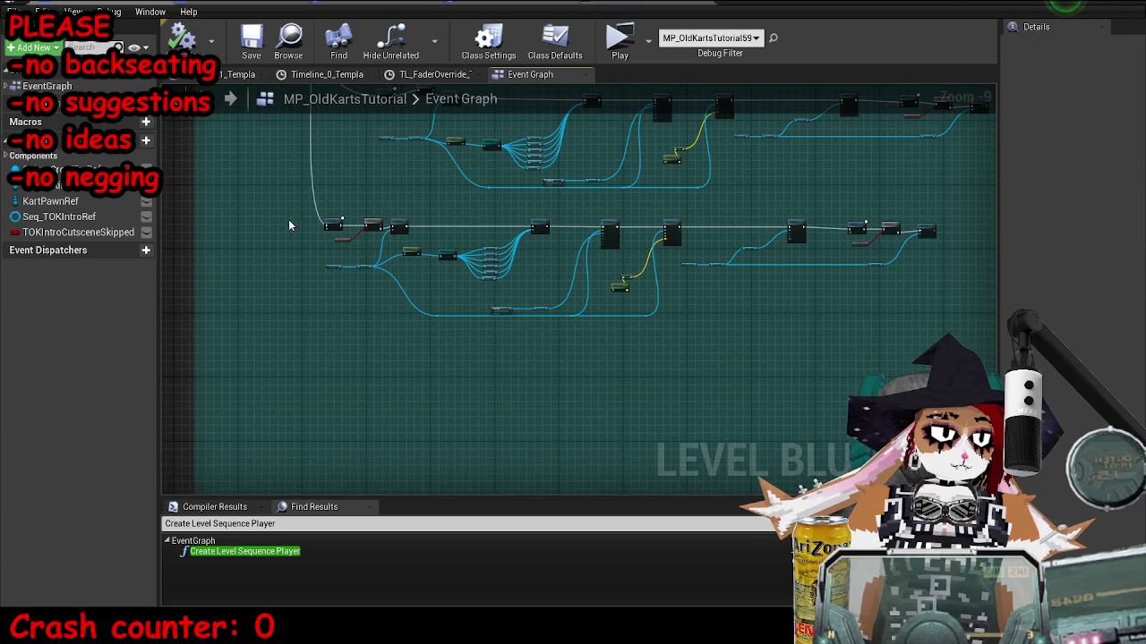
{"action": "left_click_drag", "start_coordinate": [289, 223], "coordinate": [852, 313]}
{"action": "mouse_move", "coordinate": [430, 255]}
{"action": "left_mouse_down"}
{"action": "mouse_move", "coordinate": [462, 310]}
{"action": "mouse_move", "coordinate": [557, 292]}
{"action": "mouse_move", "coordinate": [463, 293]}
{"action": "left_mouse_up"}
{"action": "scroll", "coordinate": [379, 295], "scroll_direction": "up", "scroll_amount": 8}
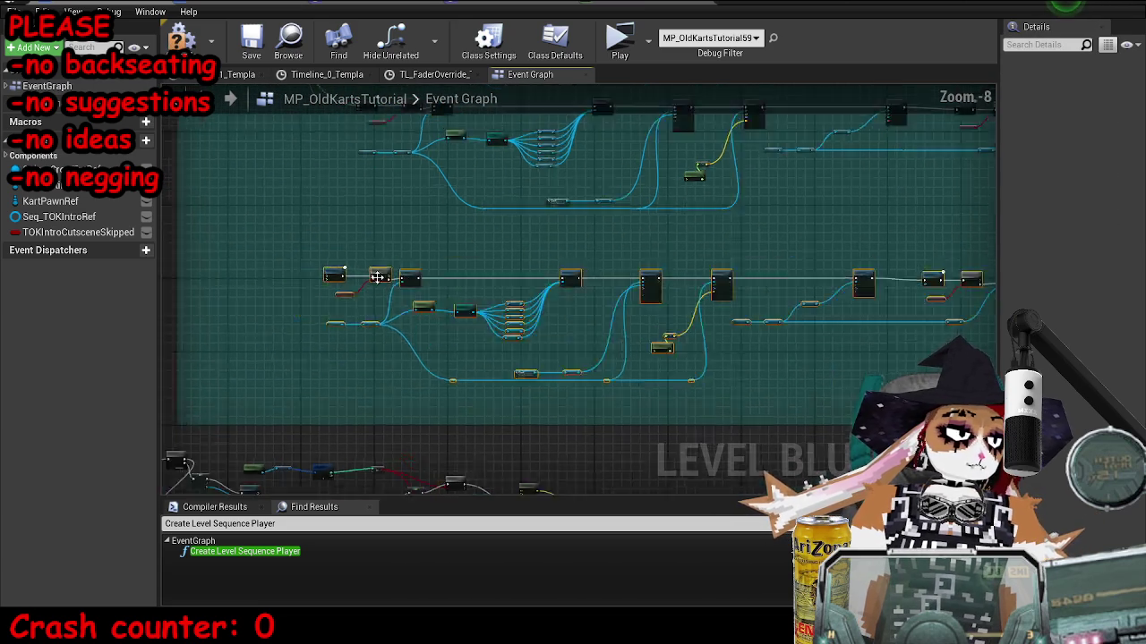
Select the Seq_TOKIntro sequence asset in the content browser.
{"action": "mouse_move", "coordinate": [373, 592]}
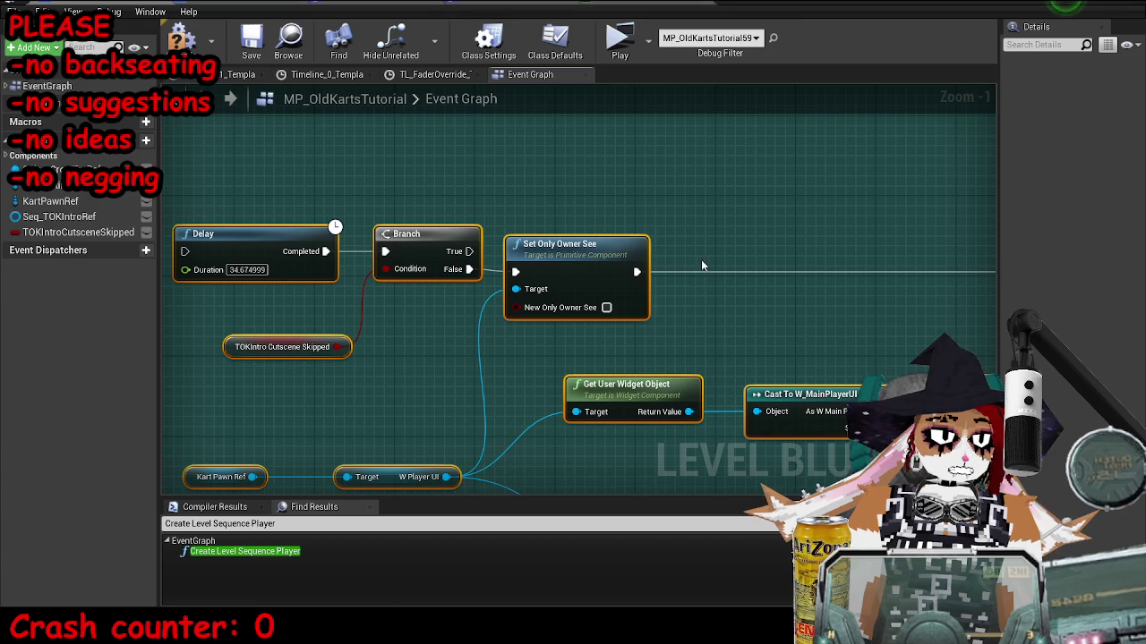
{"action": "key", "text": "super+Down"}
{"action": "left_click", "coordinate": [197, 296]}
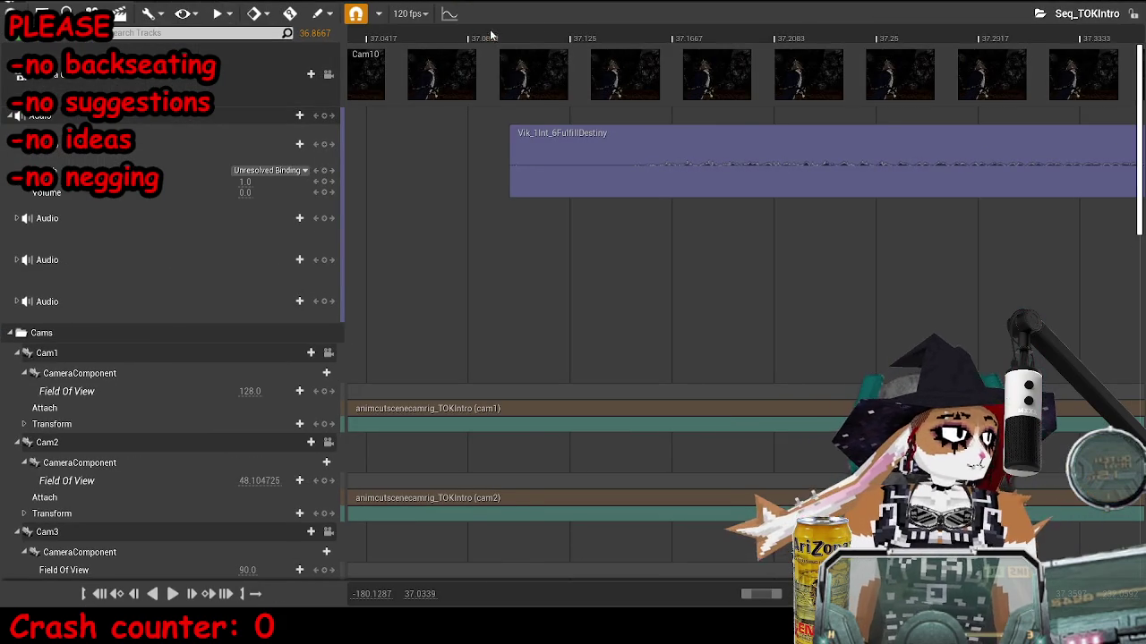
Check the 37.10 cutscene time in Seq_TOKIntro and set the intro Delay duration to 37.1.
{"action": "left_click", "coordinate": [515, 36]}
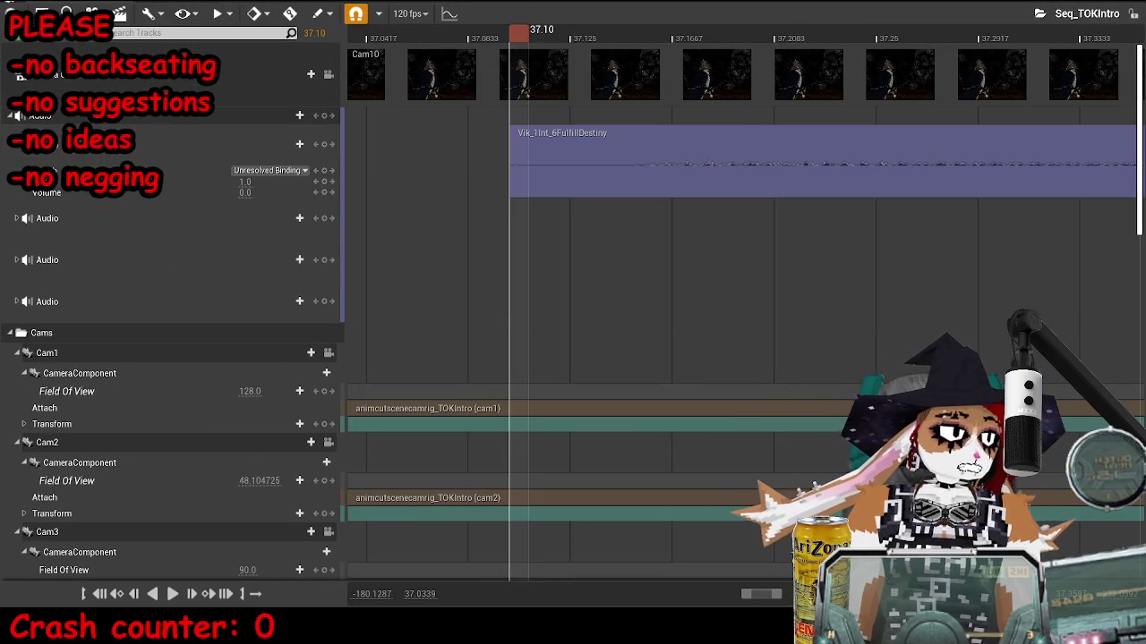
{"action": "key", "text": "alt+Tab"}
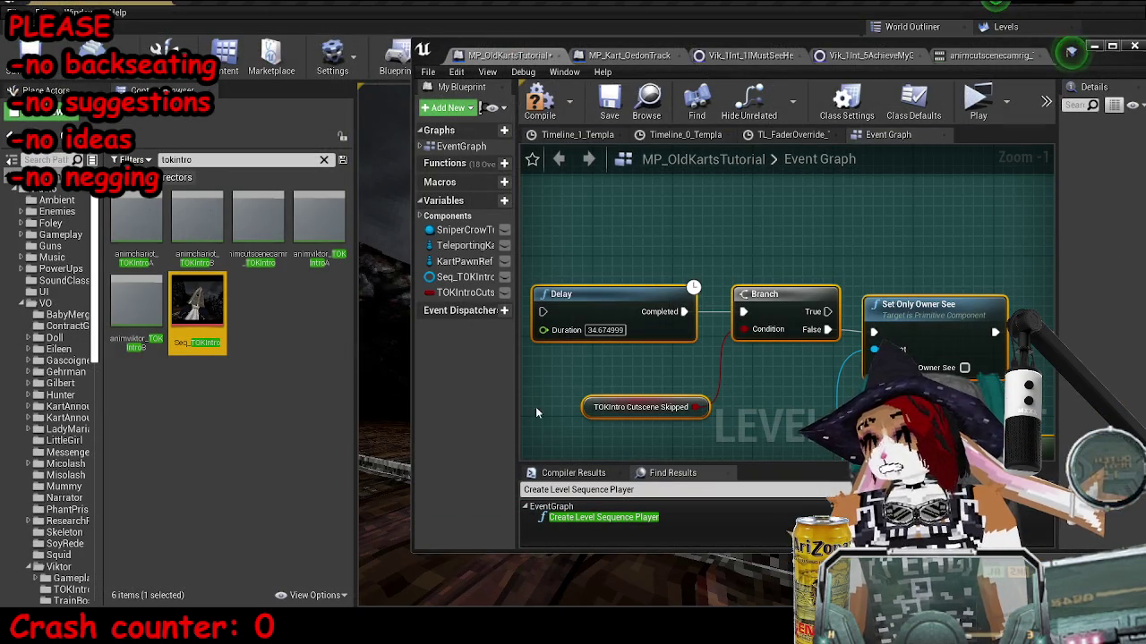
{"action": "left_click", "coordinate": [613, 333]}
{"action": "type", "text": "37"}
{"action": "key", "text": "Return"}
{"action": "left_click", "coordinate": [592, 330]}
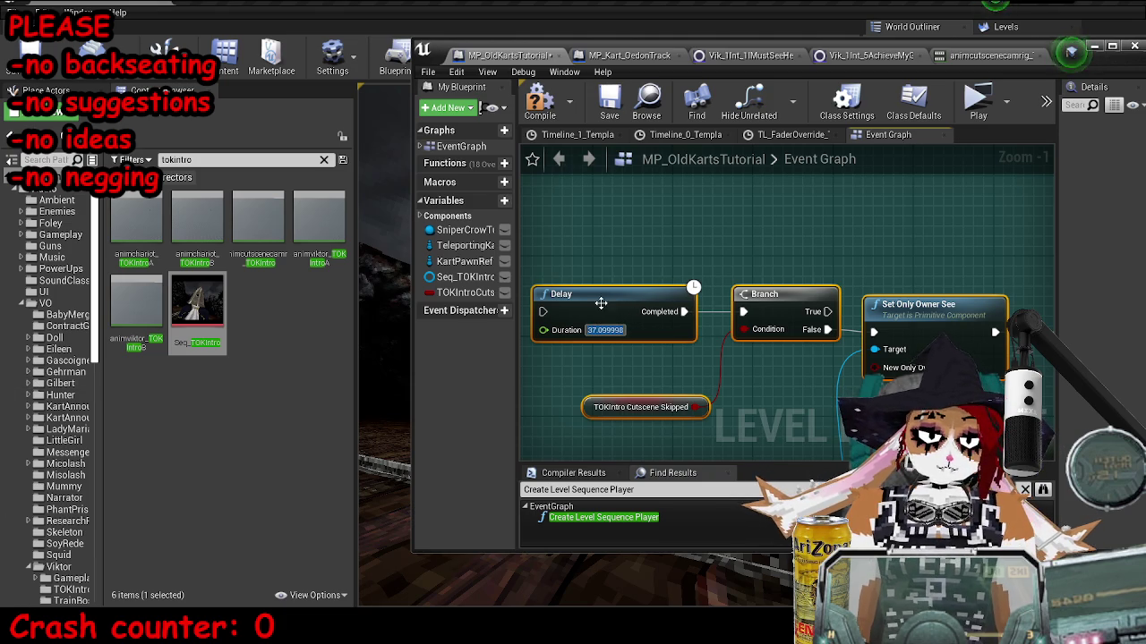
With the editor maximized, connect the Delay's input to the sequence's Then 9 output.
{"action": "double_click", "coordinate": [448, 45]}
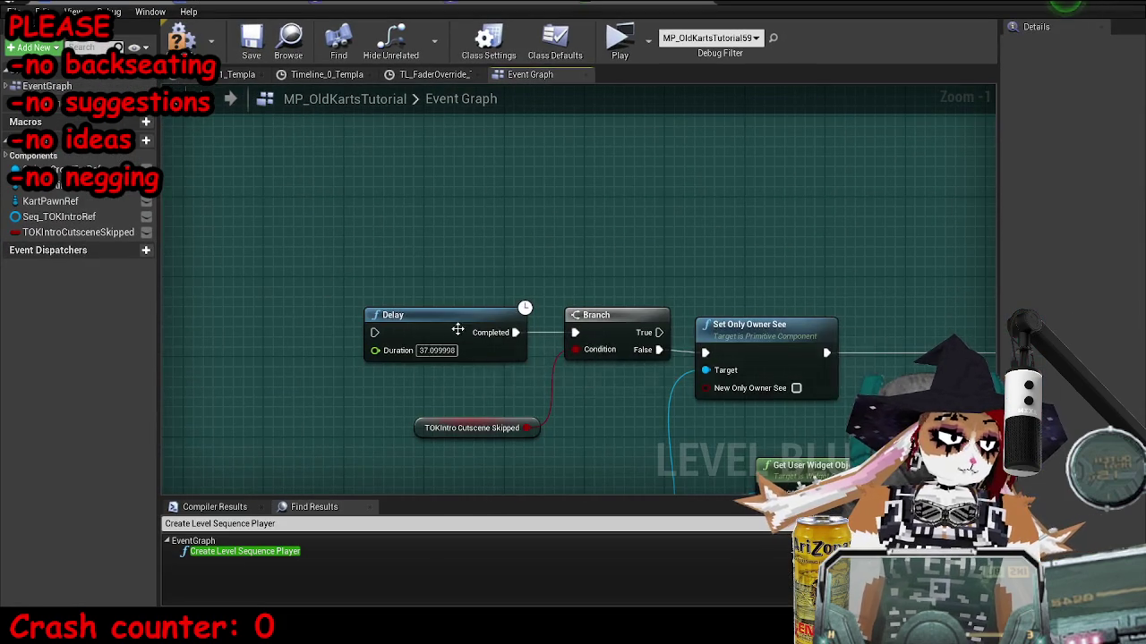
{"action": "scroll", "coordinate": [379, 333], "scroll_direction": "down", "scroll_amount": 5}
{"action": "mouse_move", "coordinate": [379, 334]}
{"action": "left_mouse_down"}
{"action": "mouse_move", "coordinate": [358, 174]}
{"action": "mouse_move", "coordinate": [382, 255]}
{"action": "mouse_move", "coordinate": [409, 140]}
{"action": "mouse_move", "coordinate": [397, 161]}
{"action": "mouse_move", "coordinate": [360, 152]}
{"action": "left_mouse_up"}
{"action": "scroll", "coordinate": [403, 152], "scroll_direction": "up", "scroll_amount": 4}
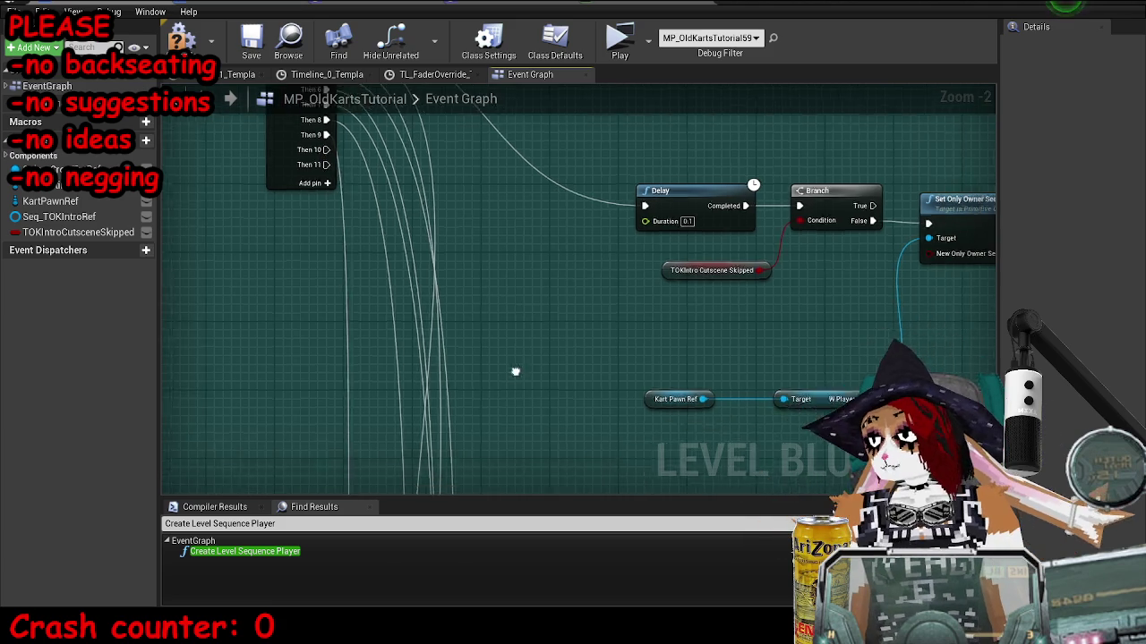
{"action": "scroll", "coordinate": [492, 313], "scroll_direction": "down", "scroll_amount": 10}
{"action": "scroll", "coordinate": [484, 304], "scroll_direction": "up", "scroll_amount": 7}
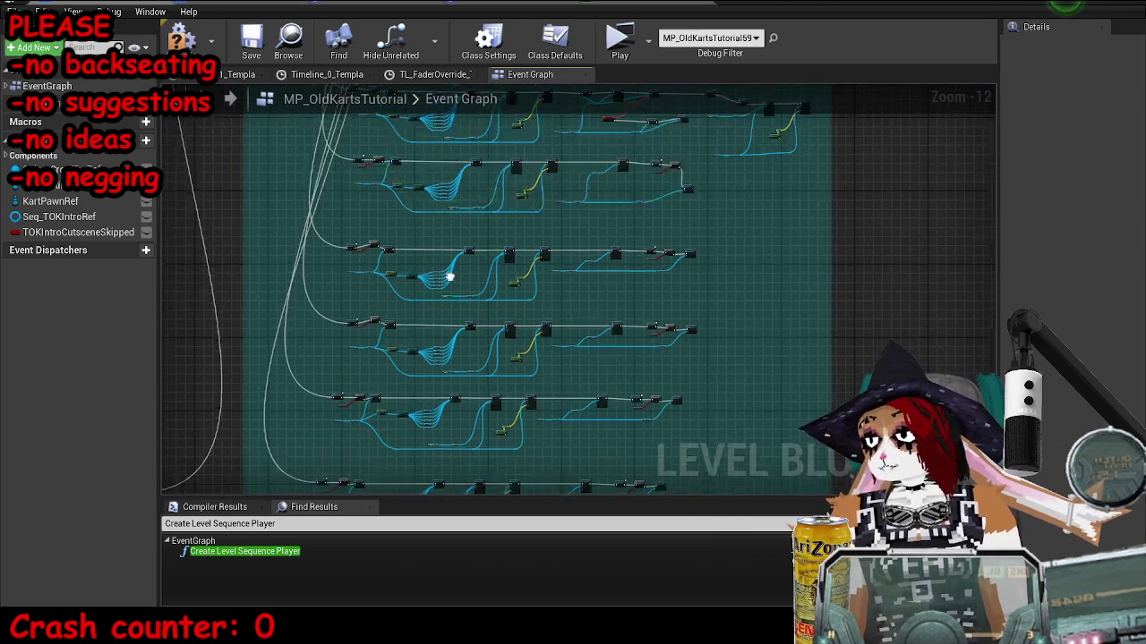
{"action": "scroll", "coordinate": [704, 322], "scroll_direction": "up", "scroll_amount": 6}
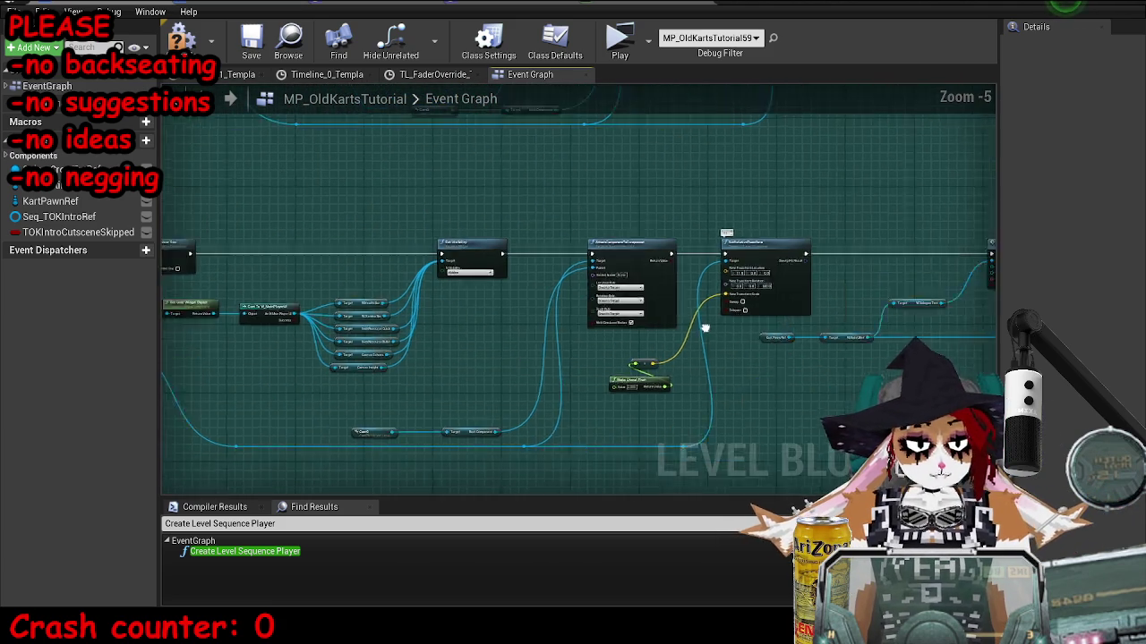
{"action": "left_click", "coordinate": [609, 319]}
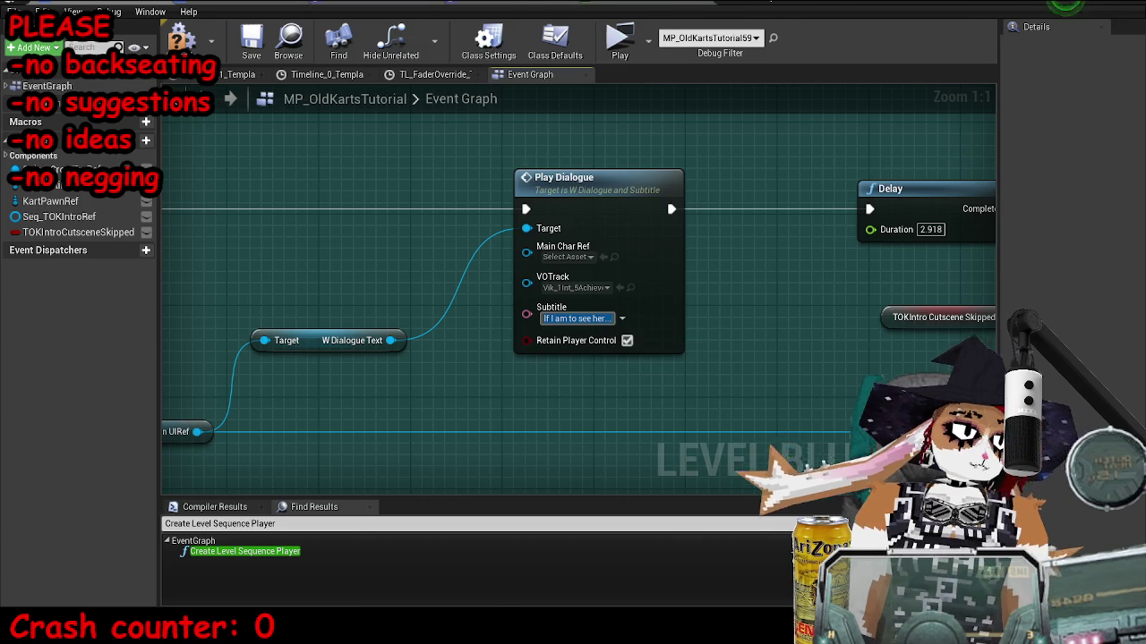
Assign Vik_1Int_6FulfillDestiny as the Play Dialogue node's voice track and preview it.
{"action": "key", "text": "super+Down"}
{"action": "left_click_drag", "start_coordinate": [935, 358], "coordinate": [733, 360]}
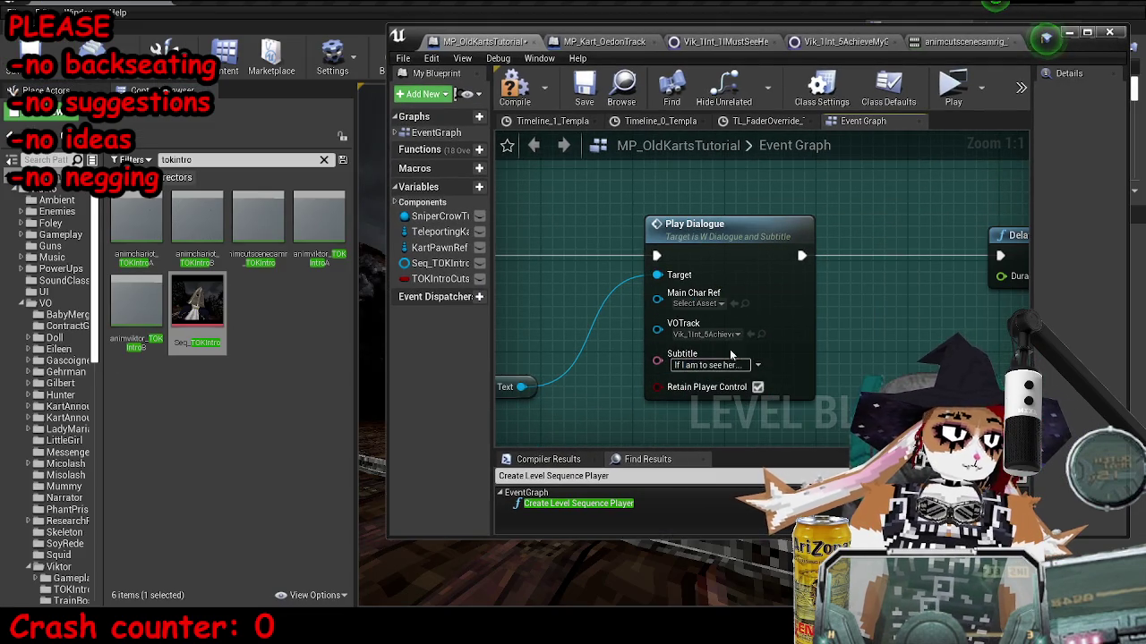
{"action": "left_click", "coordinate": [750, 334]}
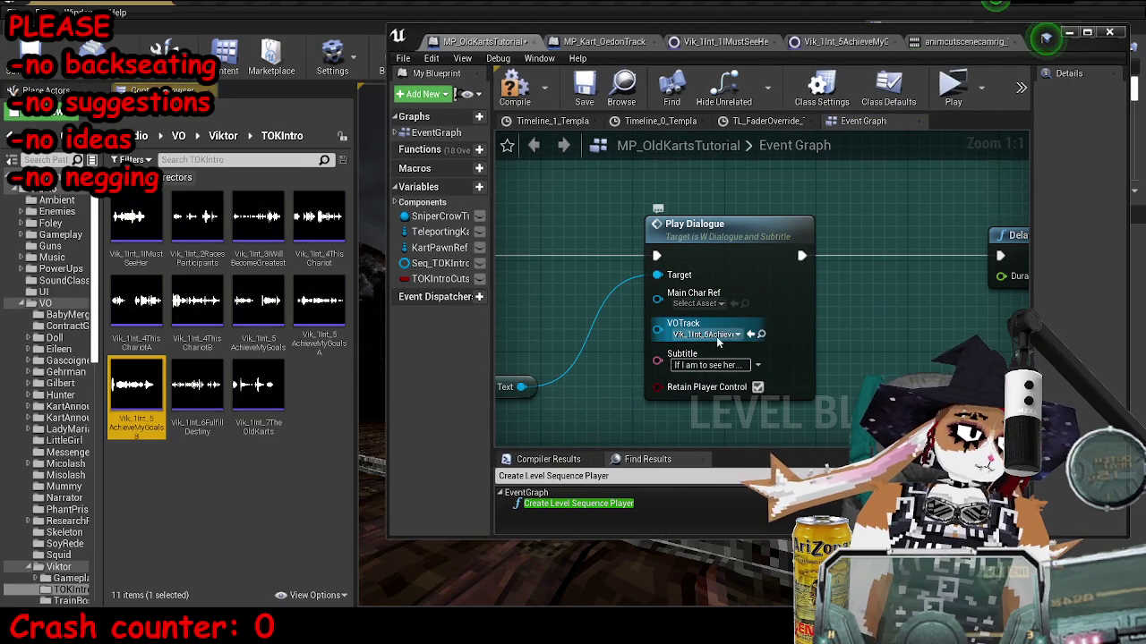
{"action": "mouse_move", "coordinate": [206, 406]}
{"action": "left_mouse_down"}
{"action": "mouse_move", "coordinate": [732, 342]}
{"action": "mouse_move", "coordinate": [709, 333]}
{"action": "left_mouse_up"}
{"action": "left_click", "coordinate": [197, 385]}
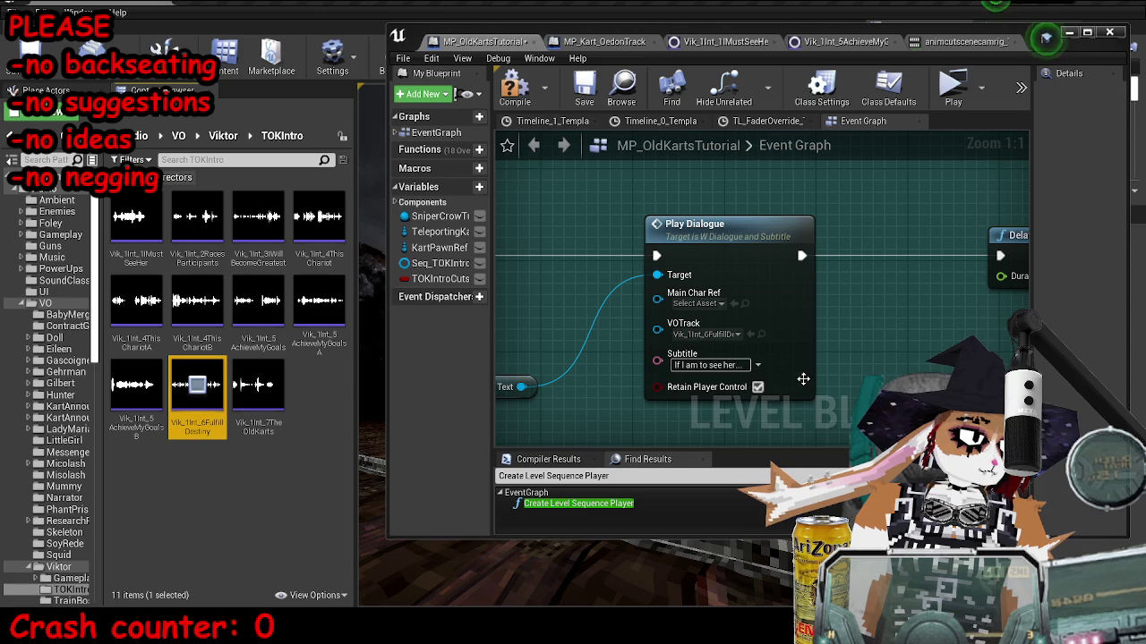
Enter the subtitle 'I must fulfill my destiny as the last of the kart-born…' and fix a typo.
{"action": "left_click", "coordinate": [699, 365]}
{"action": "type", "text": "I must full"}
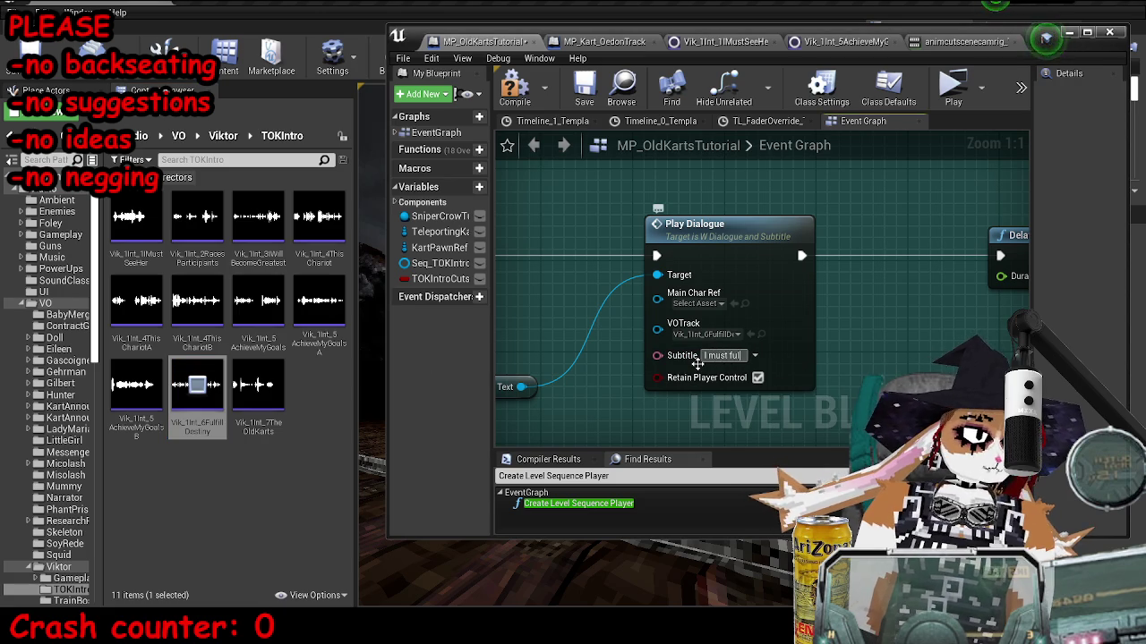
{"action": "key", "text": "BackSpace"}
{"action": "type", "text": "fill my desi"}
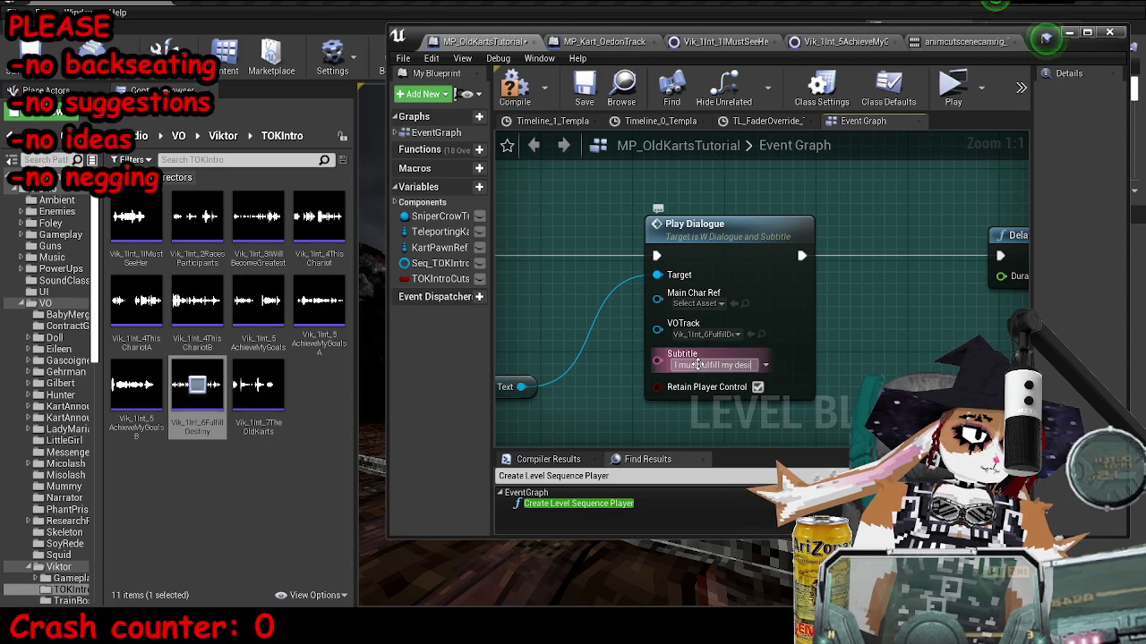
{"action": "type", "text": "tiny as the last of"}
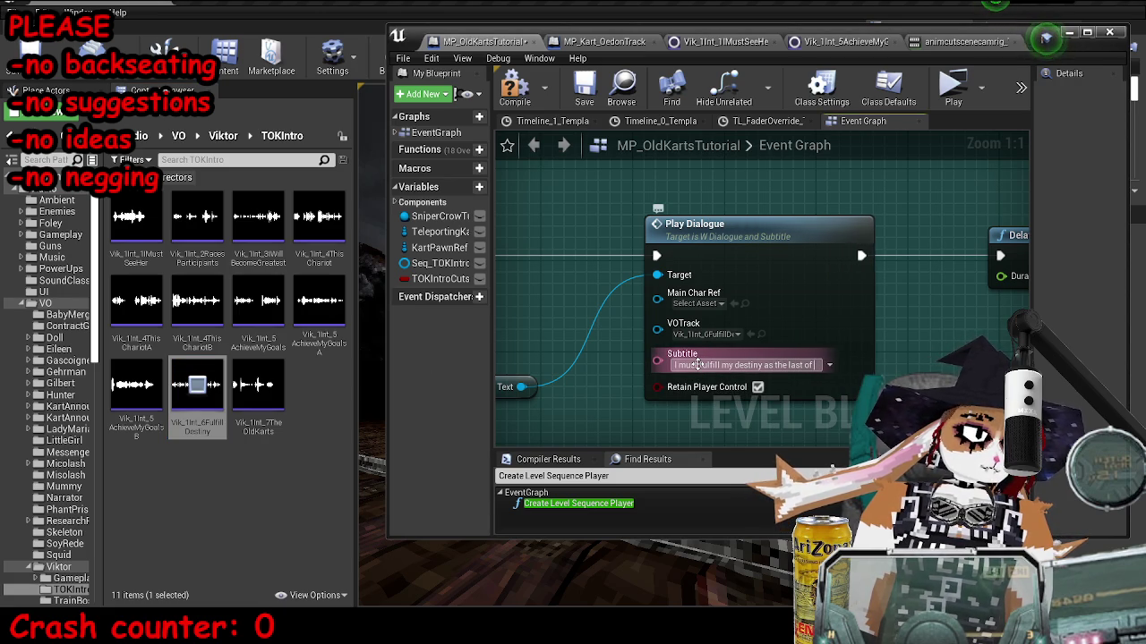
{"action": "type", "text": " the kart-born"}
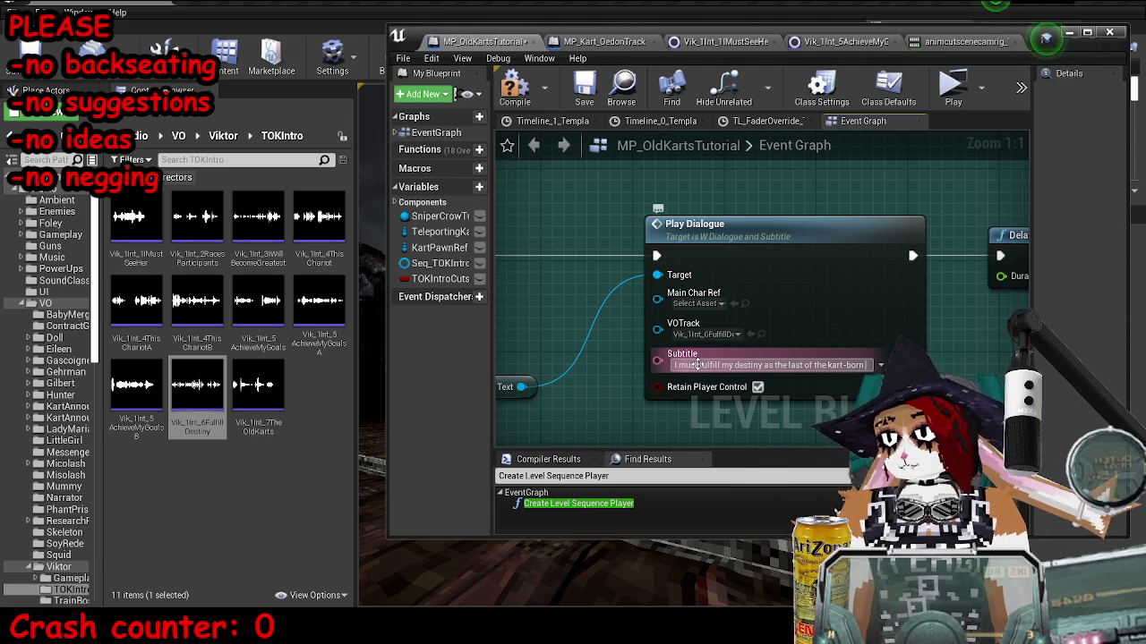
{"action": "type", "text": " and seek them ou"}
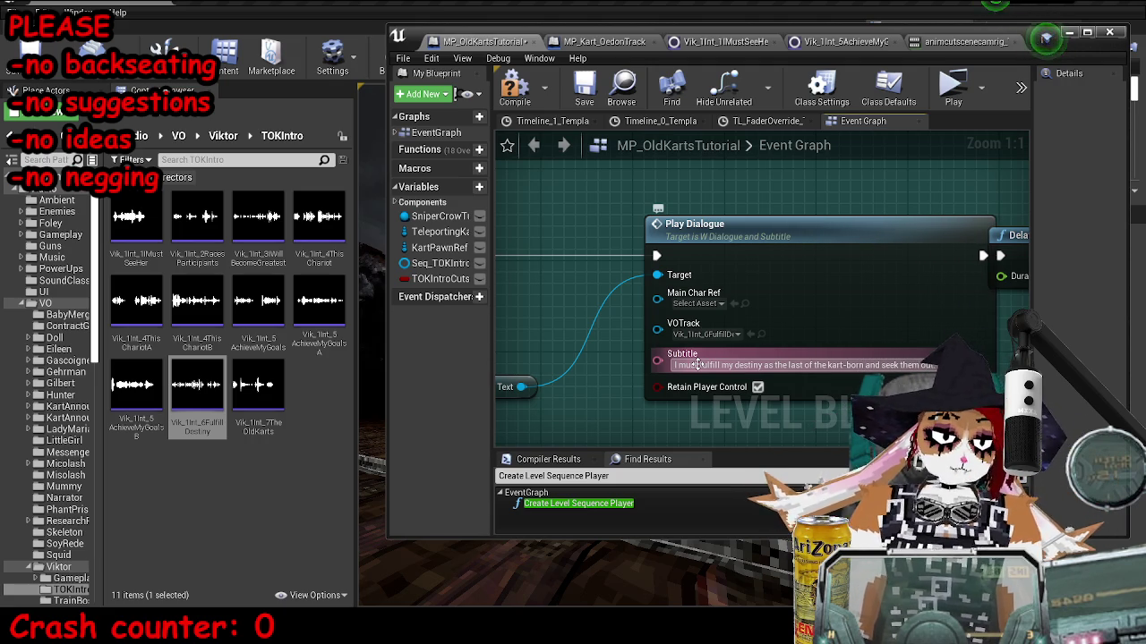
{"action": "left_click_drag", "start_coordinate": [801, 228], "coordinate": [767, 229]}
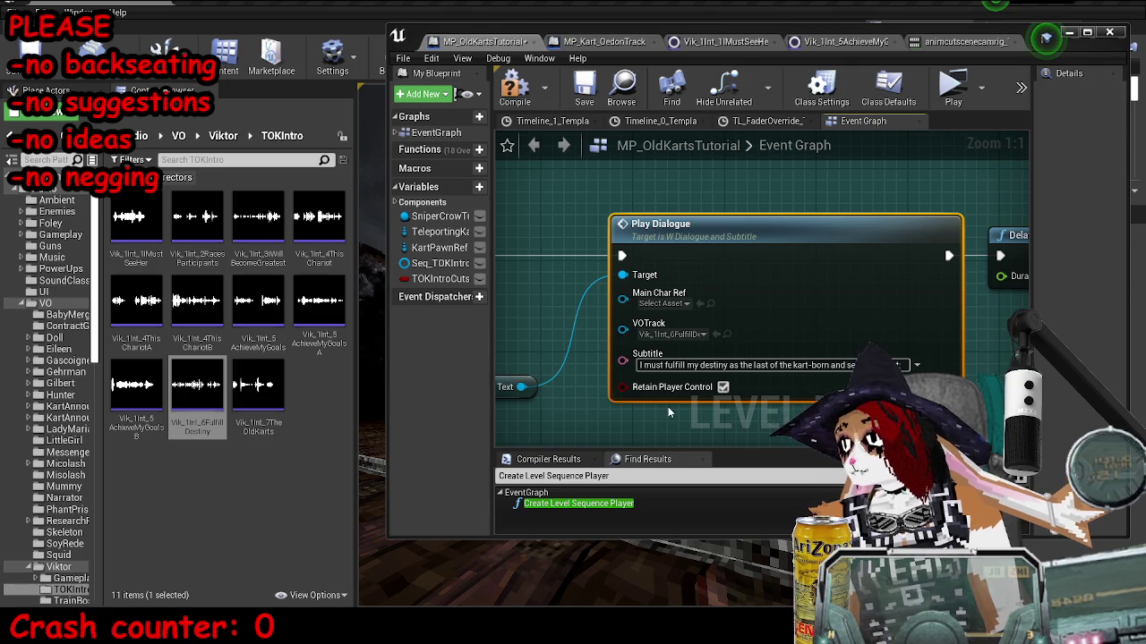
{"action": "left_click", "coordinate": [808, 365]}
{"action": "key", "text": "BackSpace"}
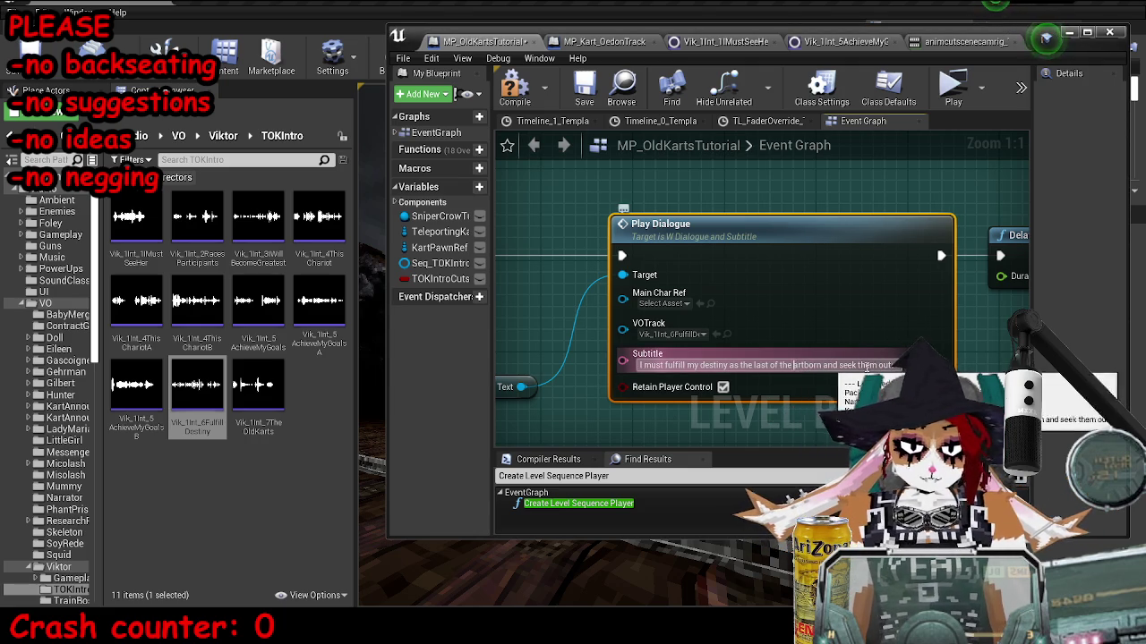
{"action": "key", "text": "Return"}
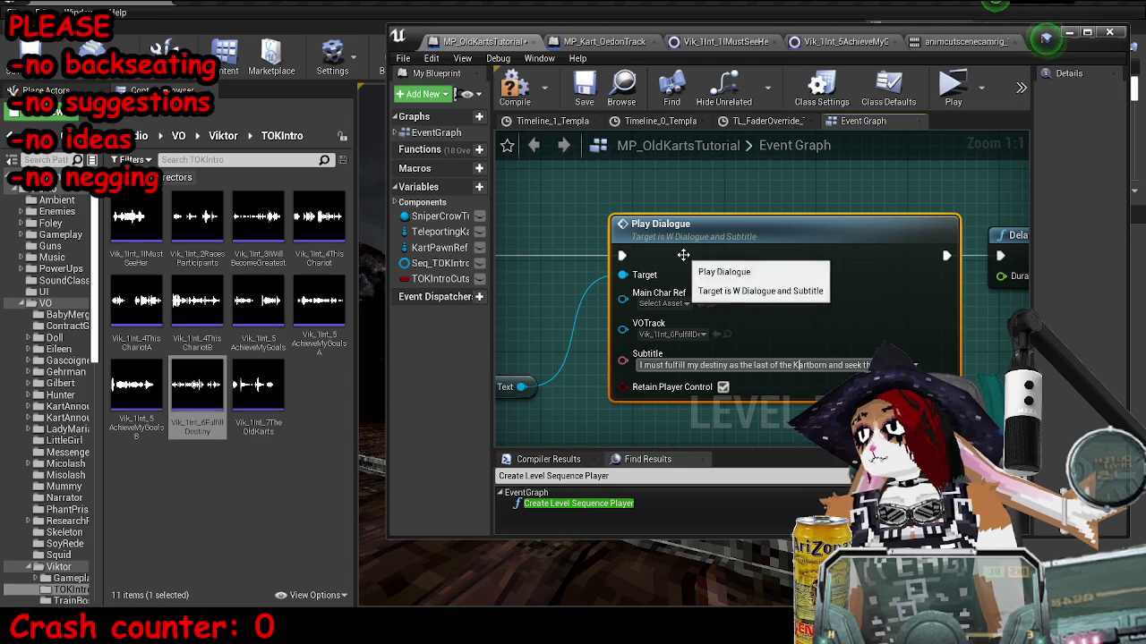
{"action": "left_click_drag", "start_coordinate": [743, 209], "coordinate": [640, 225]}
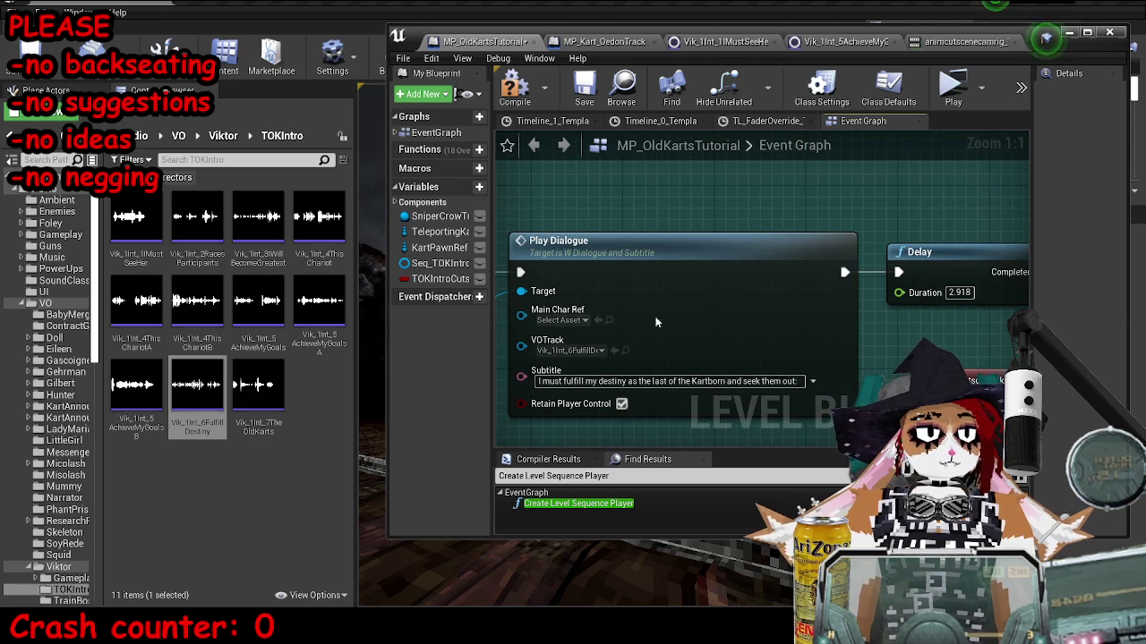
{"action": "mouse_move", "coordinate": [177, 426]}
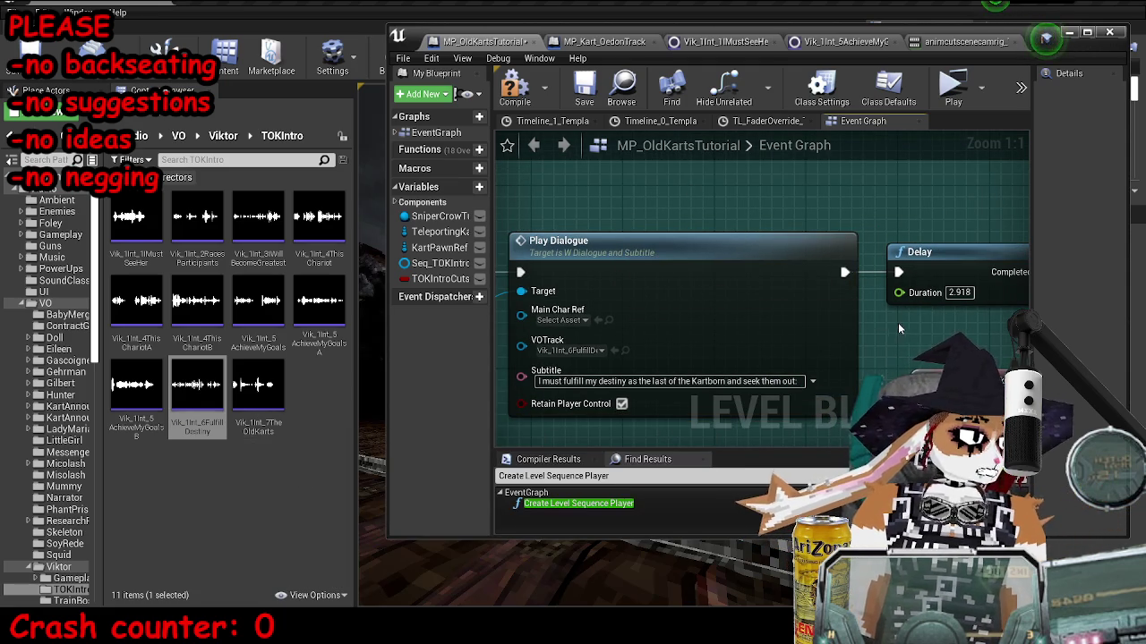
Set the following Delay node's duration to 8.372.
{"action": "left_click", "coordinate": [954, 292]}
{"action": "type", "text": "8.372"}
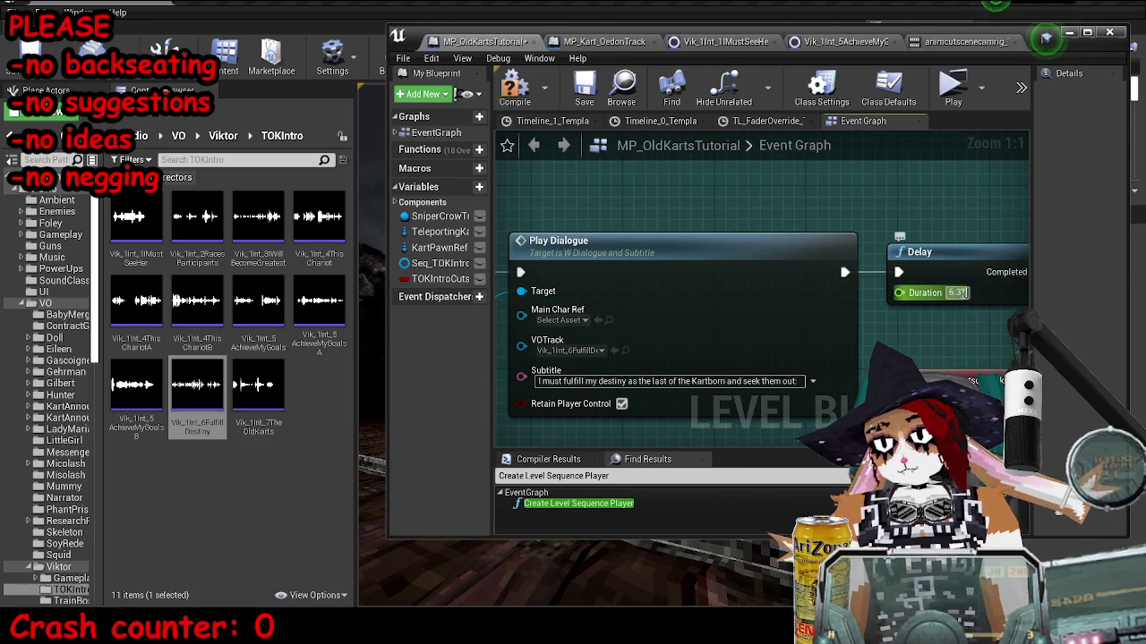
{"action": "key", "text": "Return"}
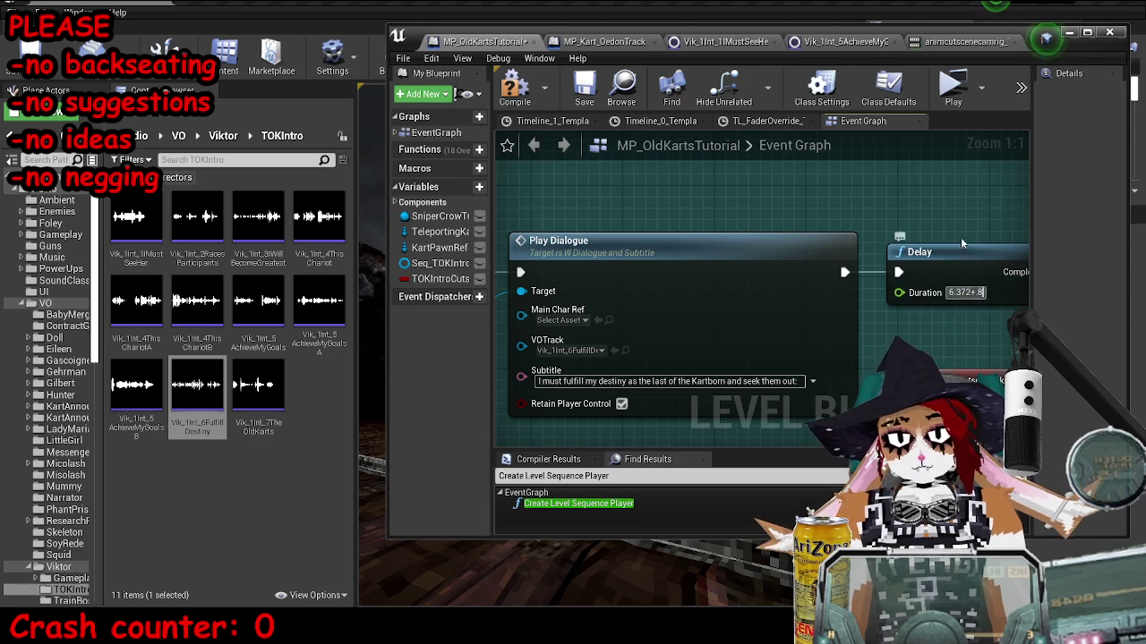
Save the map and minimize the Blueprint editor to show the level.
{"action": "left_click_drag", "start_coordinate": [961, 237], "coordinate": [701, 221]}
{"action": "scroll", "coordinate": [725, 207], "scroll_direction": "down", "scroll_amount": 6}
{"action": "left_click_drag", "start_coordinate": [837, 248], "coordinate": [788, 269]}
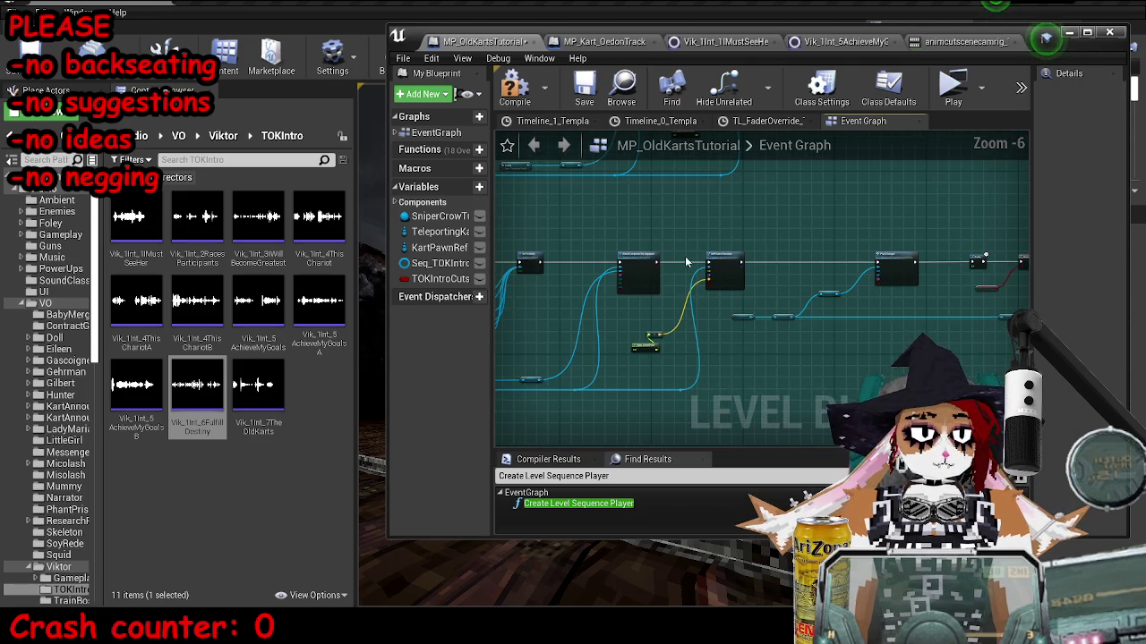
{"action": "scroll", "coordinate": [788, 269], "scroll_direction": "up", "scroll_amount": 1}
{"action": "left_click", "coordinate": [573, 93]}
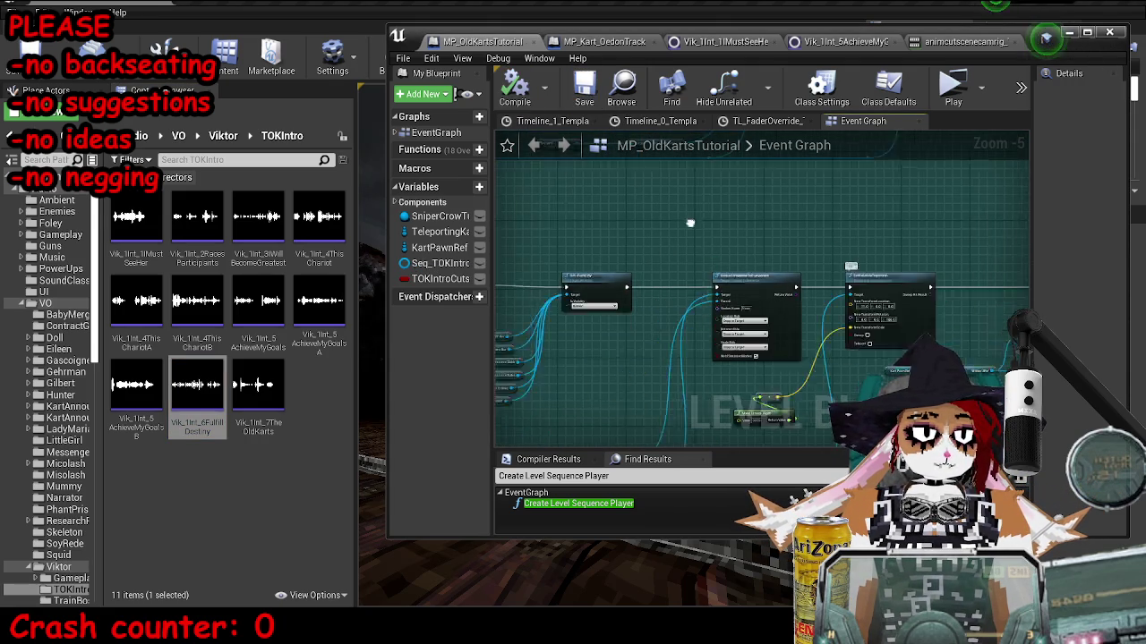
{"action": "left_click", "coordinate": [1068, 36]}
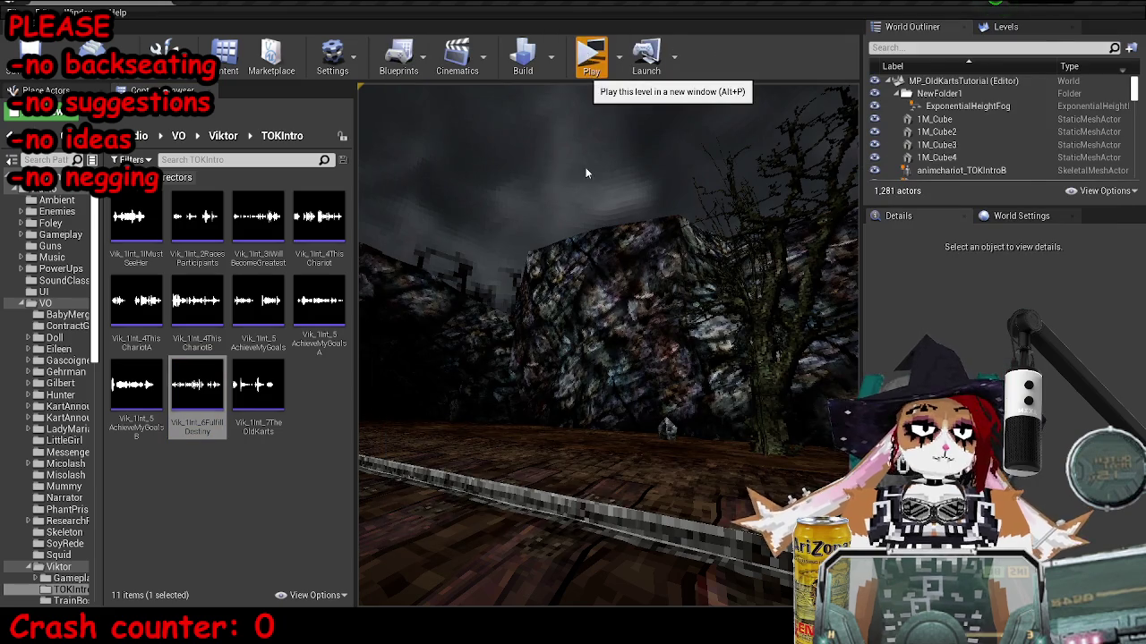
Play-test the intro dialogue, then bring the Blueprint editor back full screen at the Cam9 node.
{"action": "left_click", "coordinate": [589, 58]}
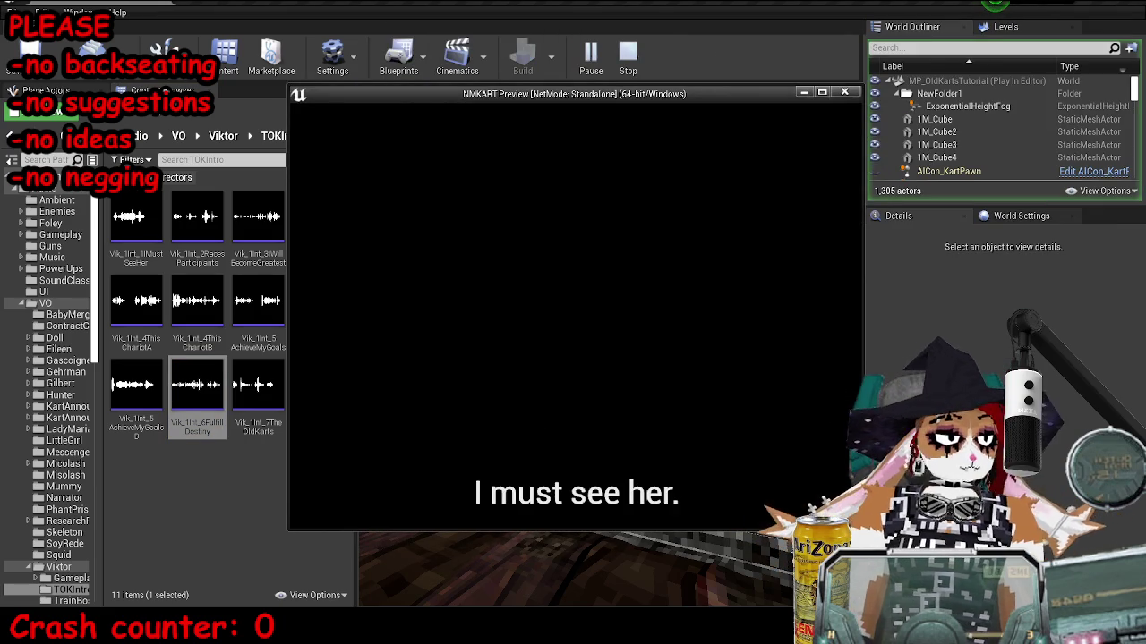
{"action": "key", "text": "Escape"}
{"action": "left_click", "coordinate": [281, 567]}
{"action": "scroll", "coordinate": [681, 428], "scroll_direction": "up", "scroll_amount": 2}
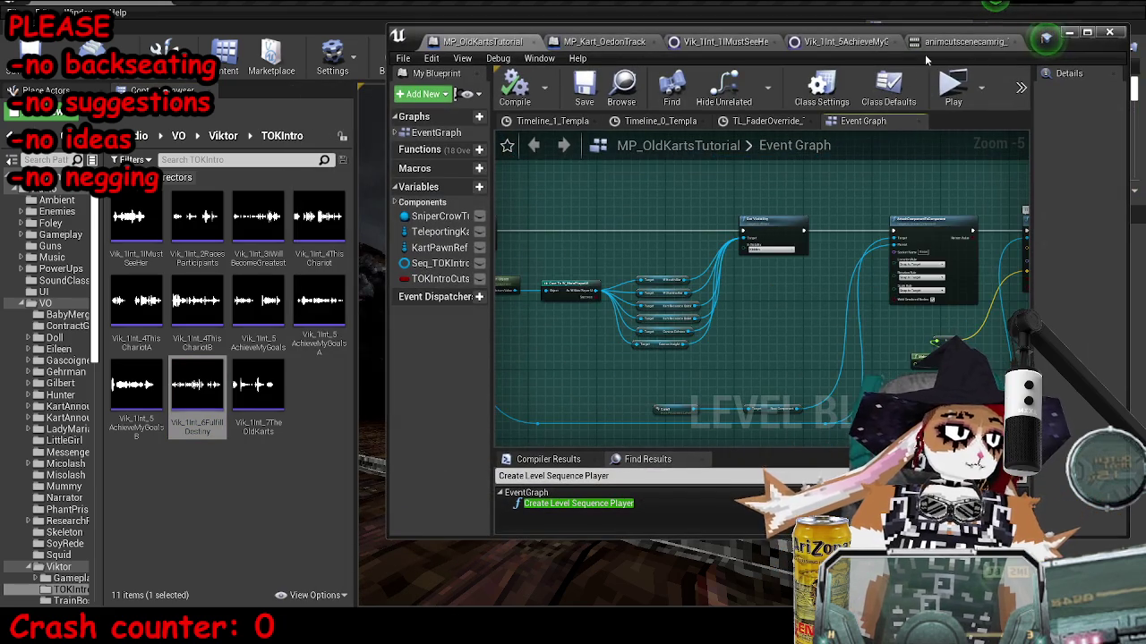
{"action": "key", "text": "super+Up"}
{"action": "scroll", "coordinate": [634, 323], "scroll_direction": "up", "scroll_amount": 2}
{"action": "scroll", "coordinate": [634, 324], "scroll_direction": "up", "scroll_amount": 1}
{"action": "scroll", "coordinate": [645, 269], "scroll_direction": "down", "scroll_amount": 5}
{"action": "scroll", "coordinate": [651, 221], "scroll_direction": "down", "scroll_amount": 2}
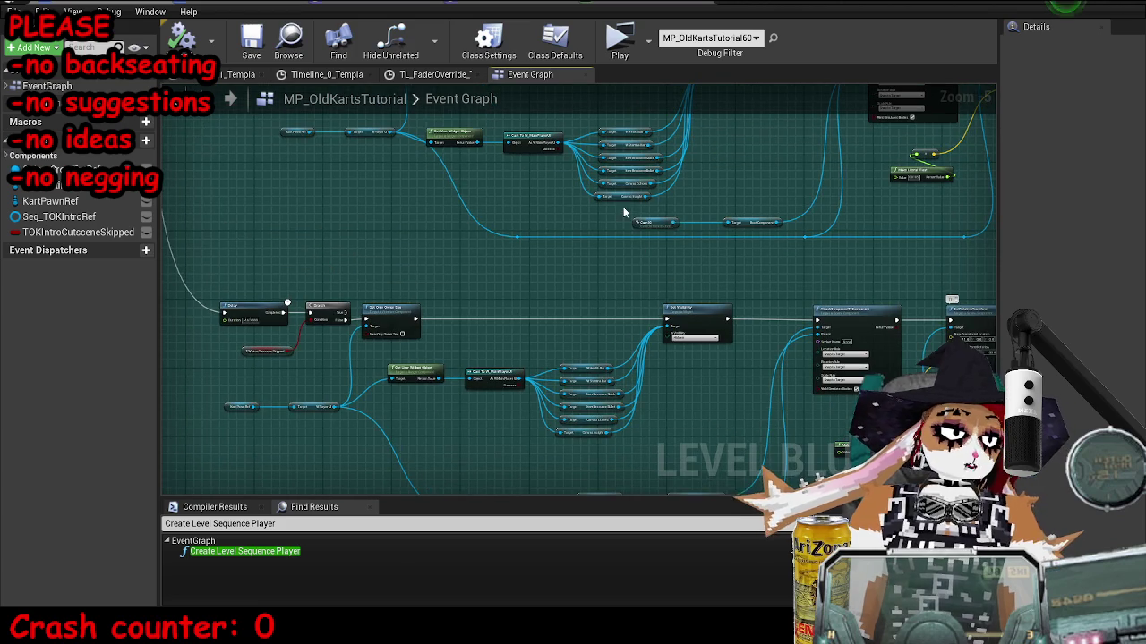
{"action": "scroll", "coordinate": [671, 372], "scroll_direction": "up", "scroll_amount": 2}
{"action": "scroll", "coordinate": [608, 309], "scroll_direction": "up", "scroll_amount": 4}
Paste a Cam10 reference node and connect it to the Root Component target.
{"action": "key", "text": "ctrl+v"}
{"action": "mouse_move", "coordinate": [568, 257]}
{"action": "left_mouse_down"}
{"action": "mouse_move", "coordinate": [614, 271]}
{"action": "mouse_move", "coordinate": [634, 309]}
{"action": "left_mouse_up"}
{"action": "left_click", "coordinate": [493, 315]}
Delete the old Cam9 node, then select Camera.010 in Blender and inspect its lens settings.
{"action": "key", "text": "Delete"}
{"action": "key", "text": "alt+Tab"}
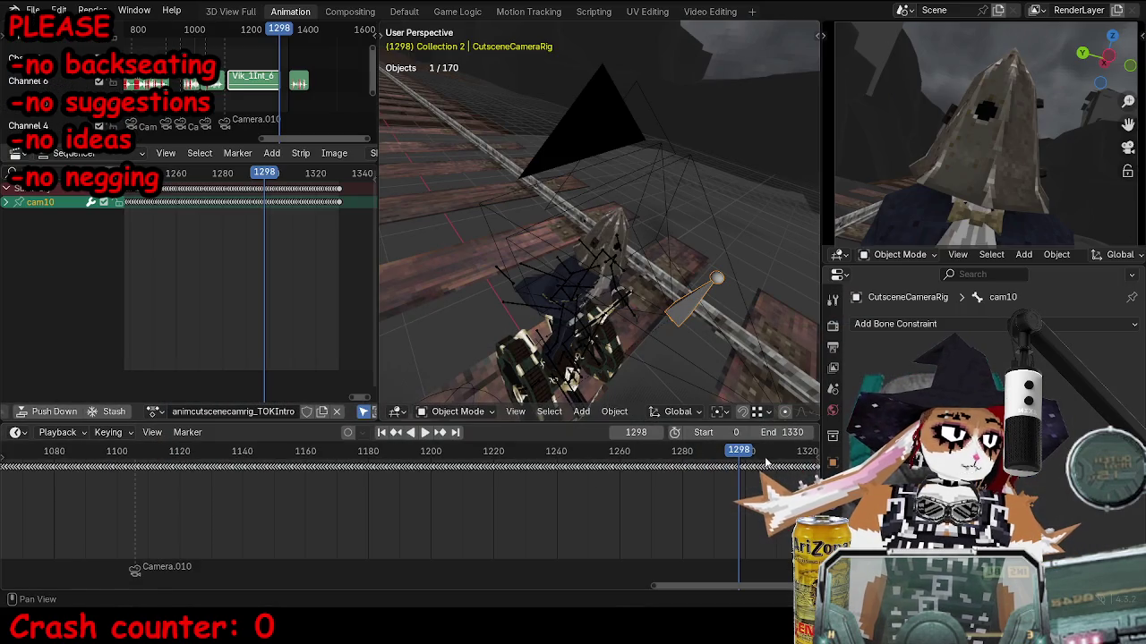
{"action": "left_click", "coordinate": [645, 158]}
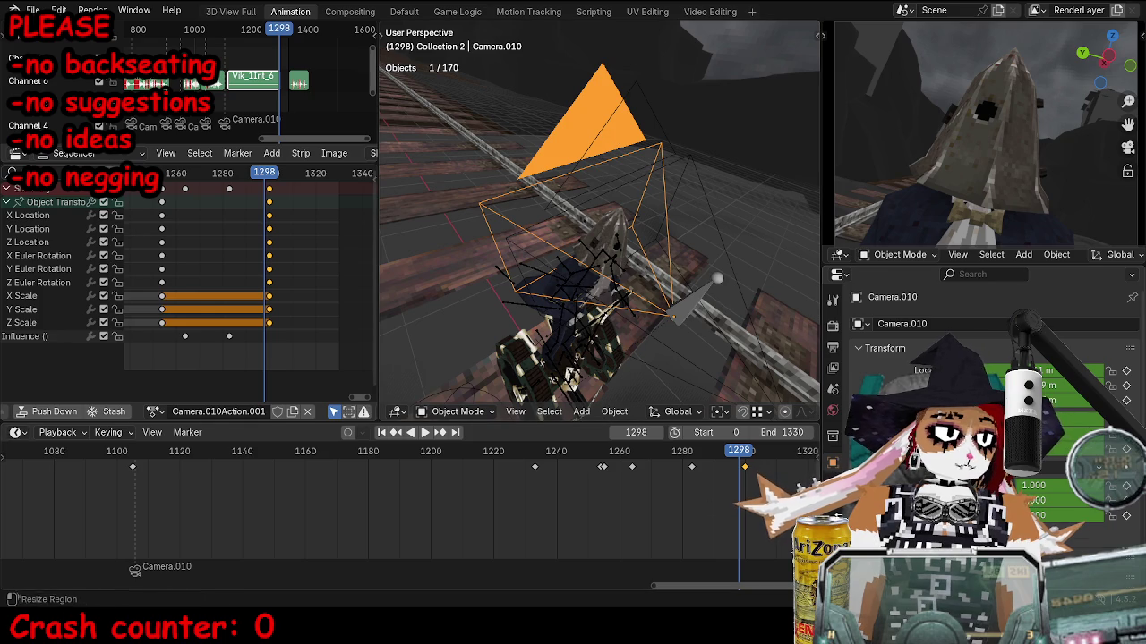
{"action": "left_click", "coordinate": [833, 506]}
Play Camera.010's animation from frame 975, scrub back, and return to Unreal.
{"action": "scroll", "coordinate": [299, 461], "scroll_direction": "down", "scroll_amount": 4}
{"action": "left_click", "coordinate": [299, 462]}
{"action": "key", "text": "space"}
{"action": "left_click_drag", "start_coordinate": [307, 462], "coordinate": [140, 462]}
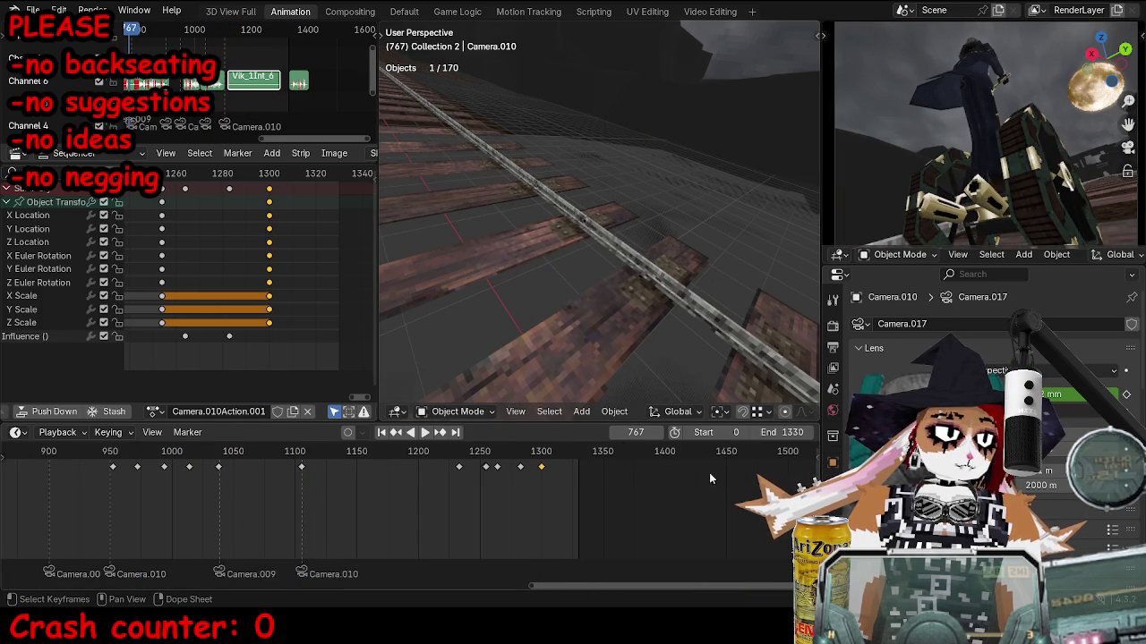
{"action": "key", "text": "alt+Tab"}
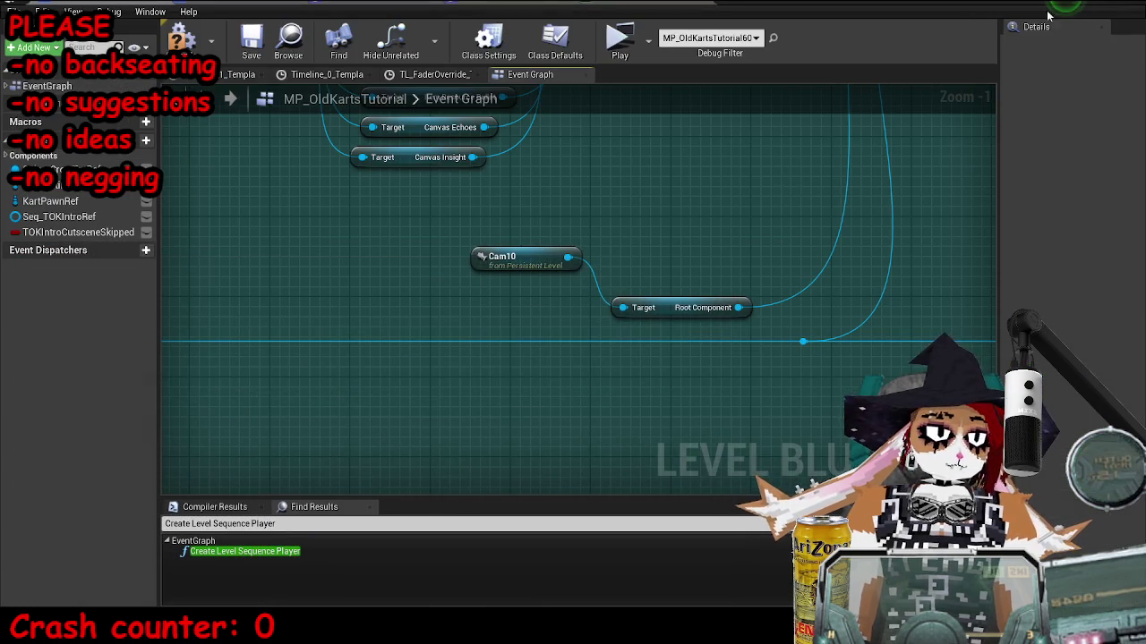
Save the map from the Blueprint editor.
{"action": "scroll", "coordinate": [622, 232], "scroll_direction": "down", "scroll_amount": 4}
{"action": "scroll", "coordinate": [622, 232], "scroll_direction": "up", "scroll_amount": 3}
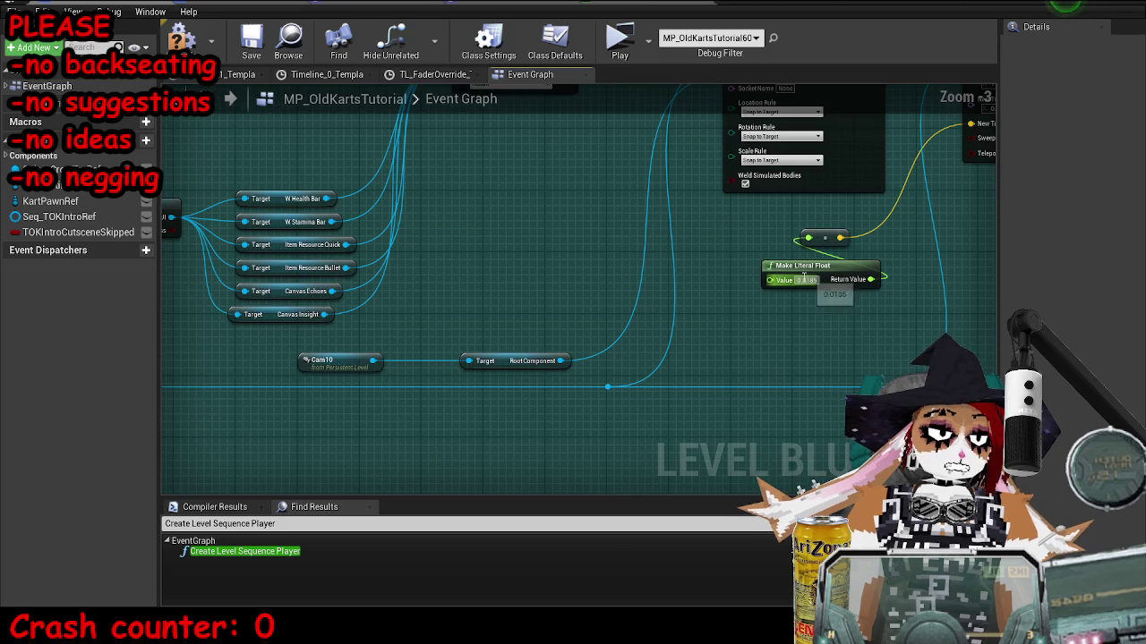
{"action": "scroll", "coordinate": [810, 376], "scroll_direction": "up", "scroll_amount": 1}
{"action": "scroll", "coordinate": [810, 376], "scroll_direction": "down", "scroll_amount": 5}
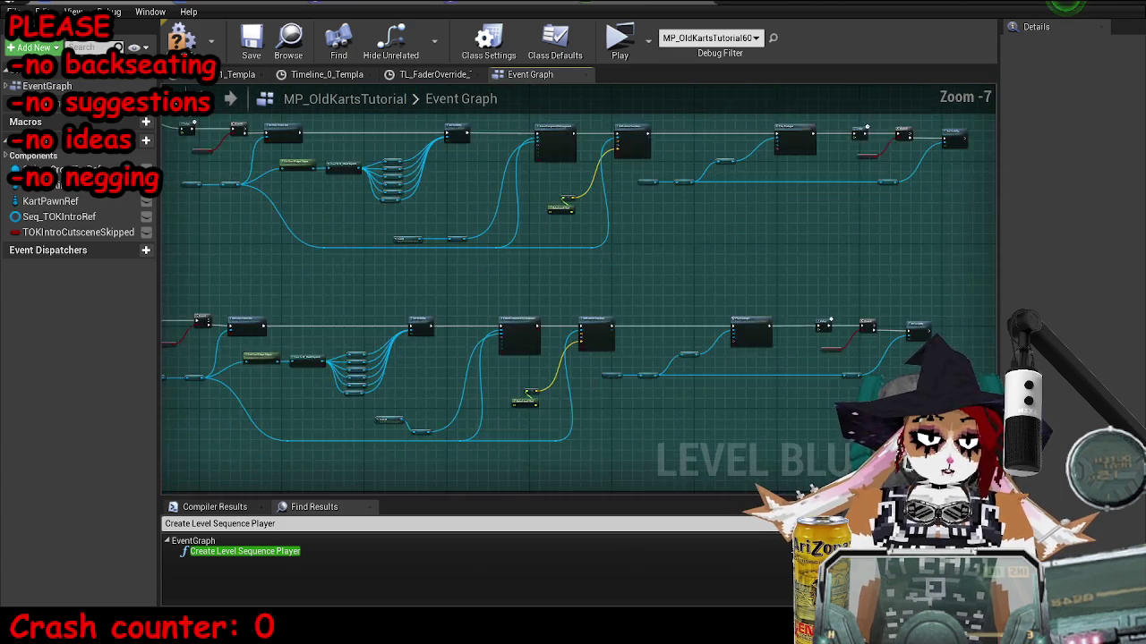
{"action": "scroll", "coordinate": [762, 336], "scroll_direction": "up", "scroll_amount": 8}
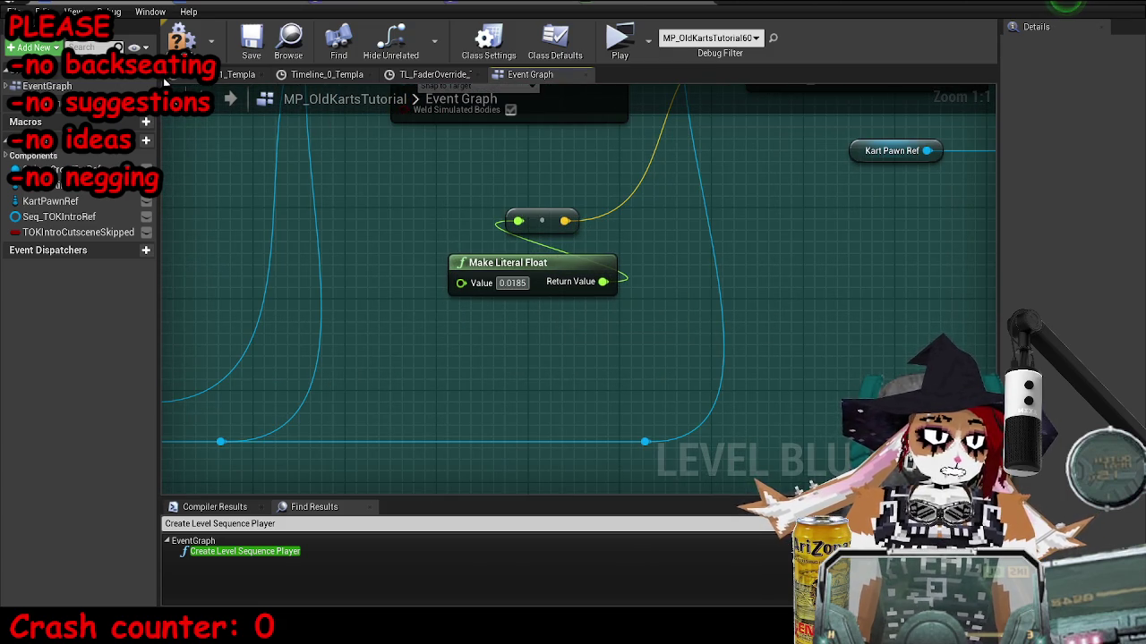
{"action": "left_click", "coordinate": [252, 41]}
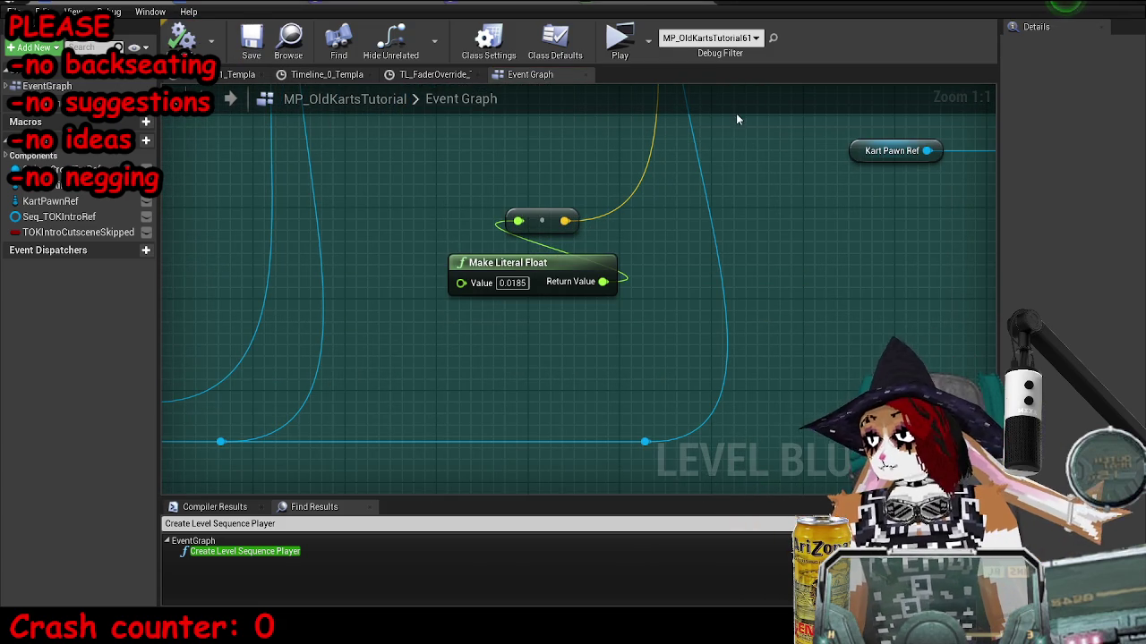
Play-test the level to watch the intro cutscene with the Cam10 camera.
{"action": "key", "text": "alt+Tab"}
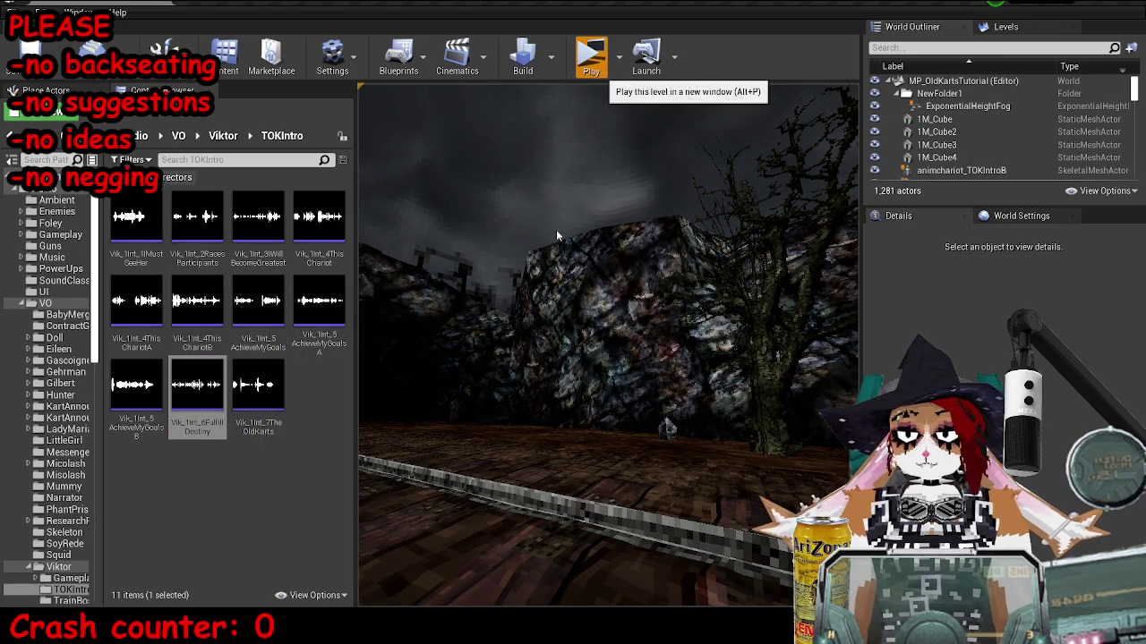
{"action": "left_click", "coordinate": [593, 54]}
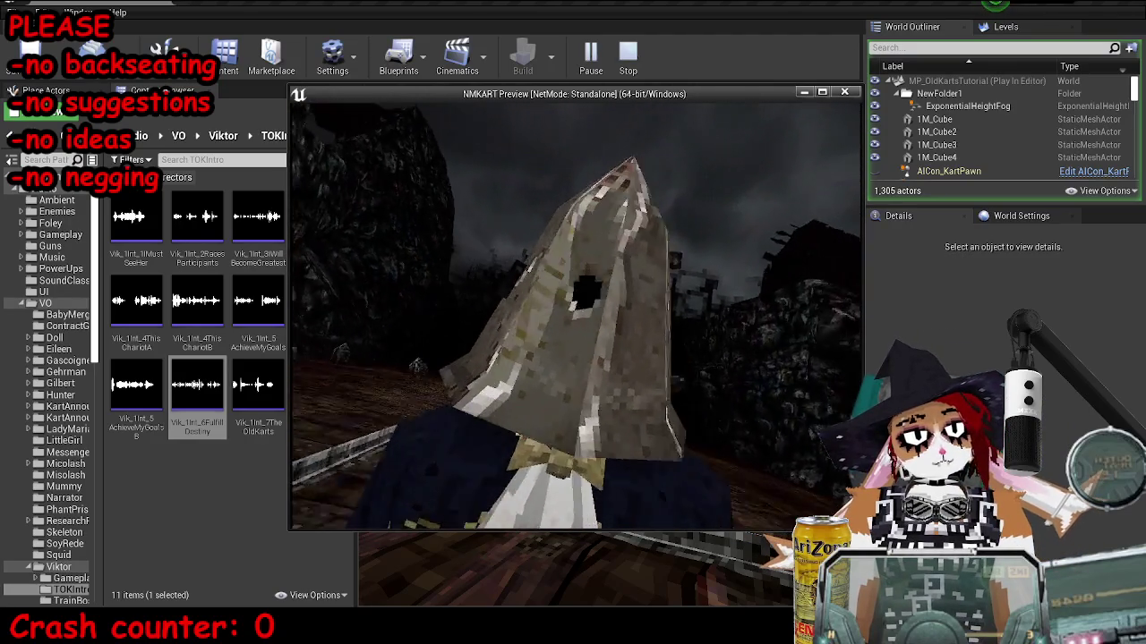
{"action": "key", "text": "Escape"}
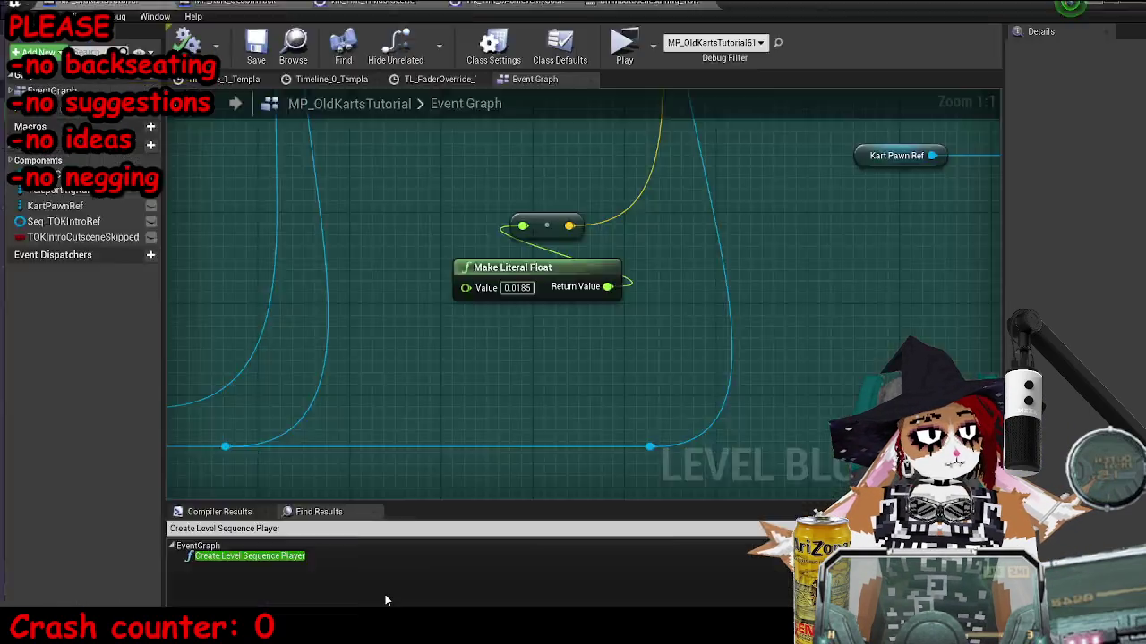
Save the map with the next dialogue Delay at 2.7 s and play-test the intro again.
{"action": "scroll", "coordinate": [670, 324], "scroll_direction": "down", "scroll_amount": 4}
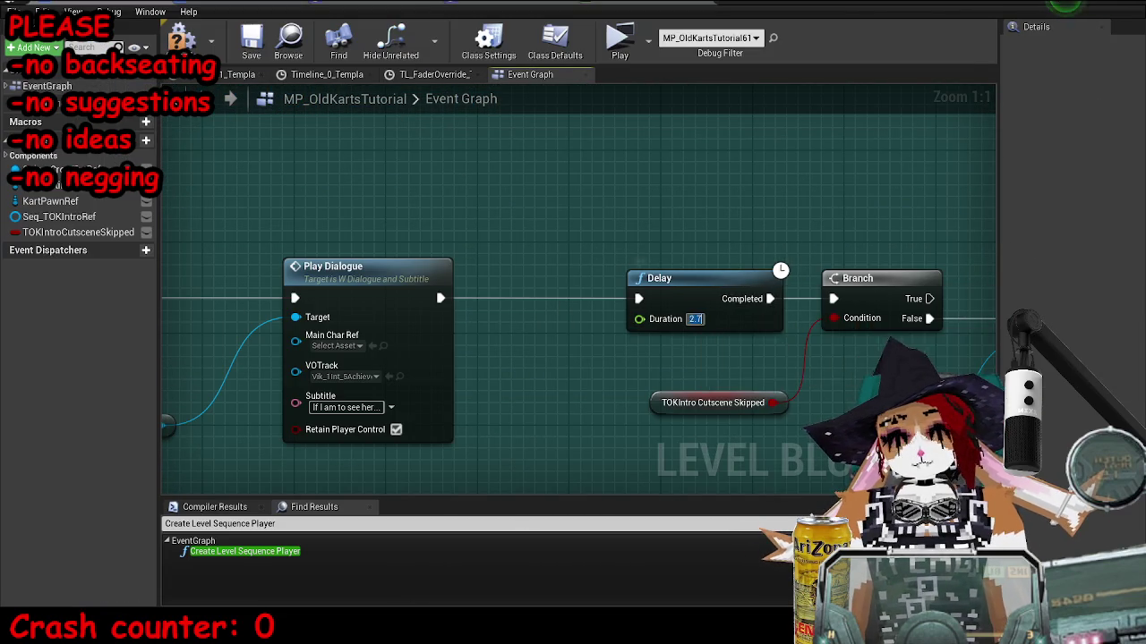
{"action": "scroll", "coordinate": [179, 206], "scroll_direction": "down", "scroll_amount": 3}
{"action": "left_click_drag", "start_coordinate": [339, 314], "coordinate": [600, 266]}
{"action": "mouse_move", "coordinate": [436, 356]}
{"action": "left_mouse_down"}
{"action": "mouse_move", "coordinate": [492, 280]}
{"action": "mouse_move", "coordinate": [620, 185]}
{"action": "left_mouse_up"}
{"action": "left_click", "coordinate": [251, 41]}
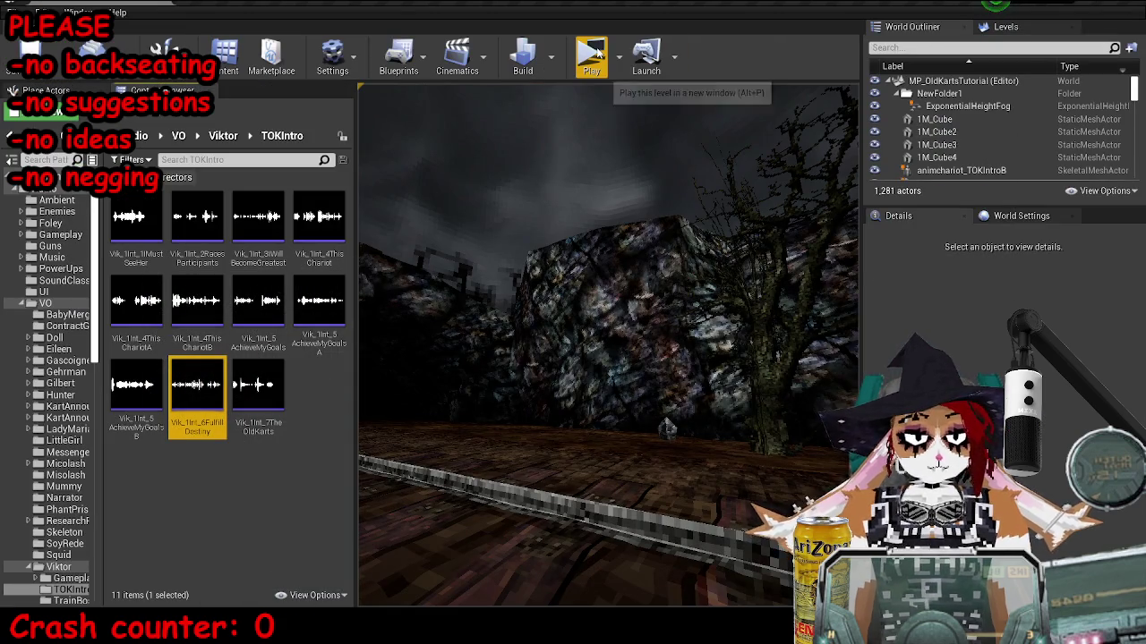
{"action": "left_click", "coordinate": [591, 56]}
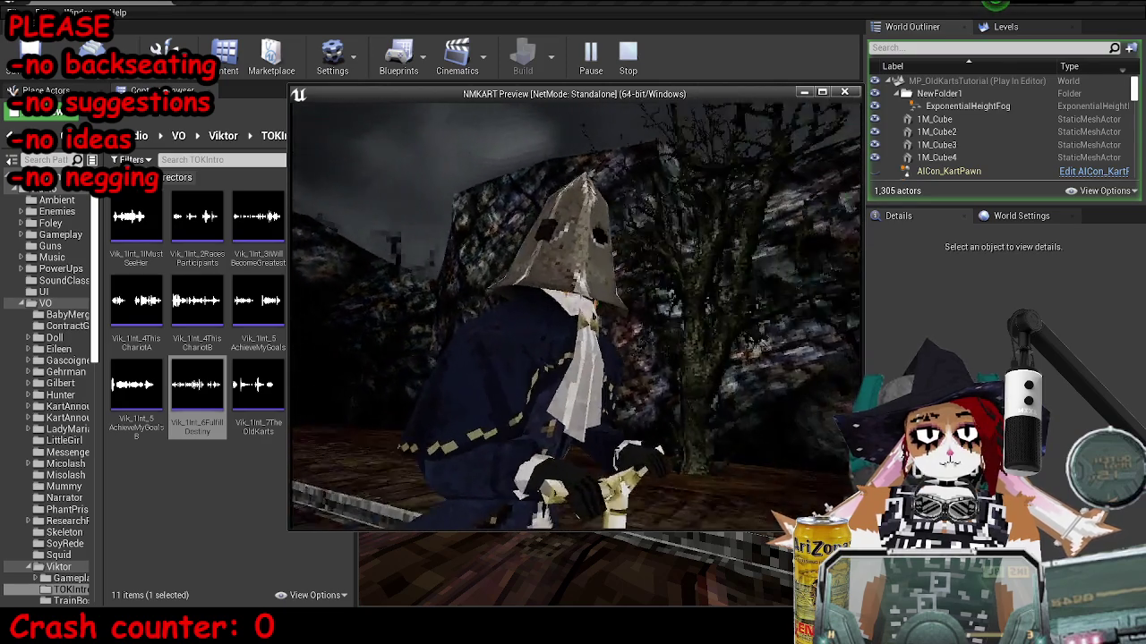
{"action": "key", "text": "Escape"}
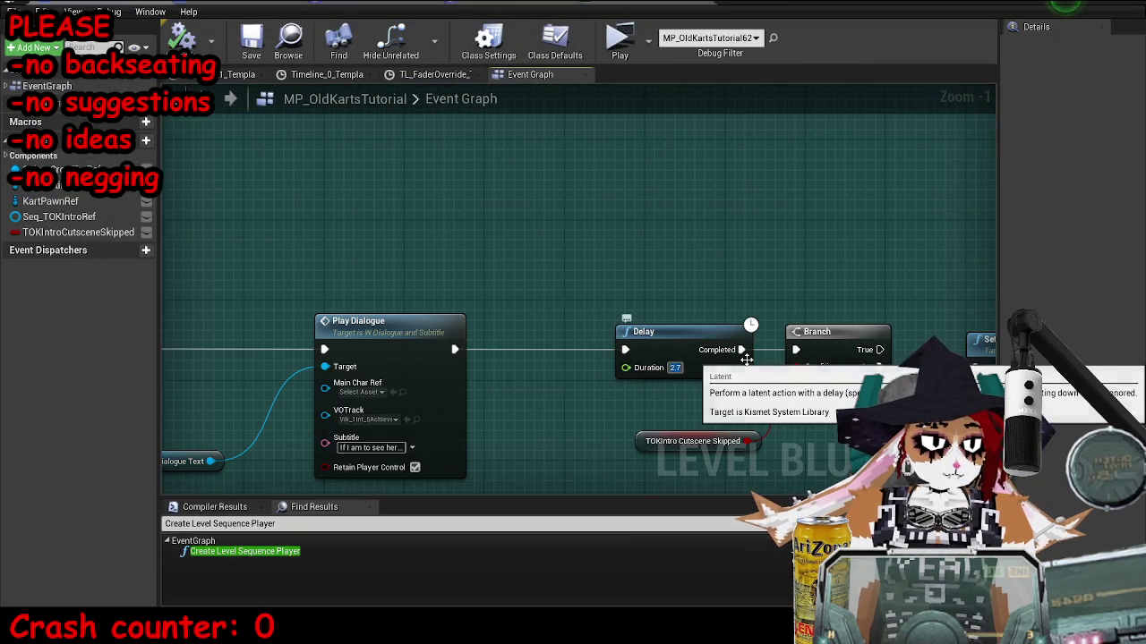
{"action": "type", "text": "2.4"}
{"action": "left_click", "coordinate": [675, 367]}
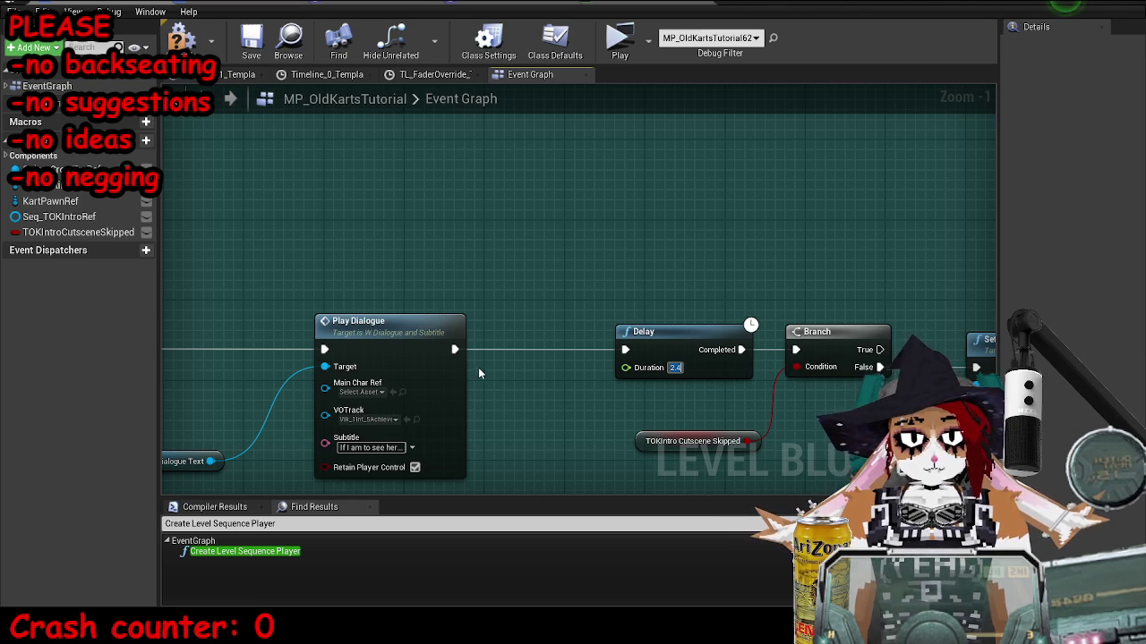
{"action": "left_click", "coordinate": [417, 420]}
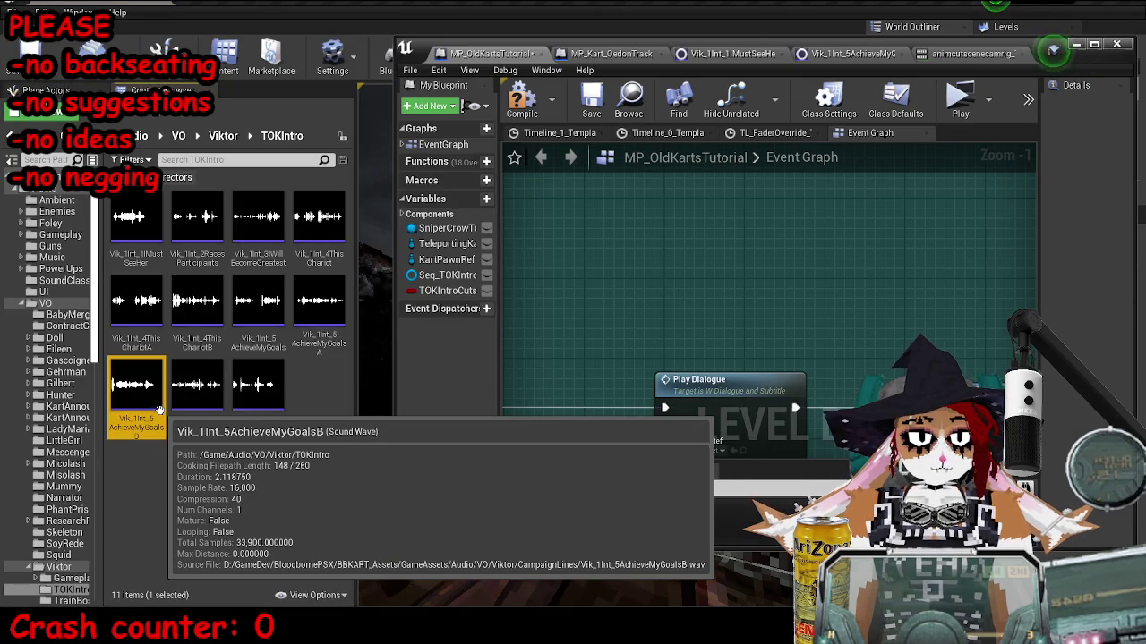
{"action": "left_click", "coordinate": [1075, 44]}
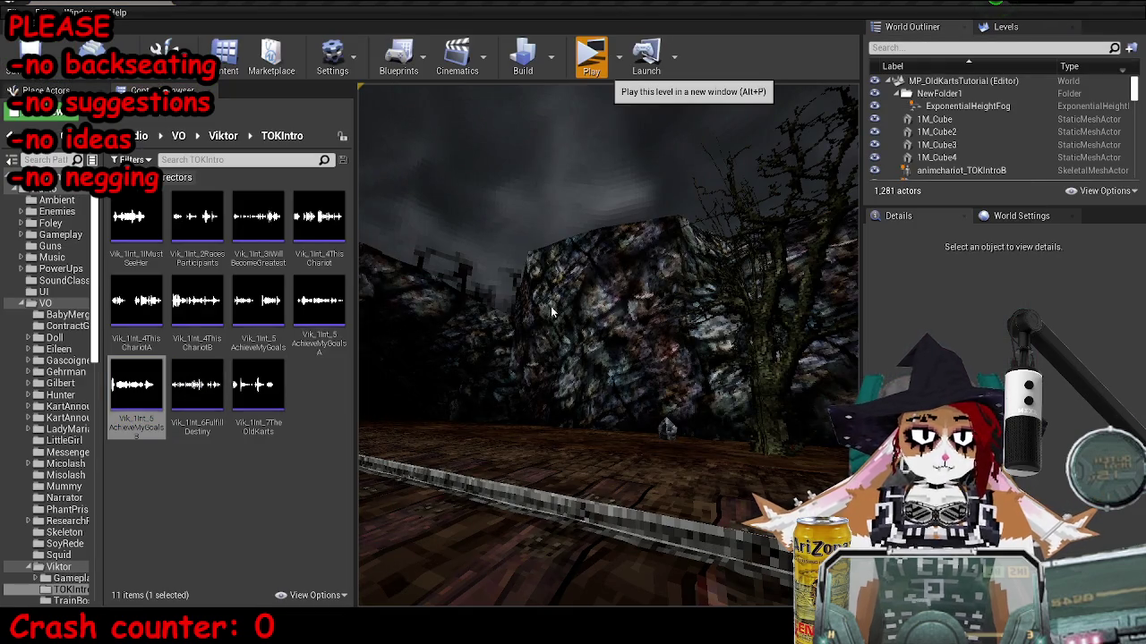
{"action": "left_click", "coordinate": [609, 58]}
{"action": "key", "text": "grave"}
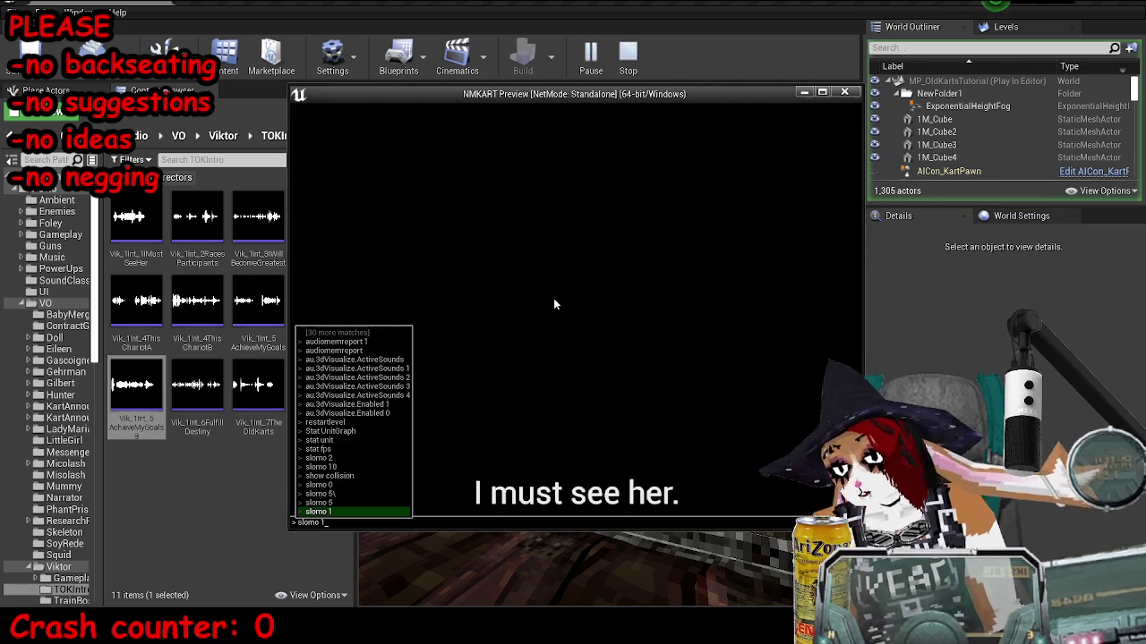
{"action": "key", "text": "Up"}
{"action": "key", "text": "Up"}
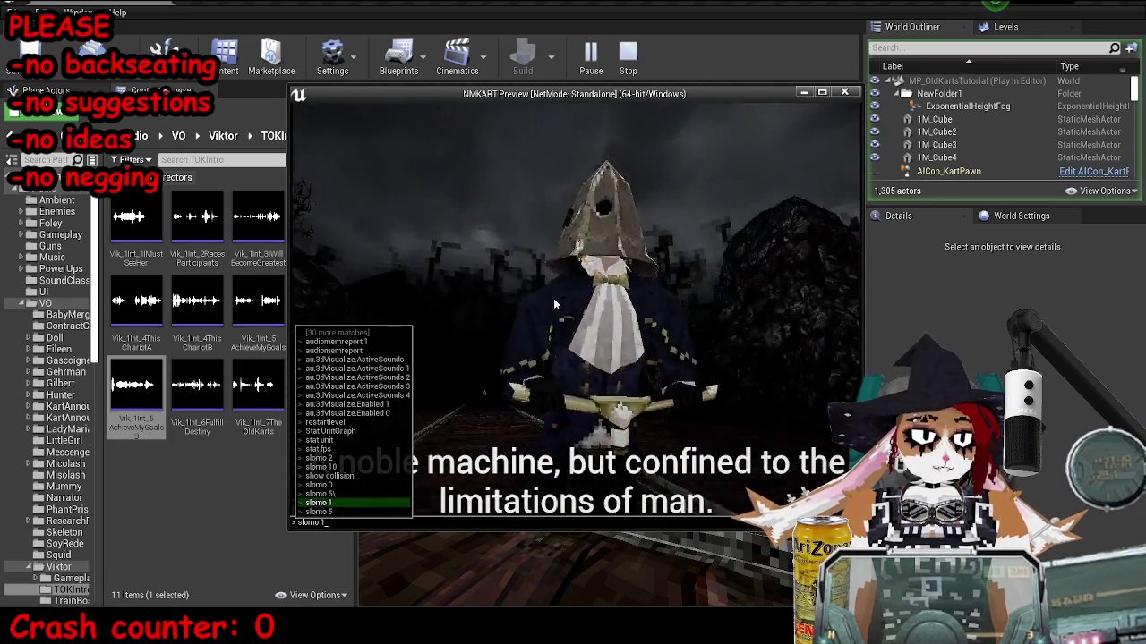
{"action": "key", "text": "Return"}
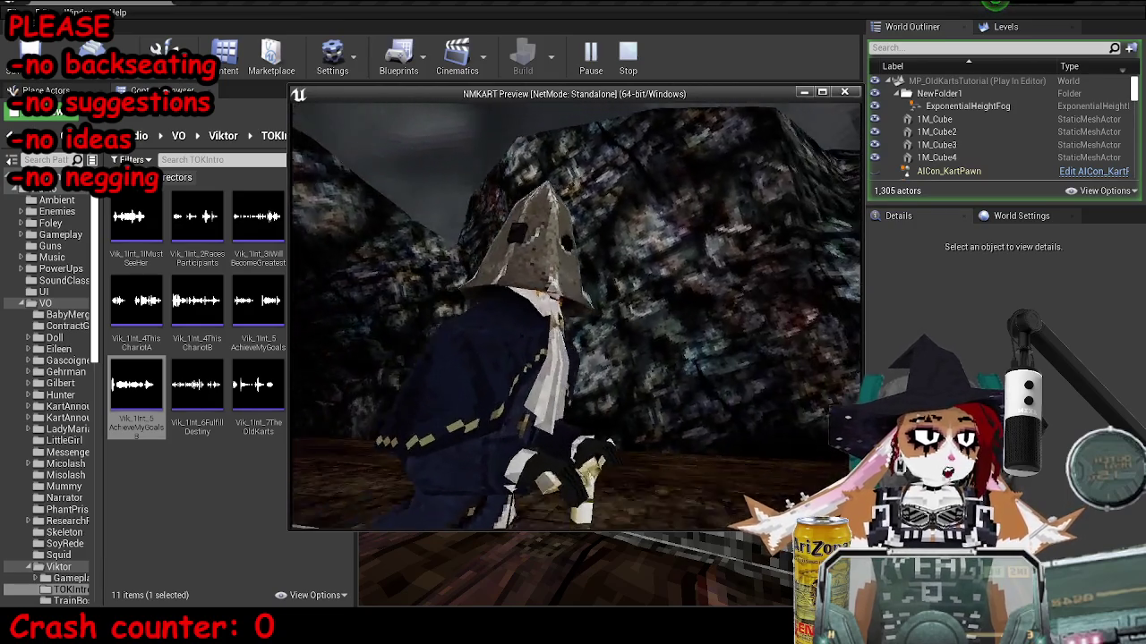
{"action": "key", "text": "Escape"}
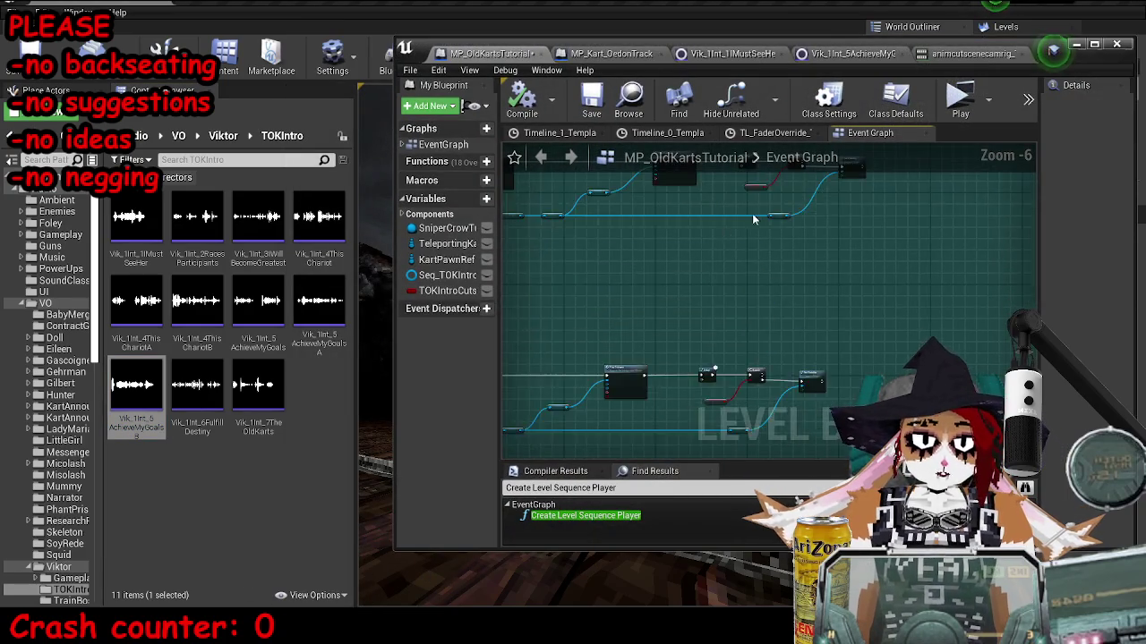
{"action": "scroll", "coordinate": [735, 281], "scroll_direction": "up", "scroll_amount": 3}
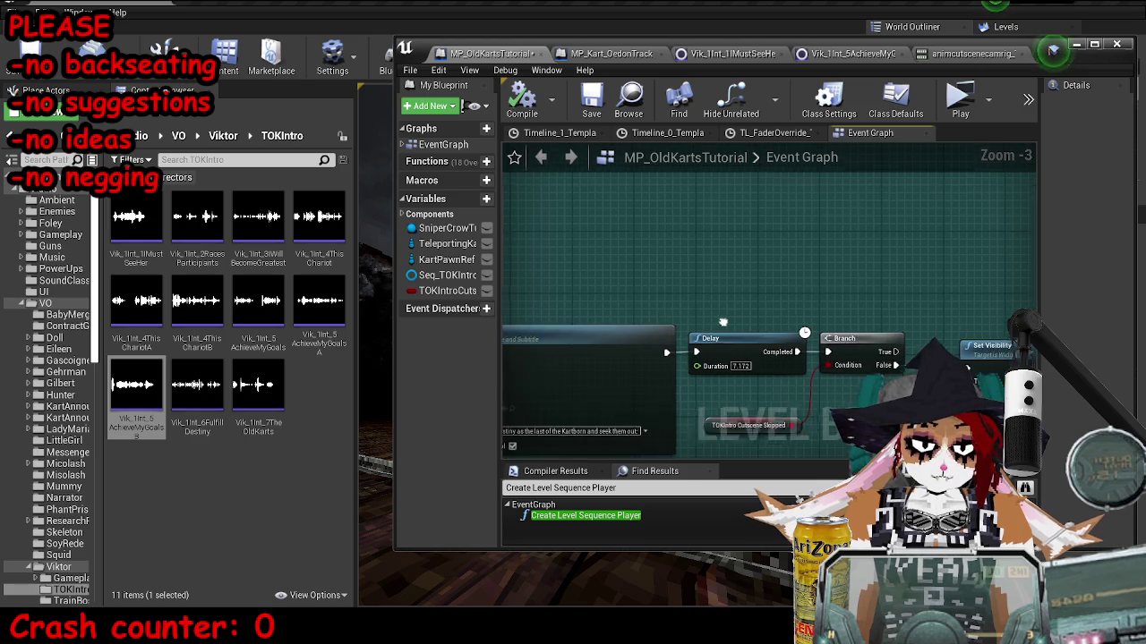
{"action": "scroll", "coordinate": [728, 311], "scroll_direction": "down", "scroll_amount": 4}
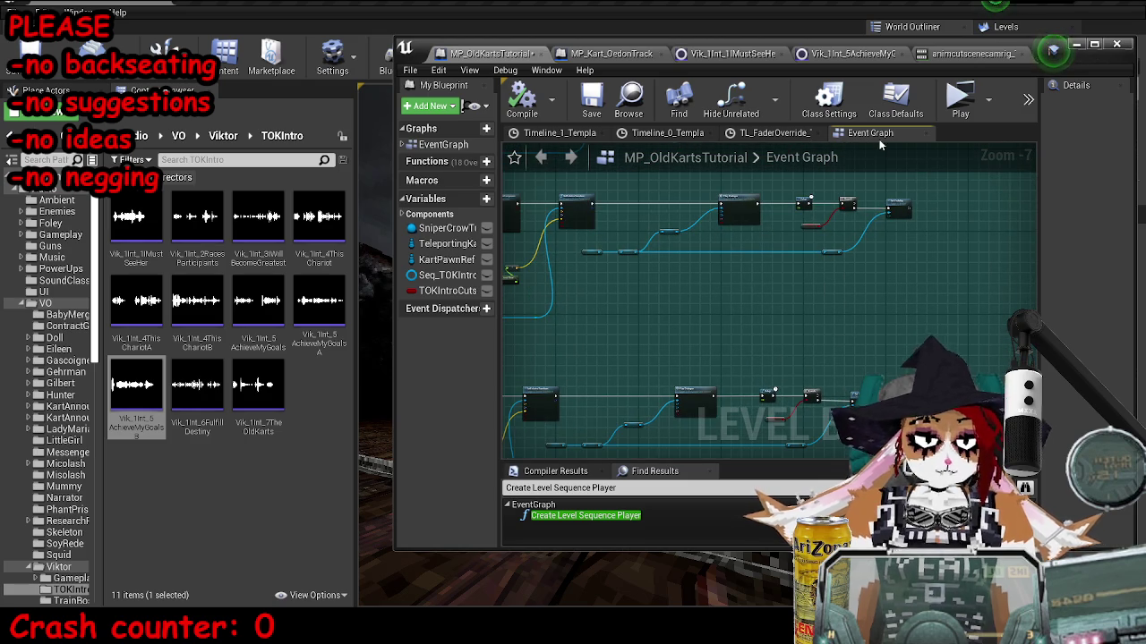
{"action": "mouse_move", "coordinate": [1072, 63]}
{"action": "left_mouse_down"}
{"action": "mouse_move", "coordinate": [643, 149]}
{"action": "mouse_move", "coordinate": [690, 133]}
{"action": "left_mouse_up"}
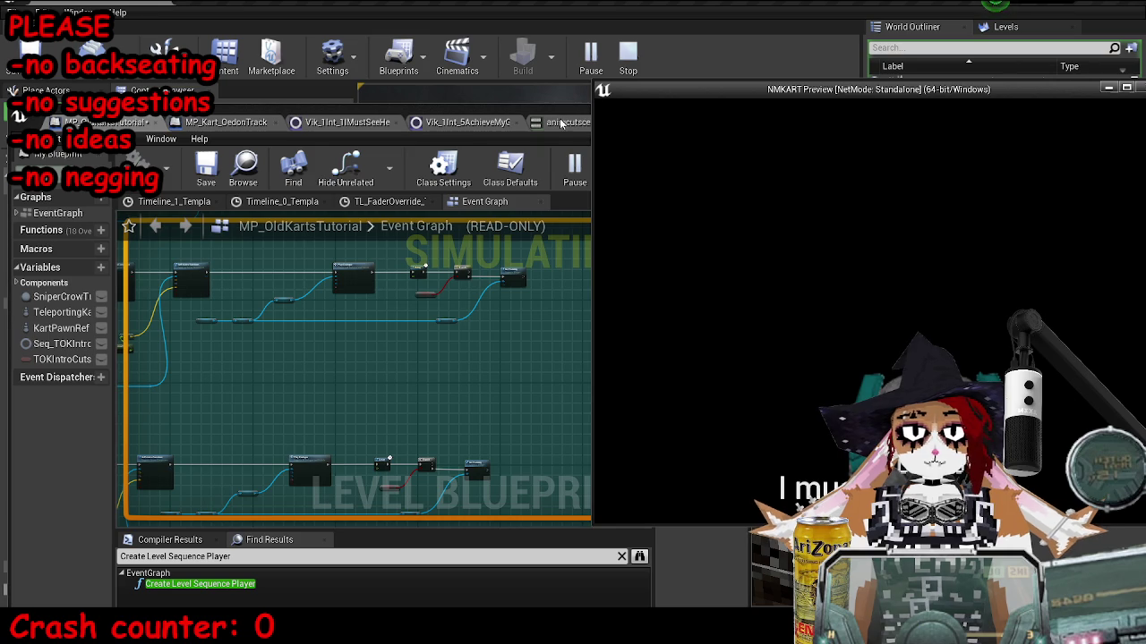
{"action": "left_click_drag", "start_coordinate": [561, 123], "coordinate": [550, 106]}
{"action": "left_click", "coordinate": [803, 228]}
{"action": "key", "text": "grave"}
{"action": "key", "text": "Up"}
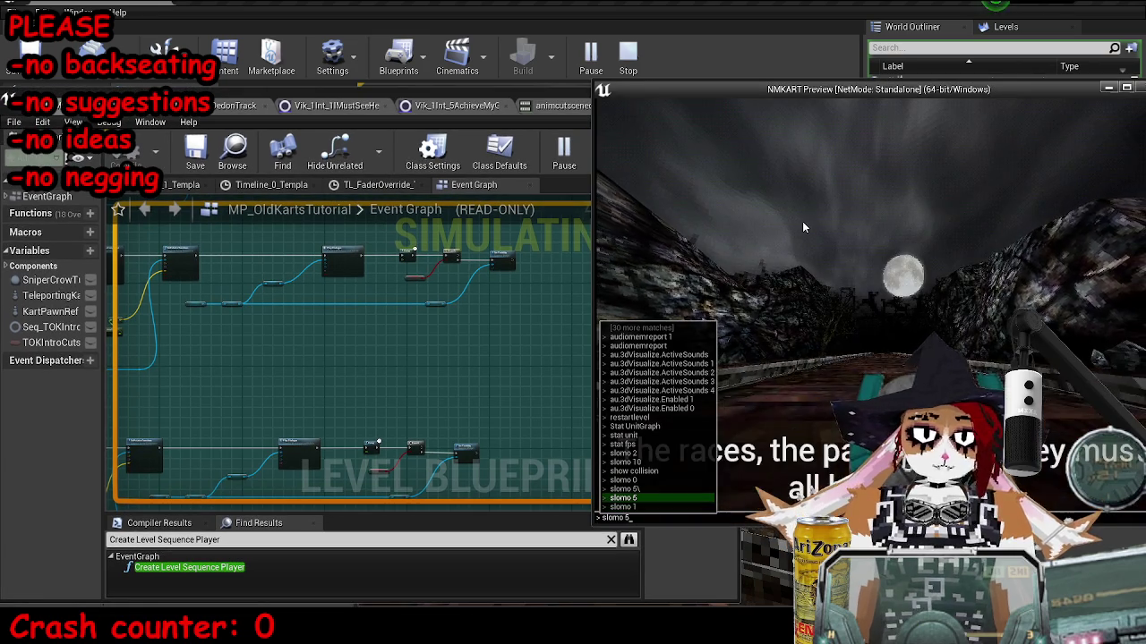
{"action": "key", "text": "Return"}
{"action": "key", "text": "grave"}
{"action": "key", "text": "Up"}
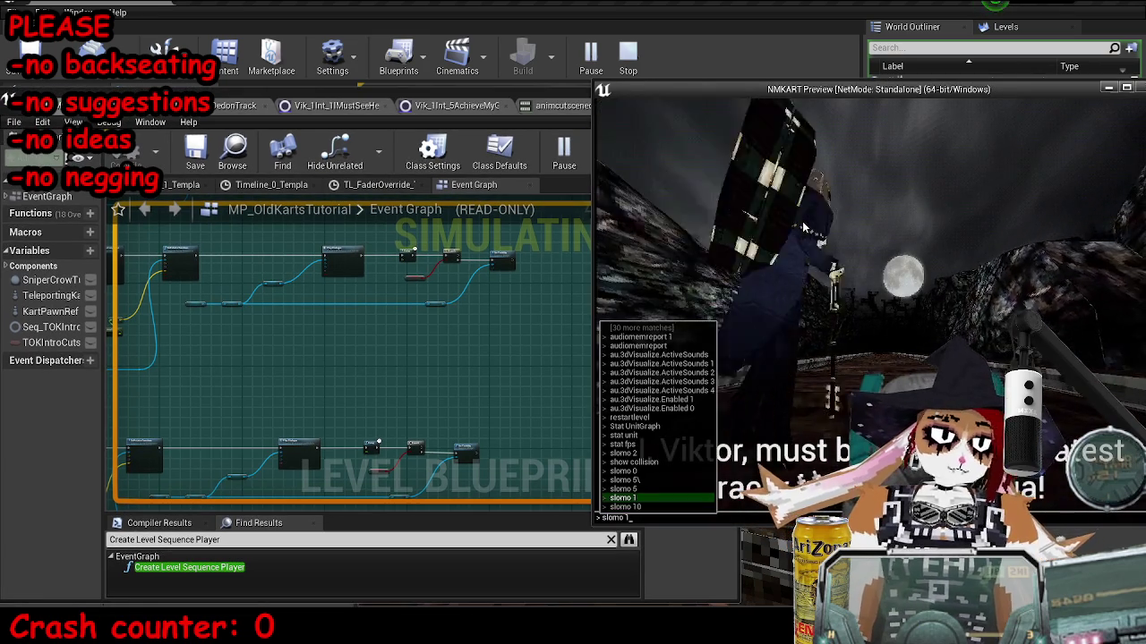
{"action": "key", "text": "Return"}
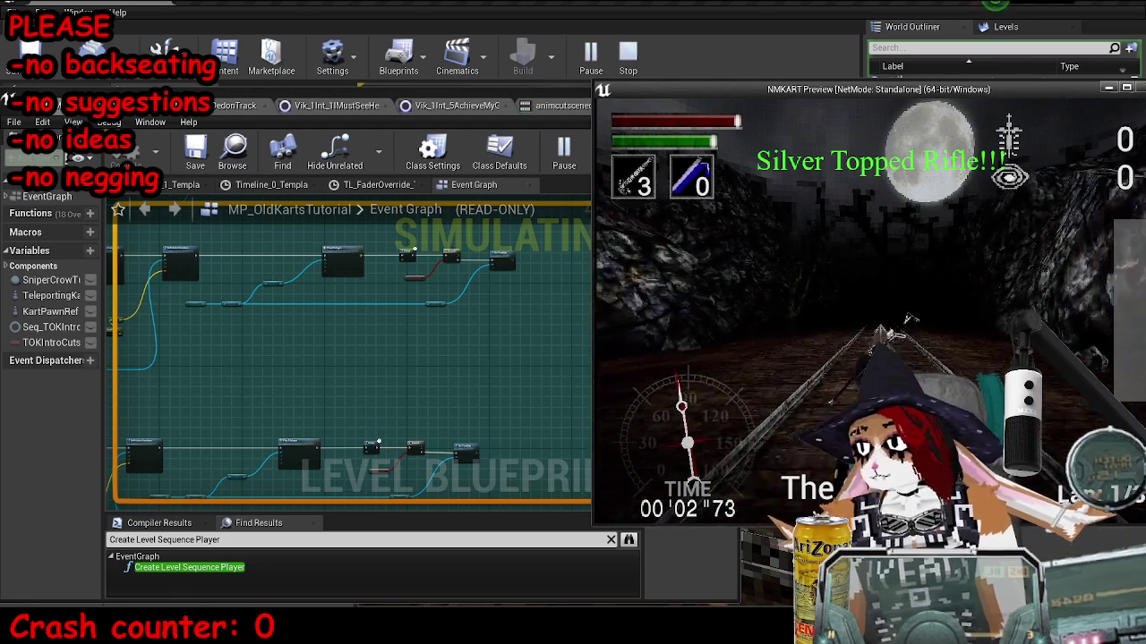
{"action": "key", "text": "Escape"}
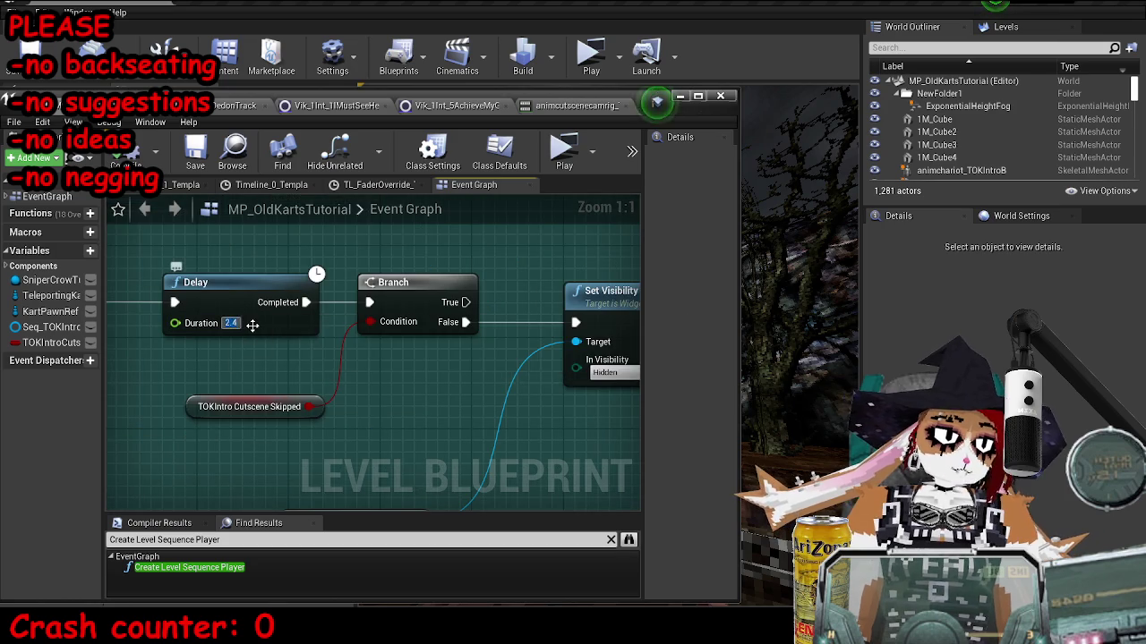
Shorten the Delay before the Branch to 2.3 seconds, then compile and save.
{"action": "left_click_drag", "start_coordinate": [252, 325], "coordinate": [241, 325]}
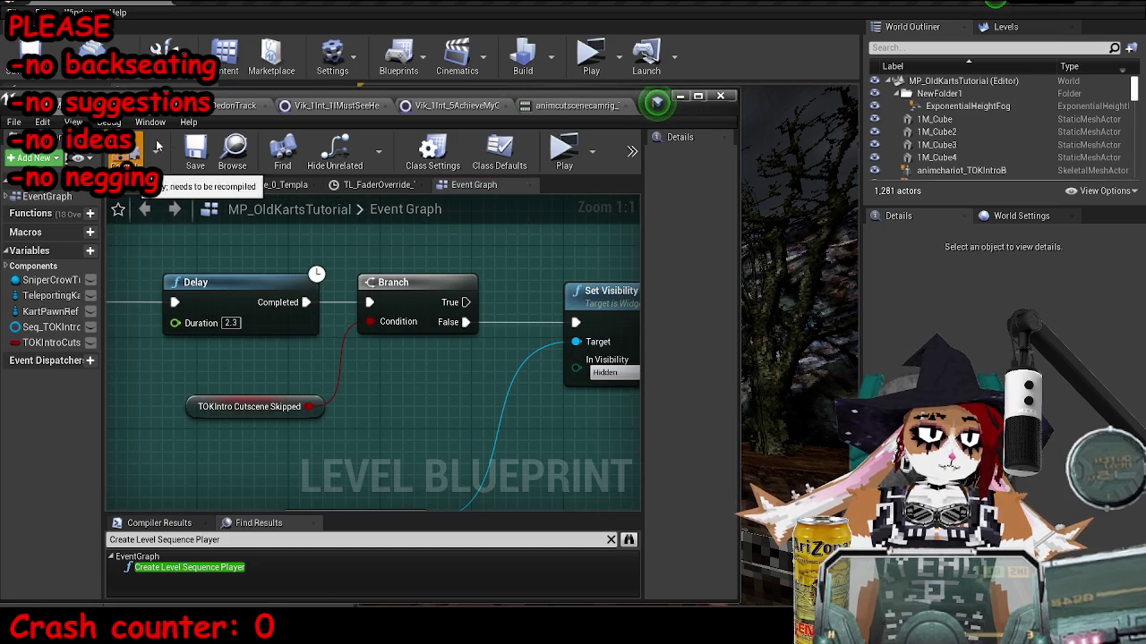
{"action": "left_click", "coordinate": [128, 151]}
{"action": "left_click", "coordinate": [195, 150]}
Play-test the level into the first race lap, then stop.
{"action": "left_click", "coordinate": [680, 96]}
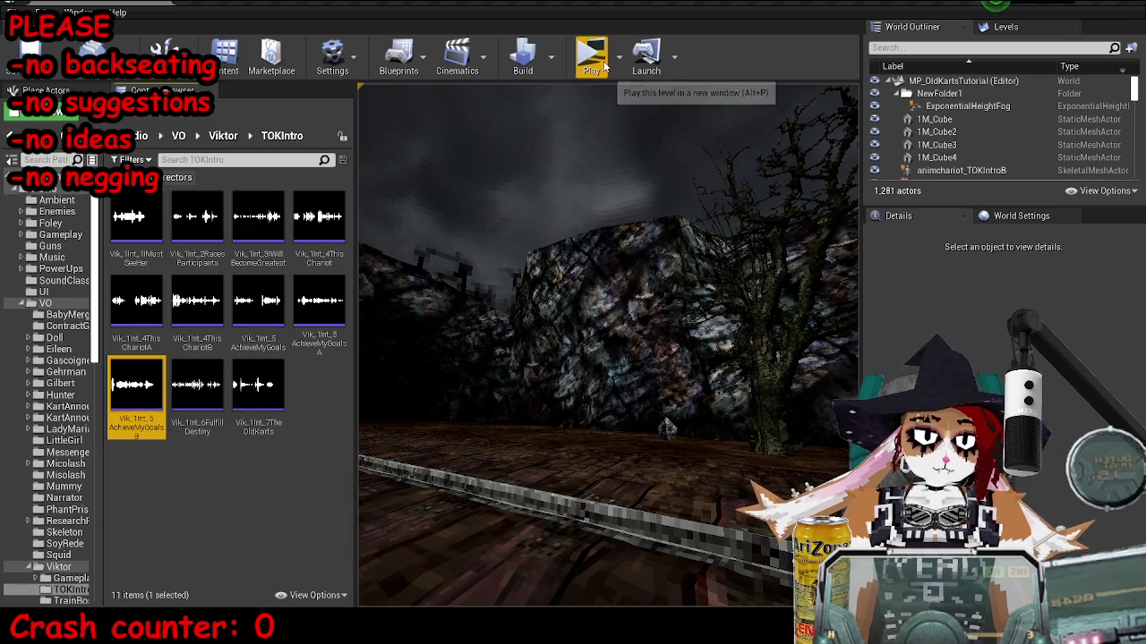
{"action": "left_click", "coordinate": [605, 65]}
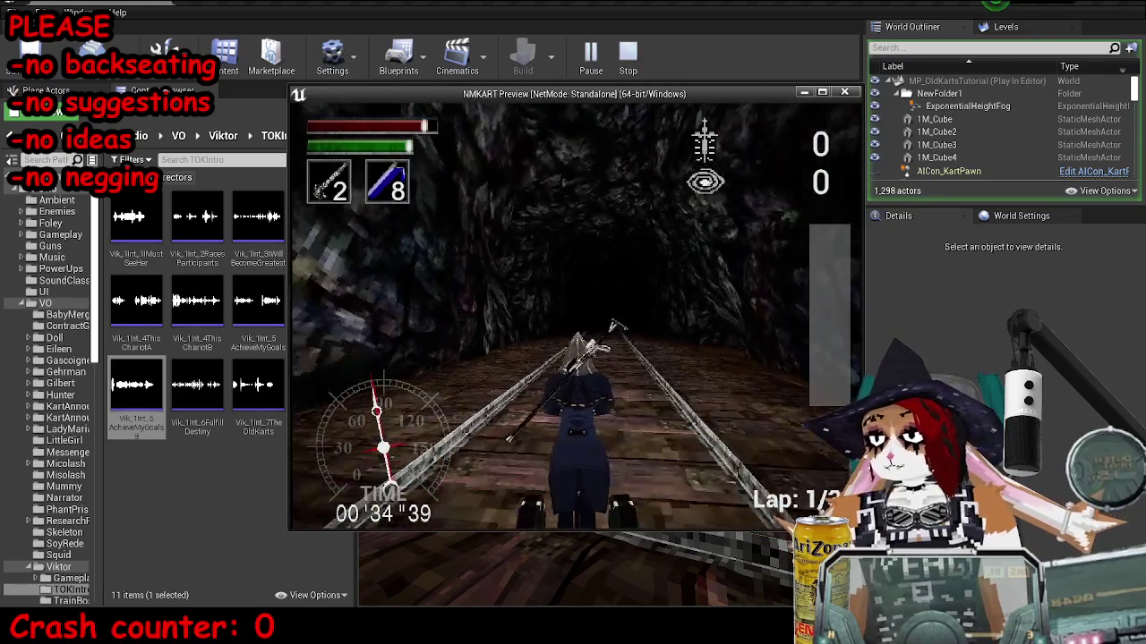
{"action": "key", "text": "Escape"}
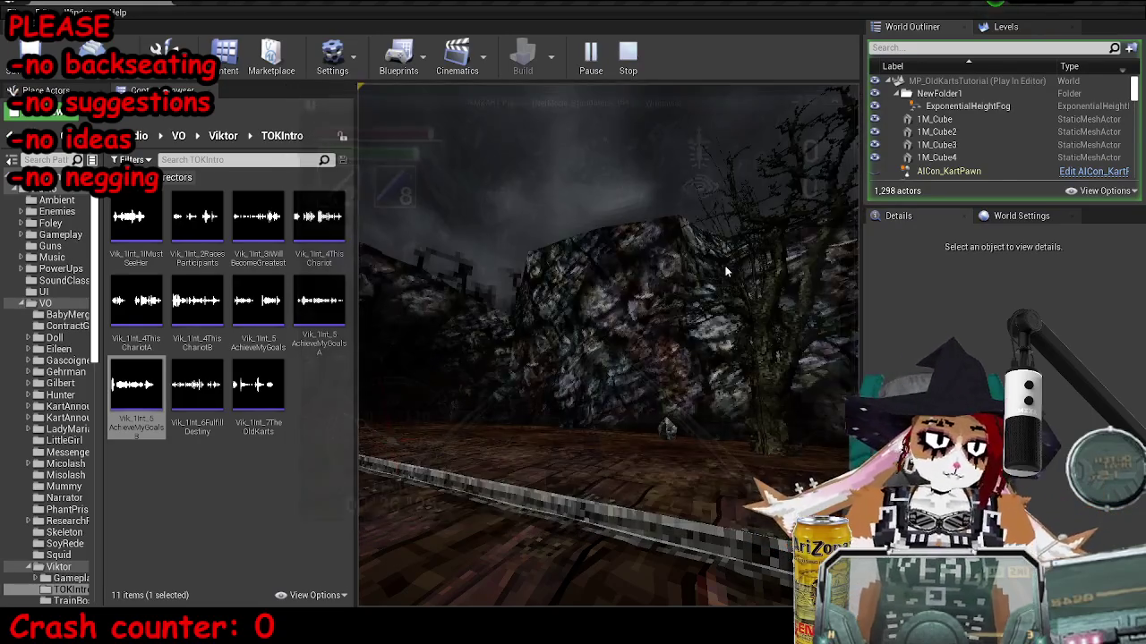
Open the Level Blueprint full screen and view the 'intro cutscene over' section.
{"action": "left_click", "coordinate": [1007, 27]}
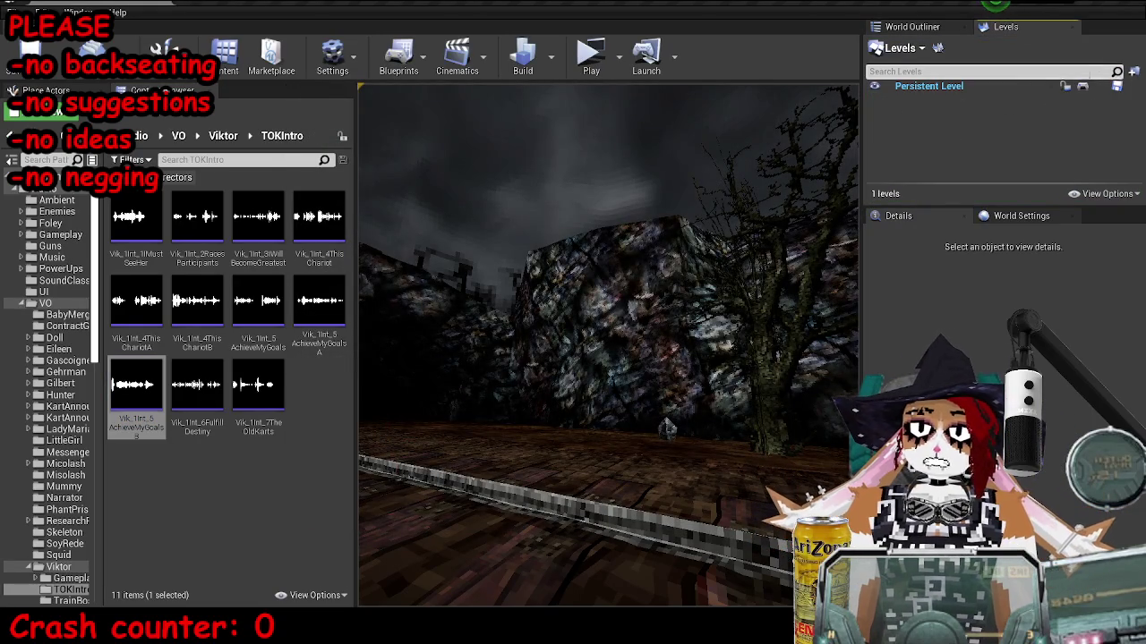
{"action": "left_click", "coordinate": [1116, 86]}
{"action": "double_click", "coordinate": [683, 107]}
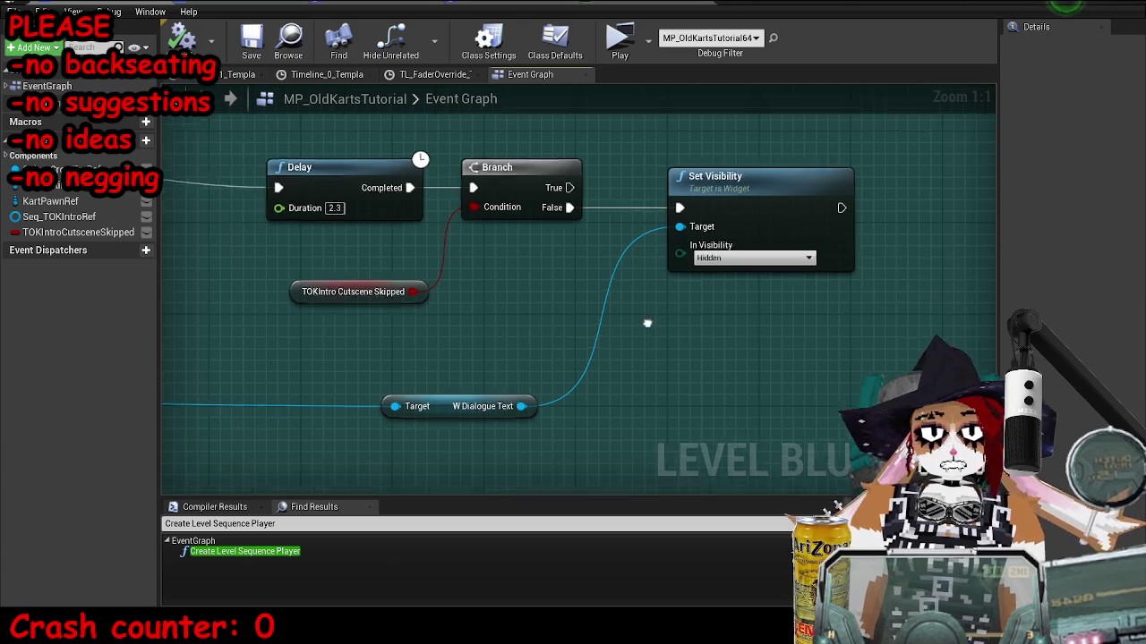
{"action": "scroll", "coordinate": [647, 323], "scroll_direction": "down", "scroll_amount": 12}
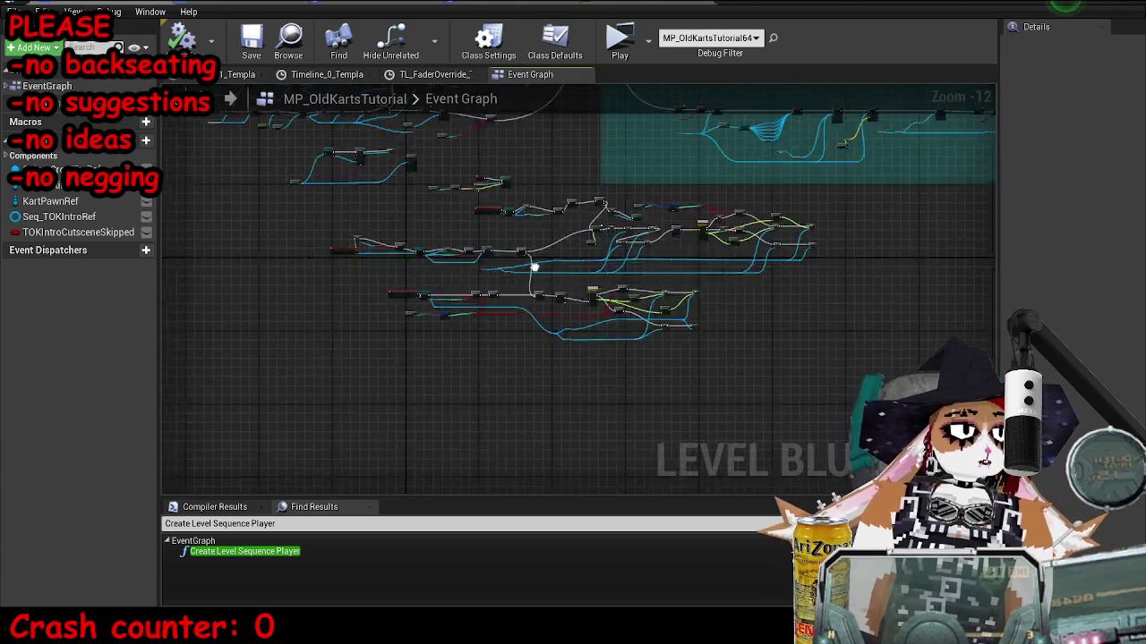
{"action": "scroll", "coordinate": [532, 263], "scroll_direction": "up", "scroll_amount": 7}
{"action": "left_click_drag", "start_coordinate": [514, 313], "coordinate": [519, 282]}
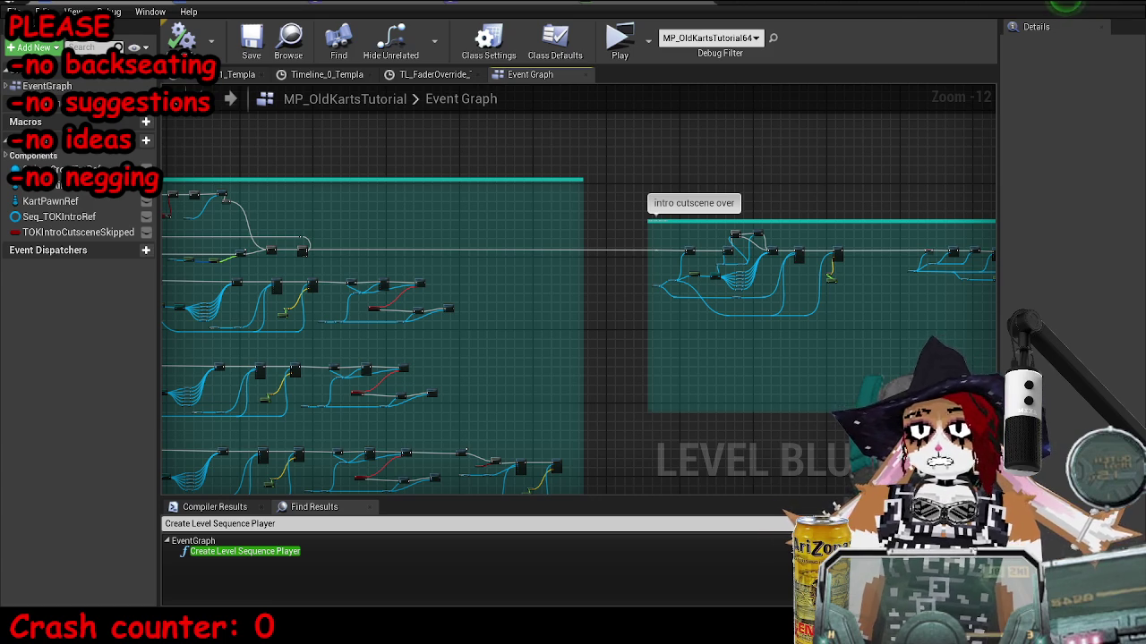
Resize the Blueprint window, return to the level editor, and start a new play-test.
{"action": "key", "text": "super+Down"}
{"action": "left_click", "coordinate": [699, 100]}
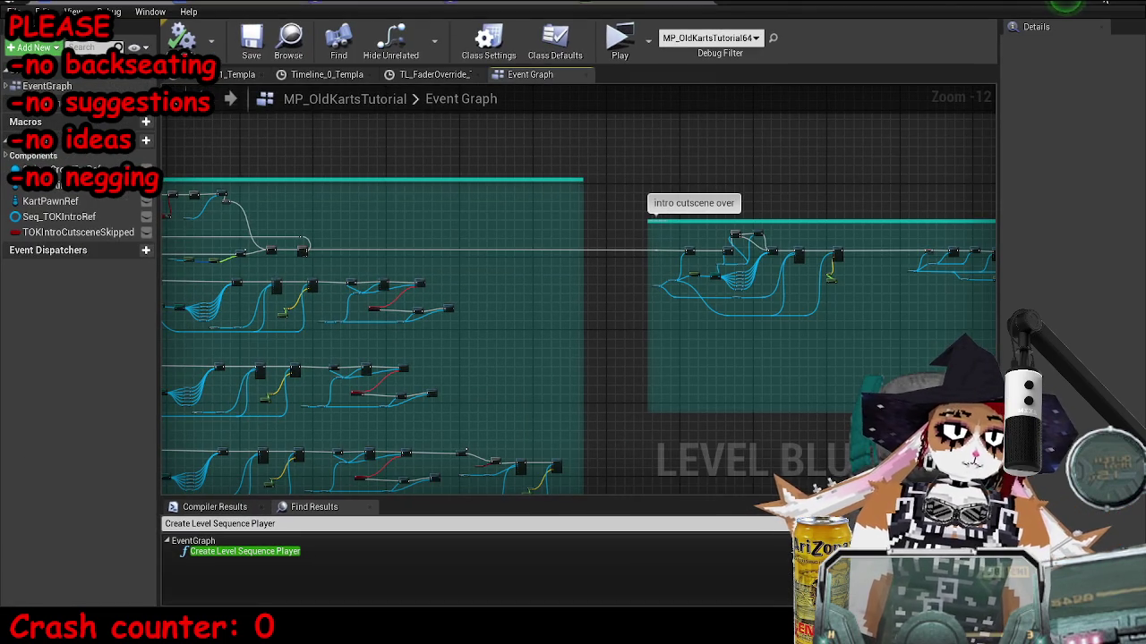
{"action": "key", "text": "alt+Tab"}
{"action": "left_click", "coordinate": [588, 51]}
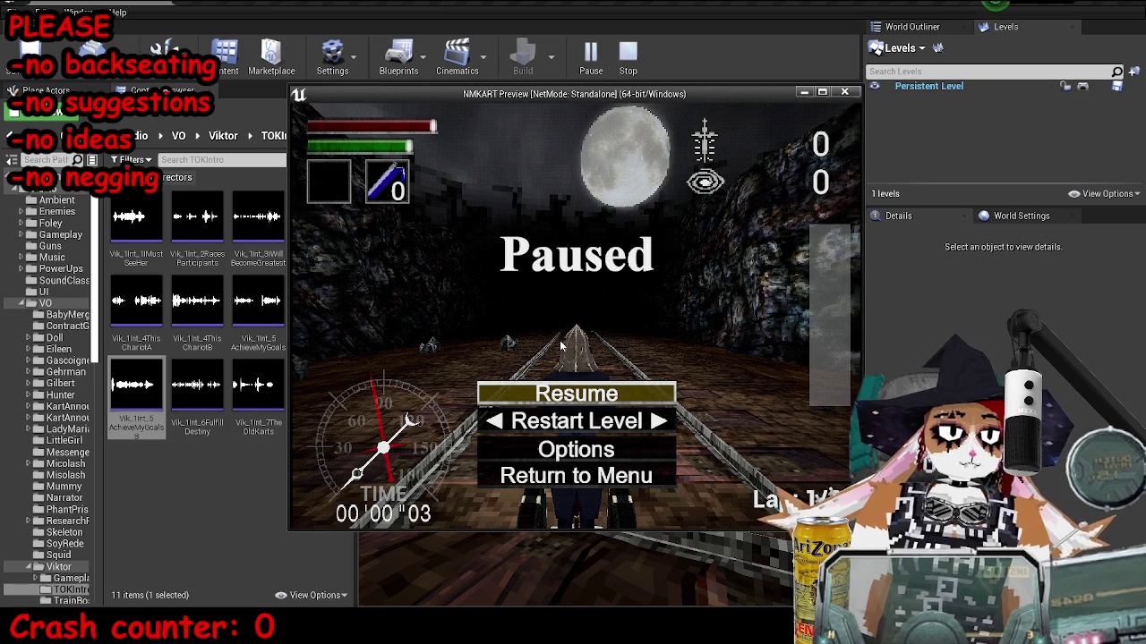
Resume the race, stop the play-test, and return to the MP_OldKartsTutorial event graph.
{"action": "key", "text": "Return"}
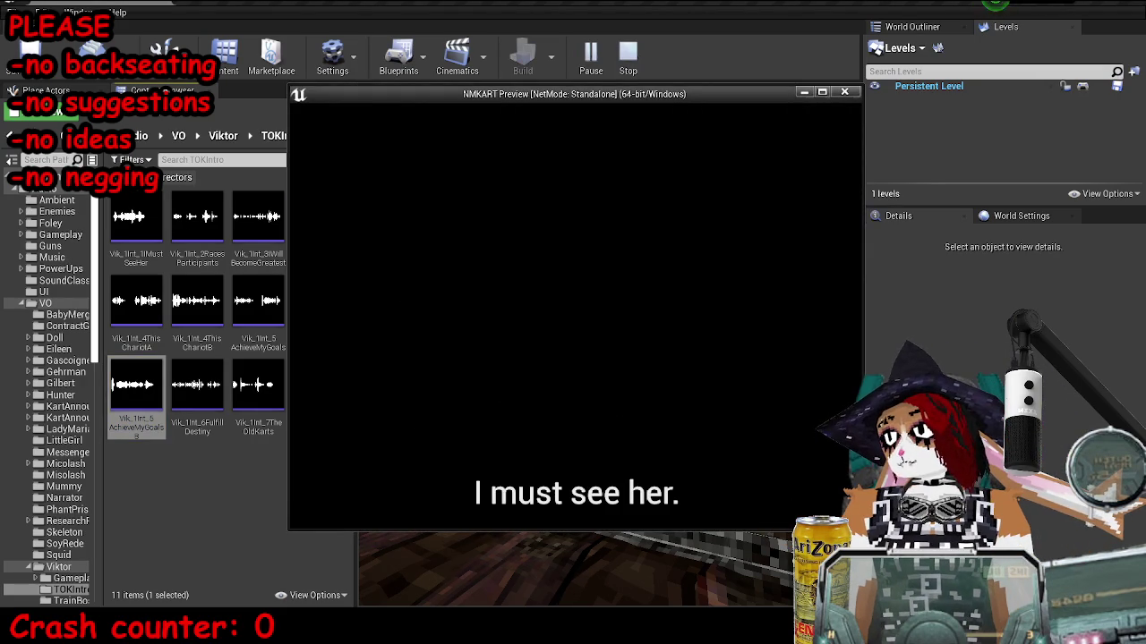
{"action": "key", "text": "Escape"}
{"action": "key", "text": "Escape"}
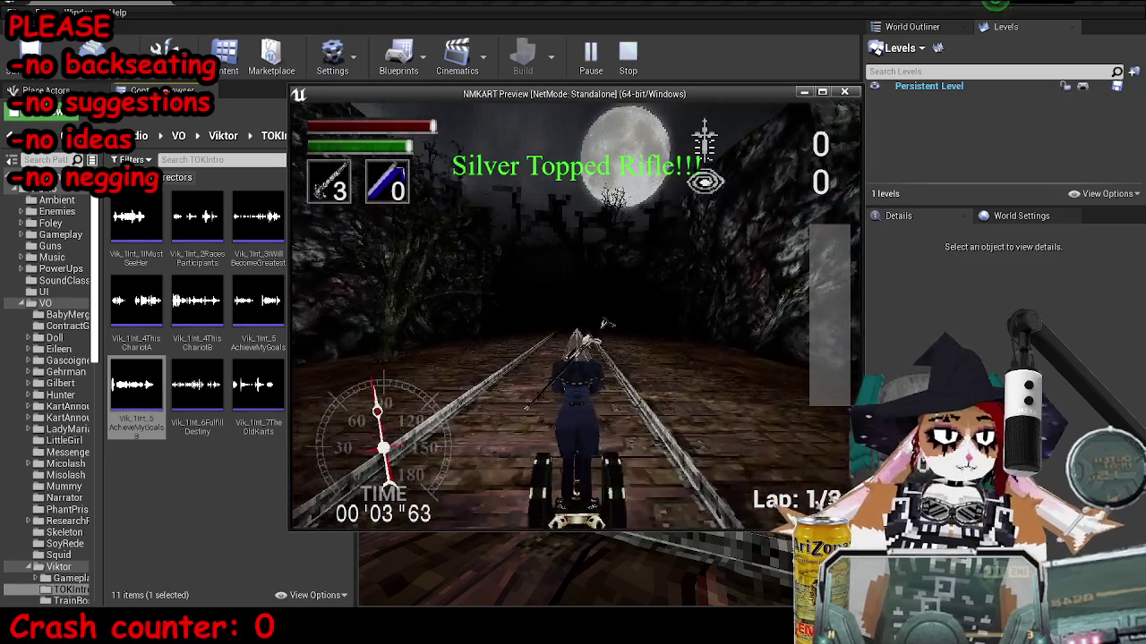
{"action": "key", "text": "Escape"}
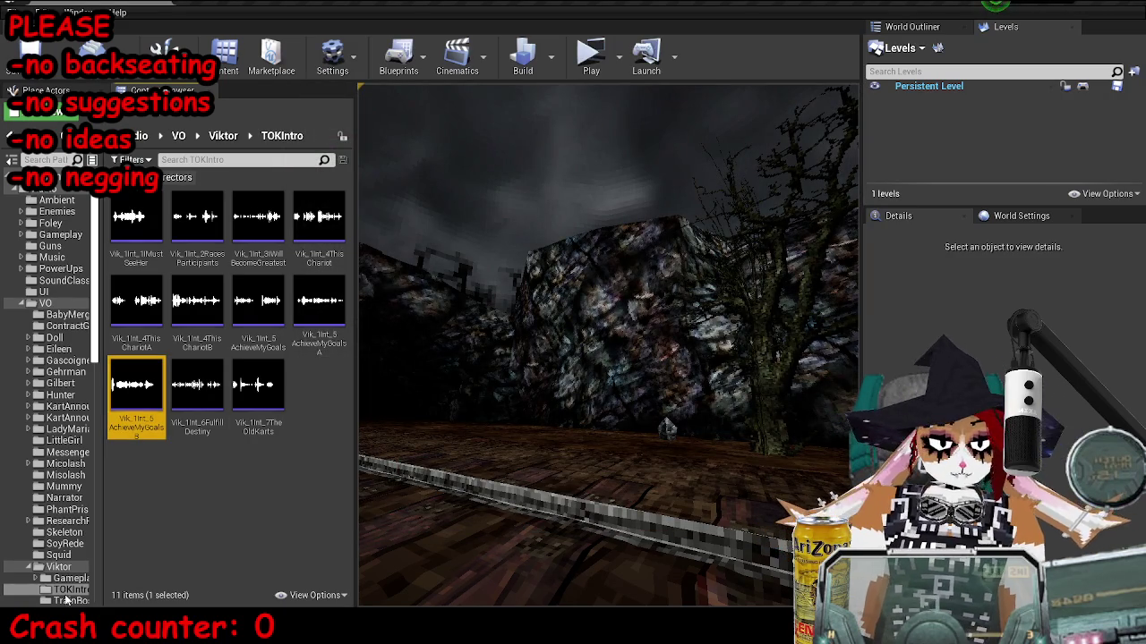
{"action": "left_click", "coordinate": [372, 587]}
Select the Cast To BP_KartPawn, SpawnActor and SET nodes in the event graph.
{"action": "mouse_move", "coordinate": [654, 275]}
{"action": "left_mouse_down"}
{"action": "mouse_move", "coordinate": [746, 184]}
{"action": "mouse_move", "coordinate": [655, 470]}
{"action": "left_mouse_up"}
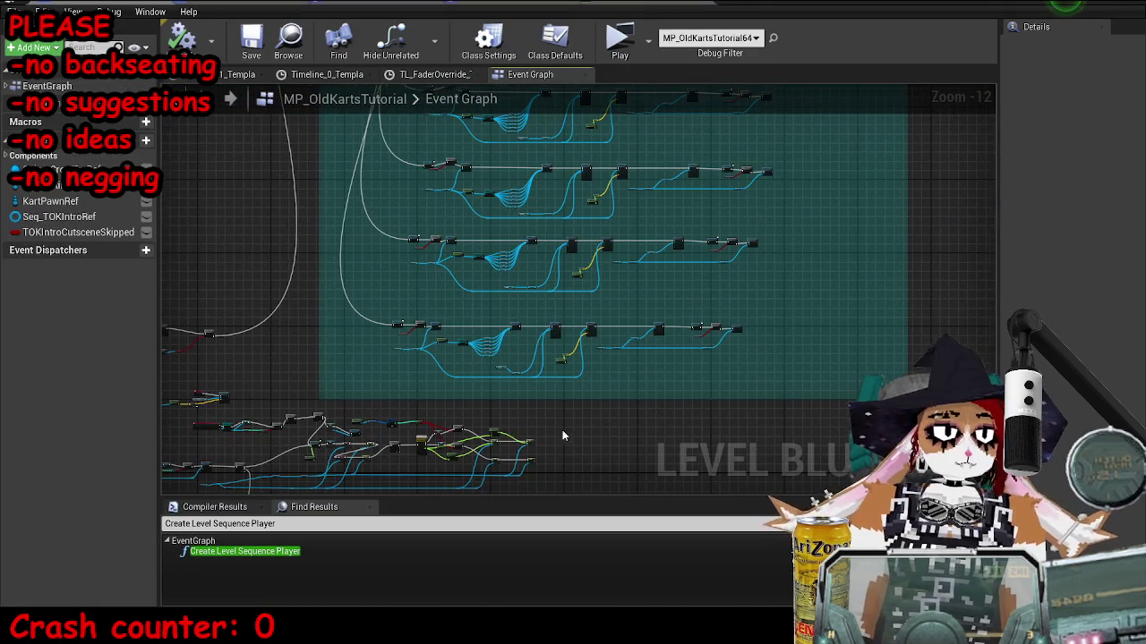
{"action": "left_click_drag", "start_coordinate": [562, 435], "coordinate": [691, 358]}
{"action": "scroll", "coordinate": [472, 307], "scroll_direction": "up", "scroll_amount": 7}
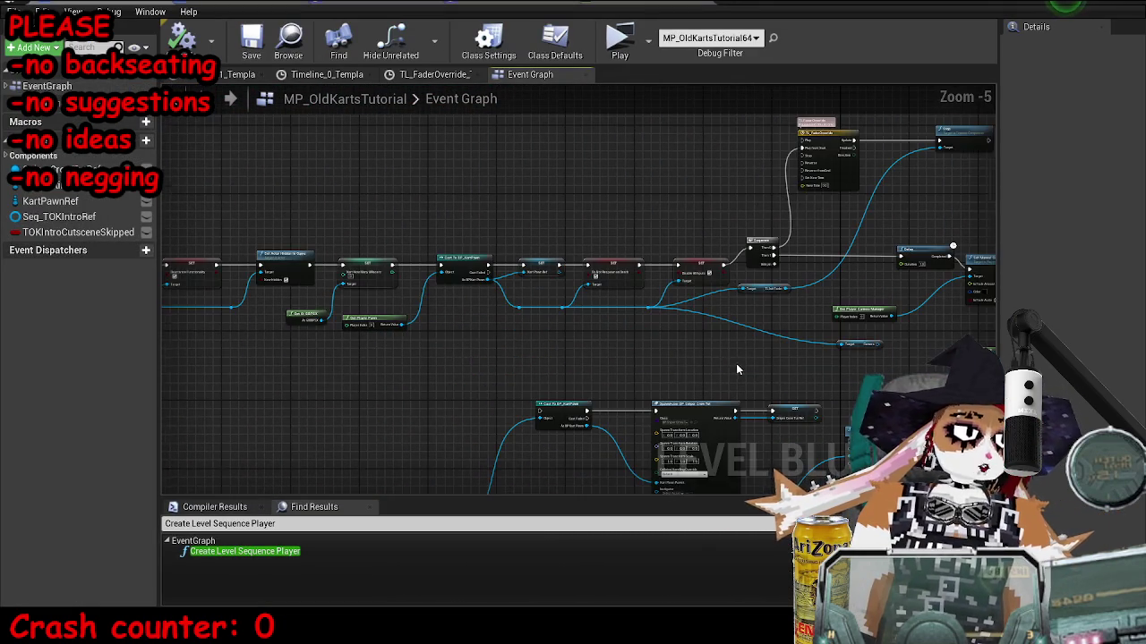
{"action": "scroll", "coordinate": [672, 483], "scroll_direction": "up", "scroll_amount": 3}
{"action": "mouse_move", "coordinate": [334, 266]}
{"action": "left_mouse_down"}
{"action": "mouse_move", "coordinate": [702, 353]}
{"action": "mouse_move", "coordinate": [895, 323]}
{"action": "left_mouse_up"}
{"action": "left_click_drag", "start_coordinate": [971, 389], "coordinate": [644, 295]}
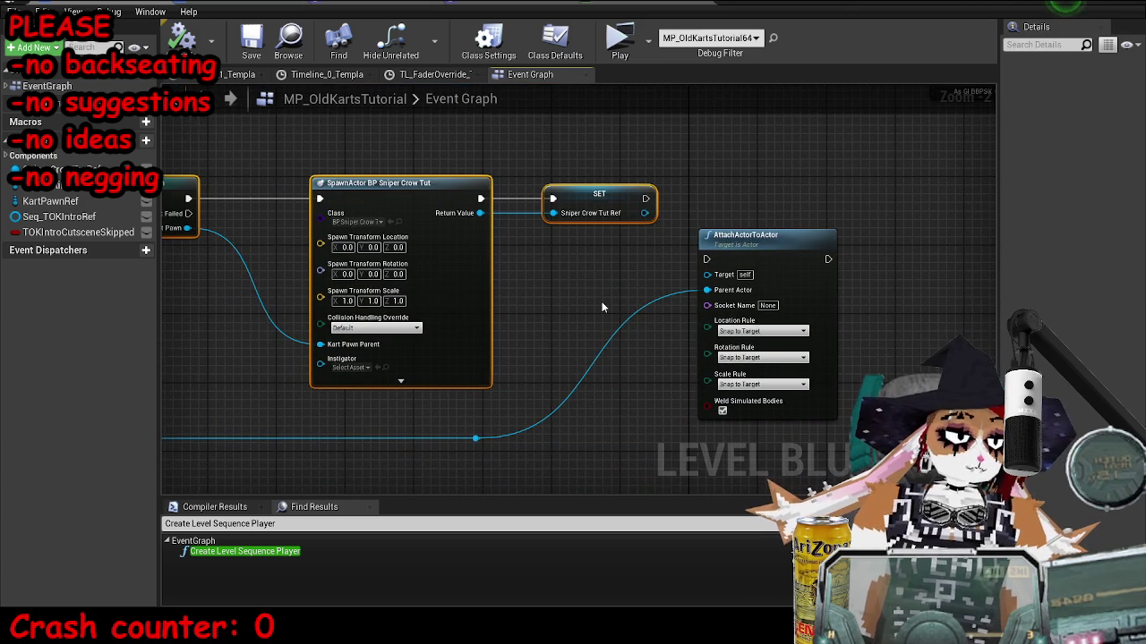
{"action": "scroll", "coordinate": [604, 302], "scroll_direction": "down", "scroll_amount": 4}
{"action": "mouse_move", "coordinate": [365, 295]}
{"action": "left_mouse_down"}
{"action": "mouse_move", "coordinate": [677, 371]}
{"action": "mouse_move", "coordinate": [767, 352]}
{"action": "left_mouse_up"}
{"action": "left_click_drag", "start_coordinate": [408, 273], "coordinate": [763, 385]}
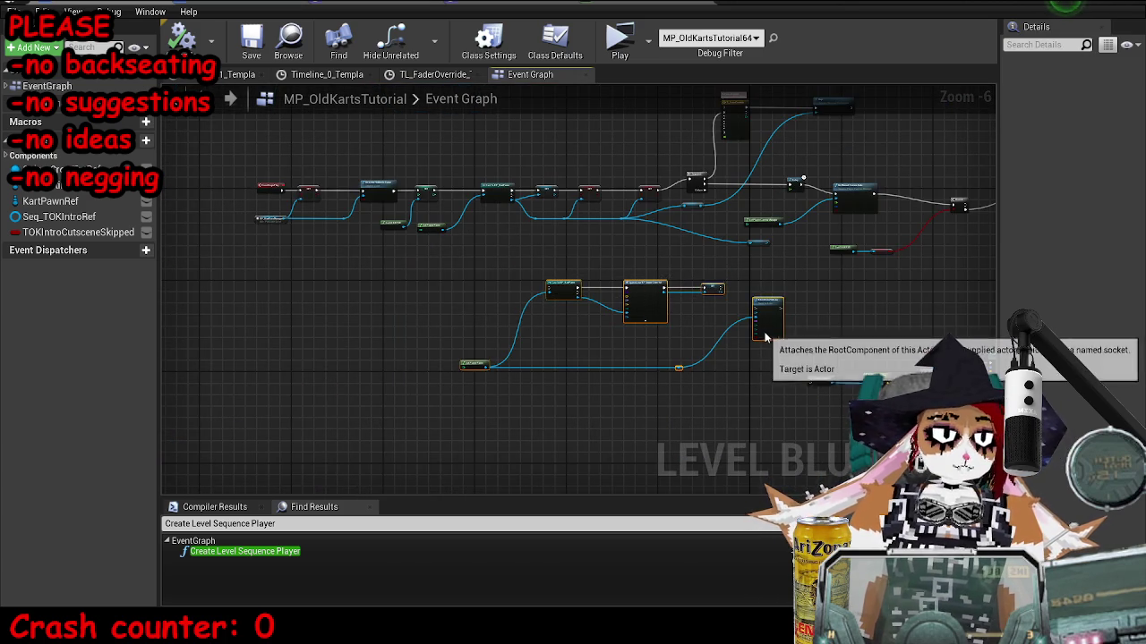
{"action": "scroll", "coordinate": [544, 325], "scroll_direction": "down", "scroll_amount": 5}
Shift the nodes right of the comment box and Get Player Pawn down and right.
{"action": "mouse_move", "coordinate": [544, 325]}
{"action": "left_mouse_down"}
{"action": "mouse_move", "coordinate": [939, 44]}
{"action": "mouse_move", "coordinate": [148, 299]}
{"action": "mouse_move", "coordinate": [568, 257]}
{"action": "left_mouse_up"}
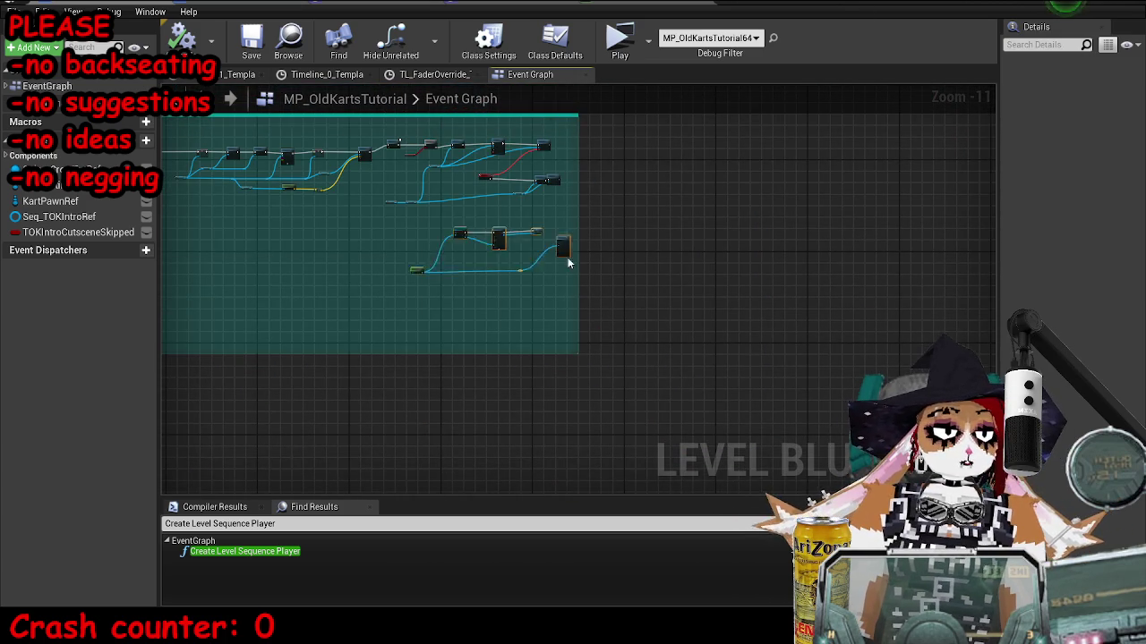
{"action": "mouse_move", "coordinate": [742, 185]}
{"action": "left_mouse_down"}
{"action": "mouse_move", "coordinate": [849, 279]}
{"action": "mouse_move", "coordinate": [962, 284]}
{"action": "mouse_move", "coordinate": [670, 285]}
{"action": "left_mouse_up"}
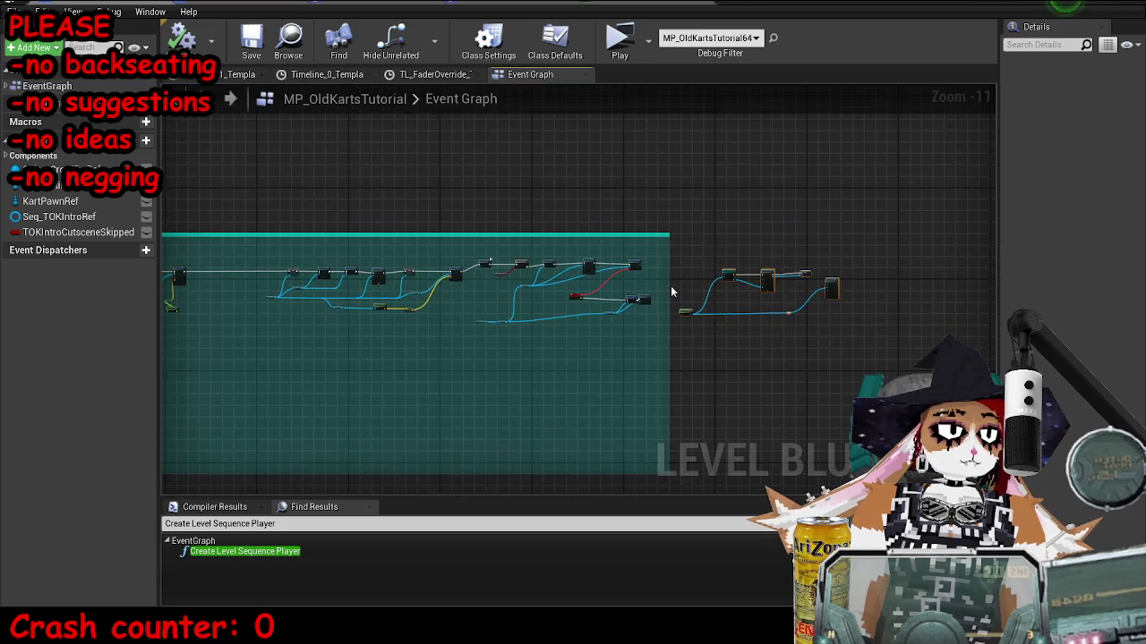
{"action": "scroll", "coordinate": [671, 286], "scroll_direction": "up", "scroll_amount": 8}
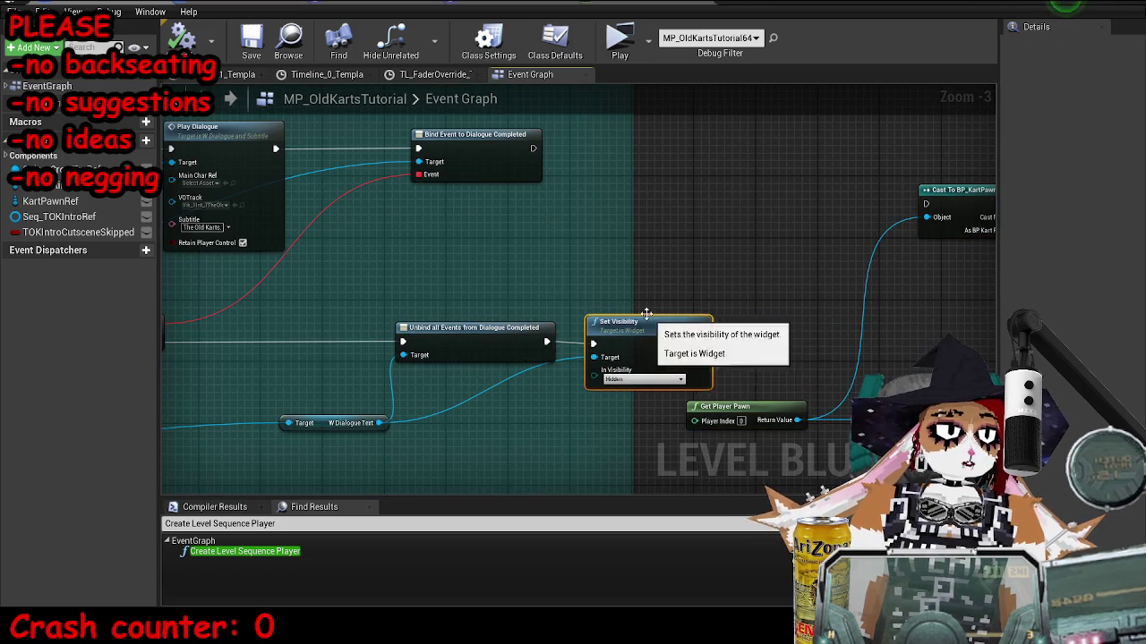
{"action": "scroll", "coordinate": [564, 338], "scroll_direction": "down", "scroll_amount": 2}
{"action": "left_click_drag", "start_coordinate": [533, 213], "coordinate": [1133, 408]}
{"action": "mouse_move", "coordinate": [525, 180]}
{"action": "left_mouse_down"}
{"action": "mouse_move", "coordinate": [544, 241]}
{"action": "mouse_move", "coordinate": [543, 210]}
{"action": "left_mouse_up"}
{"action": "mouse_move", "coordinate": [398, 290]}
{"action": "left_mouse_down"}
{"action": "mouse_move", "coordinate": [559, 324]}
{"action": "mouse_move", "coordinate": [471, 321]}
{"action": "left_mouse_up"}
{"action": "left_click", "coordinate": [707, 324], "text": "ctrl"}
{"action": "scroll", "coordinate": [483, 206], "scroll_direction": "up", "scroll_amount": 1}
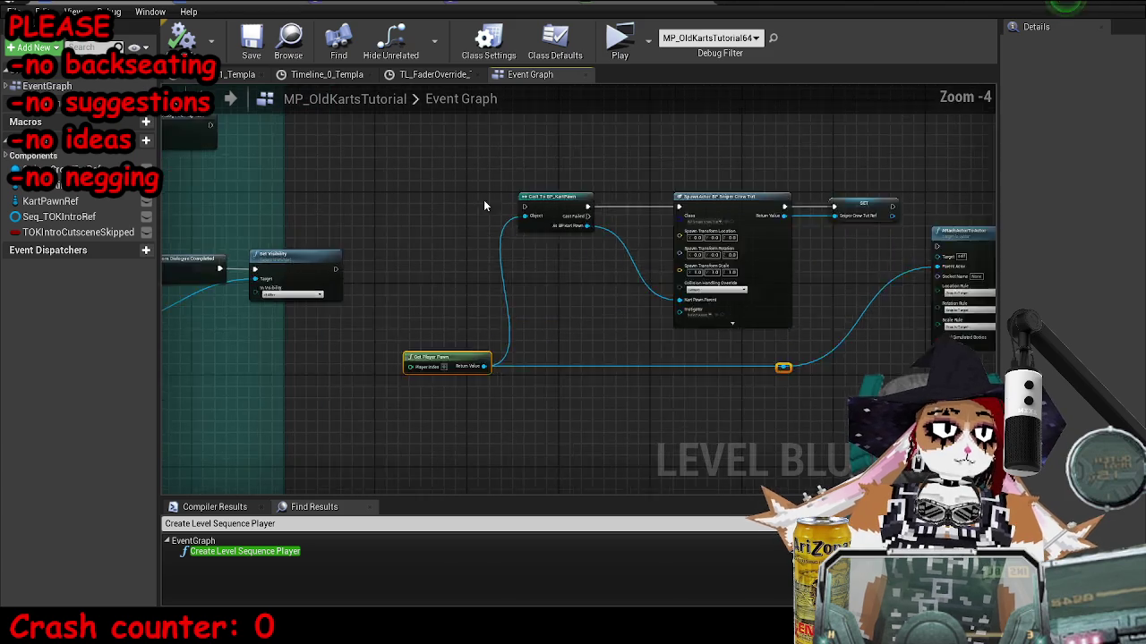
{"action": "scroll", "coordinate": [483, 206], "scroll_direction": "up", "scroll_amount": 1}
{"action": "scroll", "coordinate": [312, 250], "scroll_direction": "up", "scroll_amount": 1}
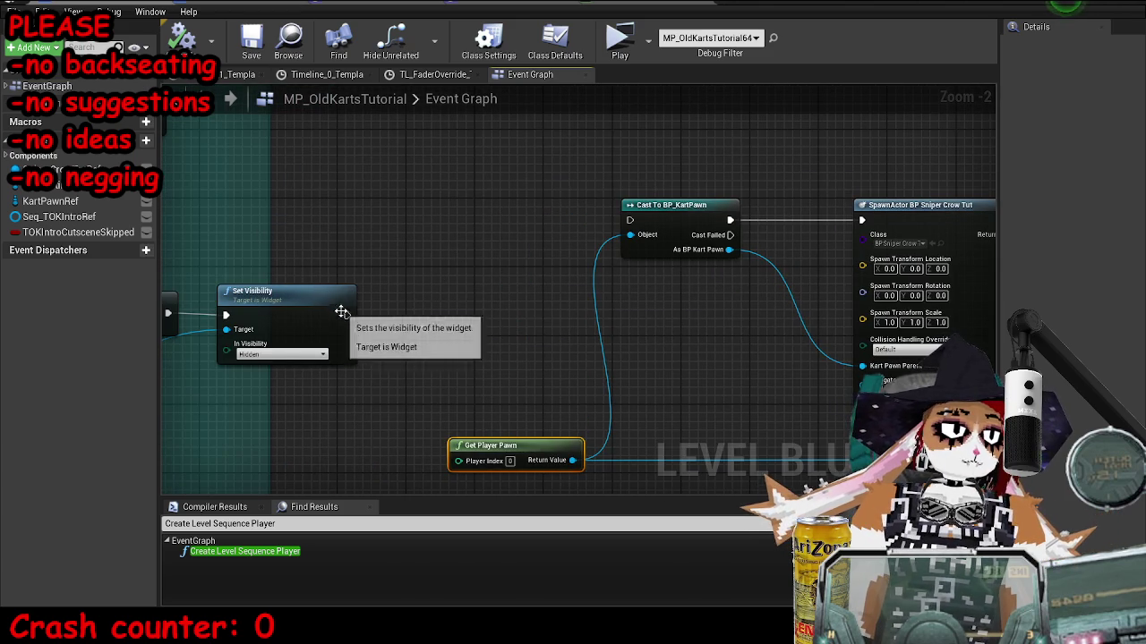
Insert a 1.0-second Delay after Set Visibility, wire it to Cast To BP_KartPawn, save, and play-test.
{"action": "mouse_move", "coordinate": [347, 315]}
{"action": "left_mouse_down"}
{"action": "mouse_move", "coordinate": [678, 256]}
{"action": "mouse_move", "coordinate": [637, 225]}
{"action": "mouse_move", "coordinate": [473, 225]}
{"action": "mouse_move", "coordinate": [376, 202]}
{"action": "left_mouse_up"}
{"action": "type", "text": "delay"}
{"action": "key", "text": "Return"}
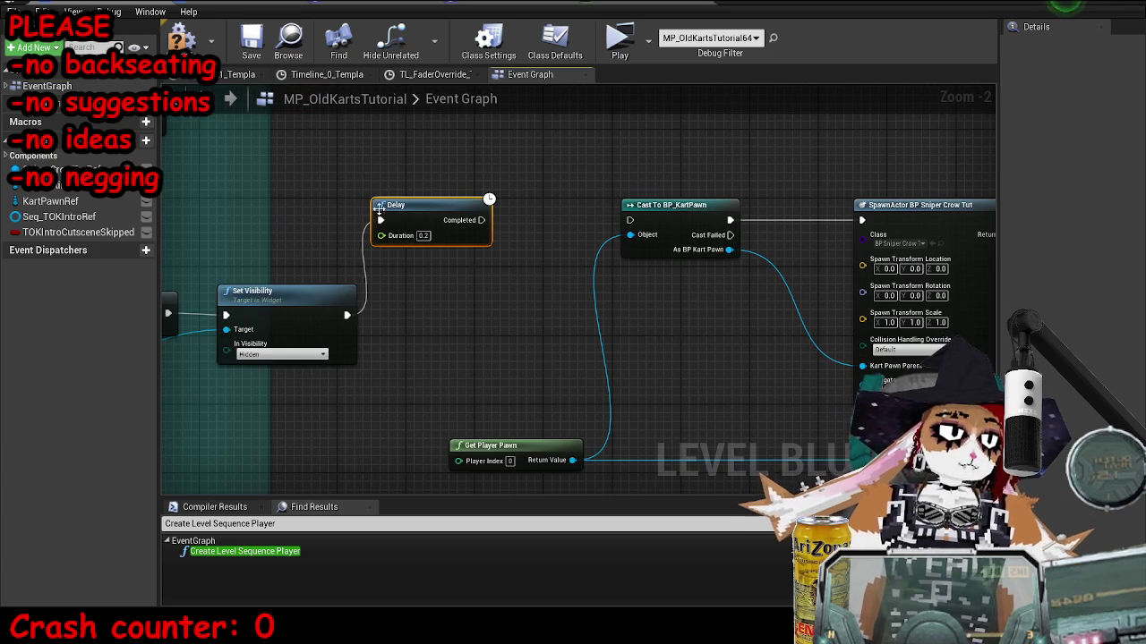
{"action": "left_click", "coordinate": [423, 235]}
{"action": "type", "text": "1"}
{"action": "key", "text": "Return"}
{"action": "mouse_move", "coordinate": [484, 221]}
{"action": "left_mouse_down"}
{"action": "mouse_move", "coordinate": [676, 221]}
{"action": "mouse_move", "coordinate": [617, 209]}
{"action": "mouse_move", "coordinate": [654, 158]}
{"action": "left_mouse_up"}
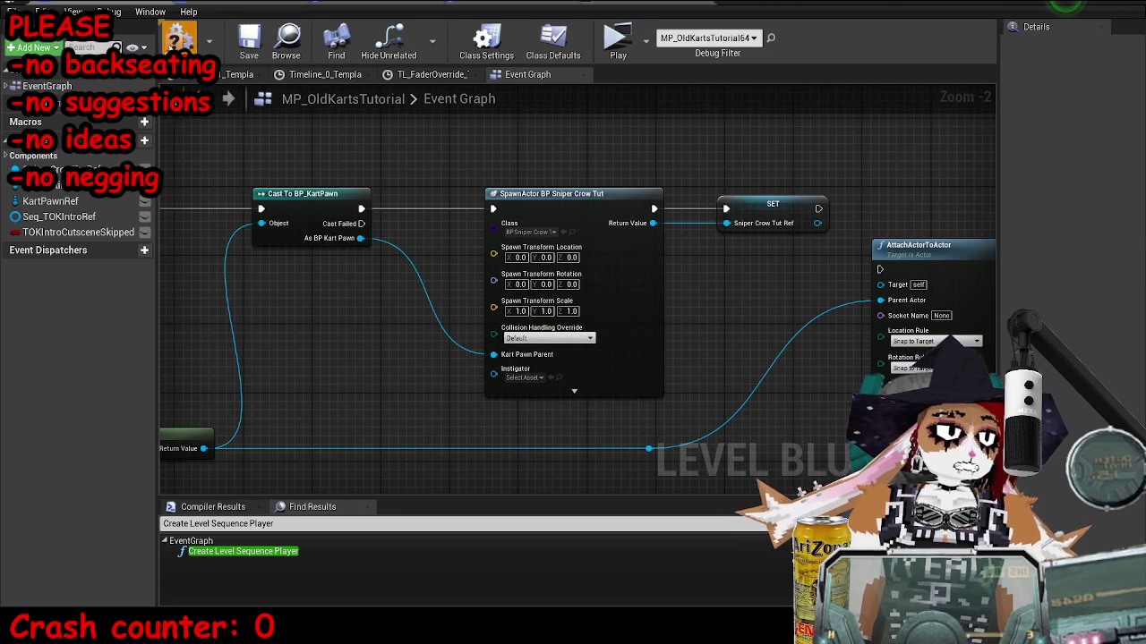
{"action": "left_click_drag", "start_coordinate": [159, 296], "coordinate": [171, 296]}
{"action": "left_click", "coordinate": [266, 41]}
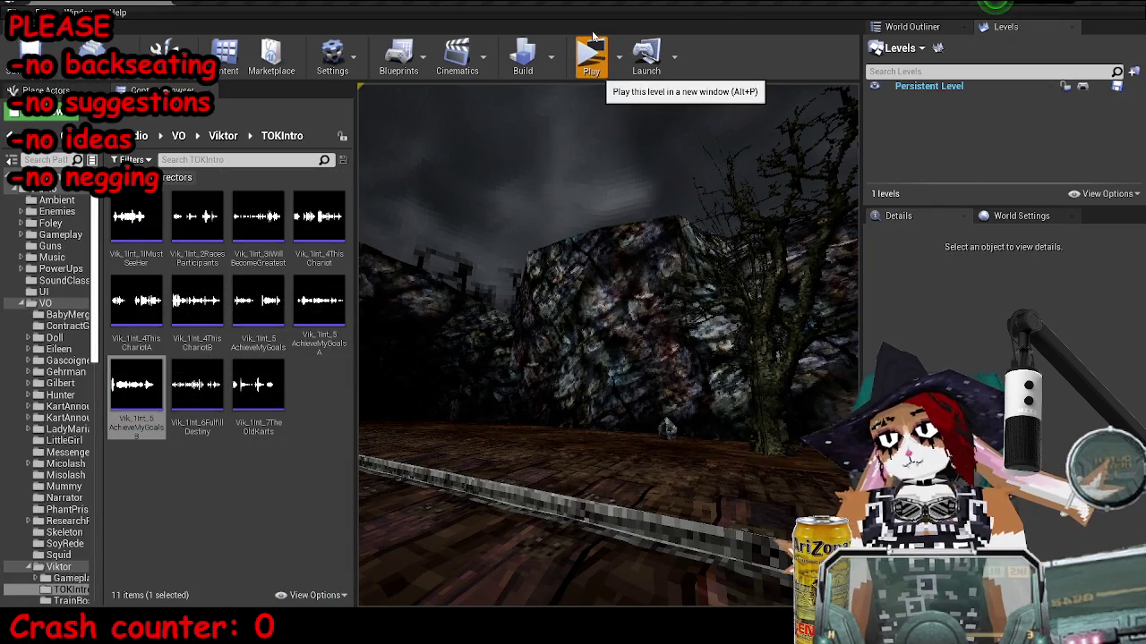
{"action": "left_click", "coordinate": [594, 49]}
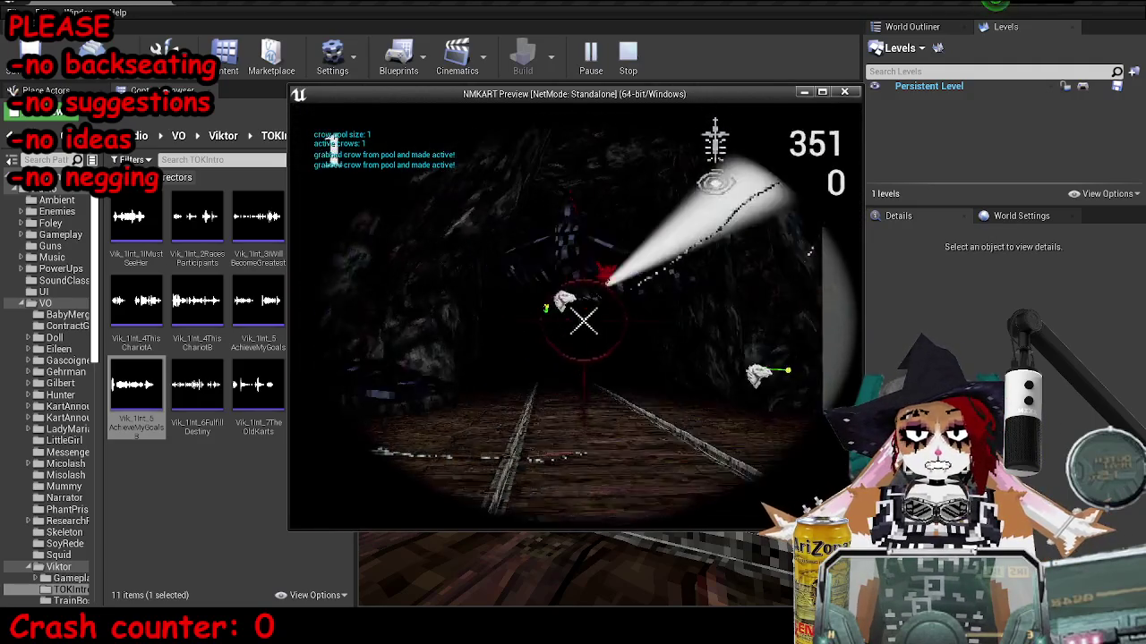
{"action": "key", "text": "Escape"}
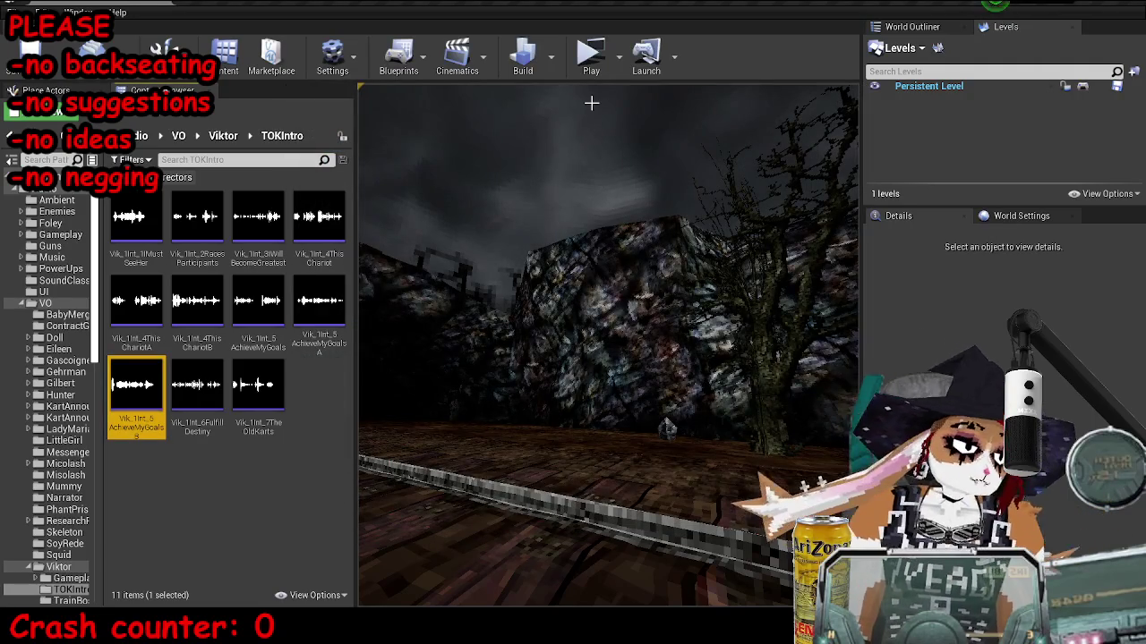
{"action": "left_click", "coordinate": [384, 577]}
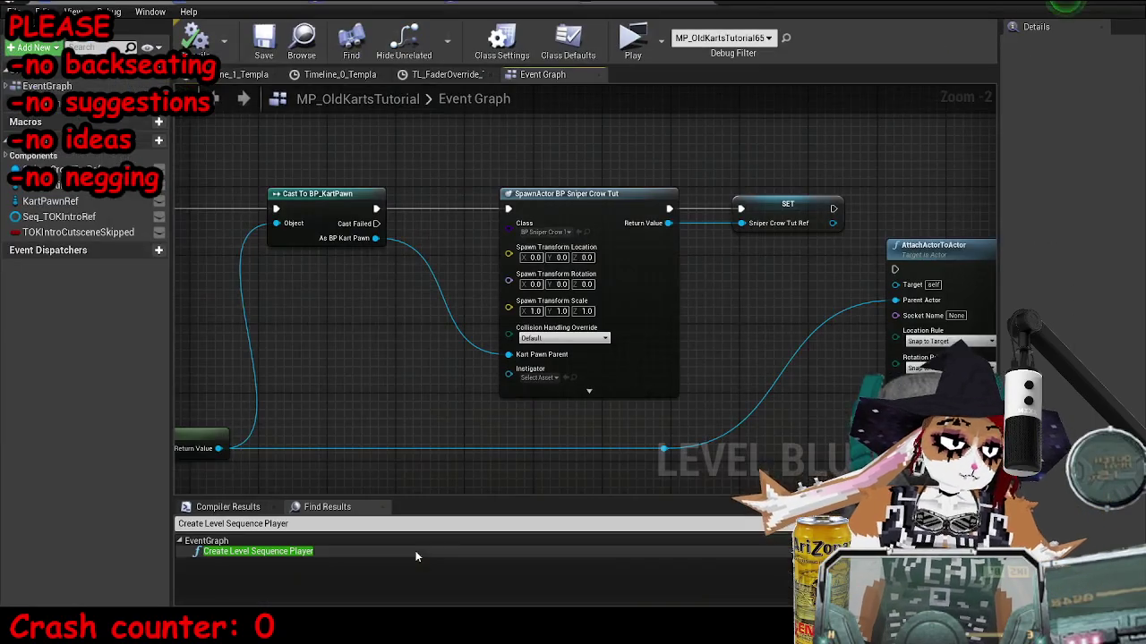
Frame the comment box with the Branch, Delay and Set Visibility nodes.
{"action": "scroll", "coordinate": [826, 288], "scroll_direction": "down", "scroll_amount": 4}
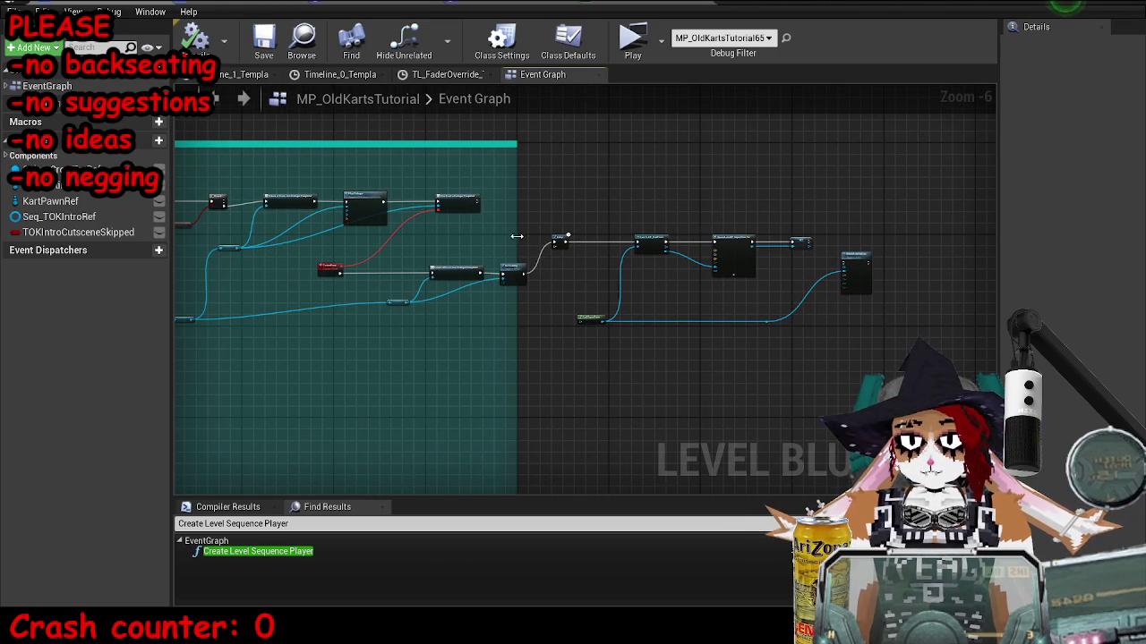
{"action": "mouse_move", "coordinate": [517, 236]}
{"action": "left_mouse_down"}
{"action": "mouse_move", "coordinate": [647, 296]}
{"action": "mouse_move", "coordinate": [679, 298]}
{"action": "left_mouse_up"}
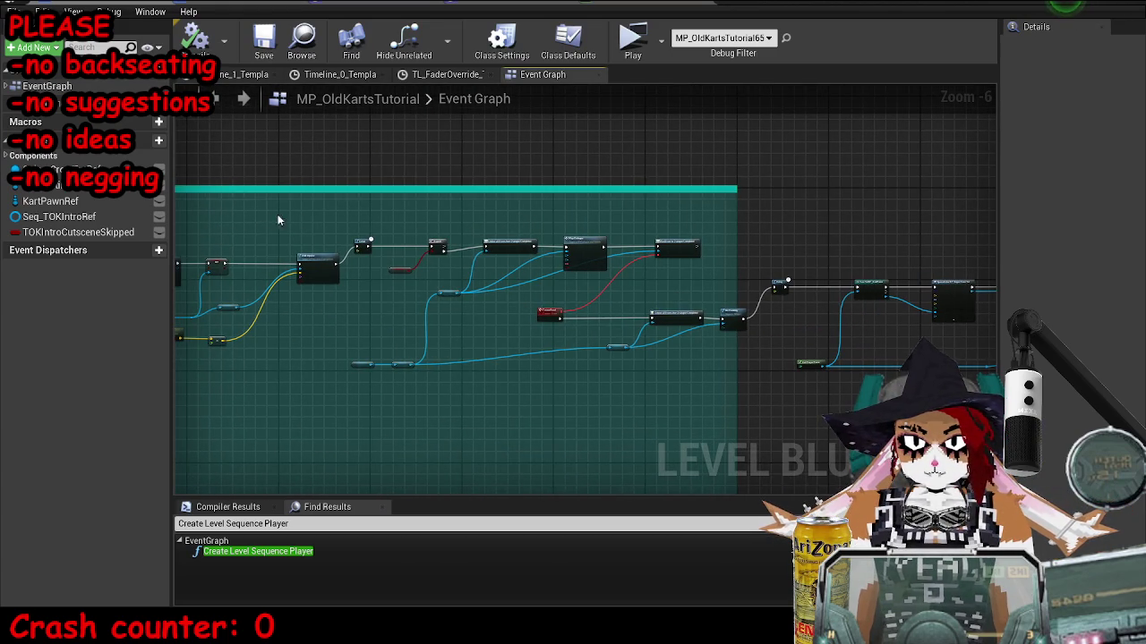
{"action": "scroll", "coordinate": [421, 268], "scroll_direction": "up", "scroll_amount": 4}
{"action": "left_click_drag", "start_coordinate": [509, 329], "coordinate": [240, 340]}
{"action": "scroll", "coordinate": [789, 299], "scroll_direction": "down", "scroll_amount": 3}
{"action": "scroll", "coordinate": [656, 313], "scroll_direction": "up", "scroll_amount": 4}
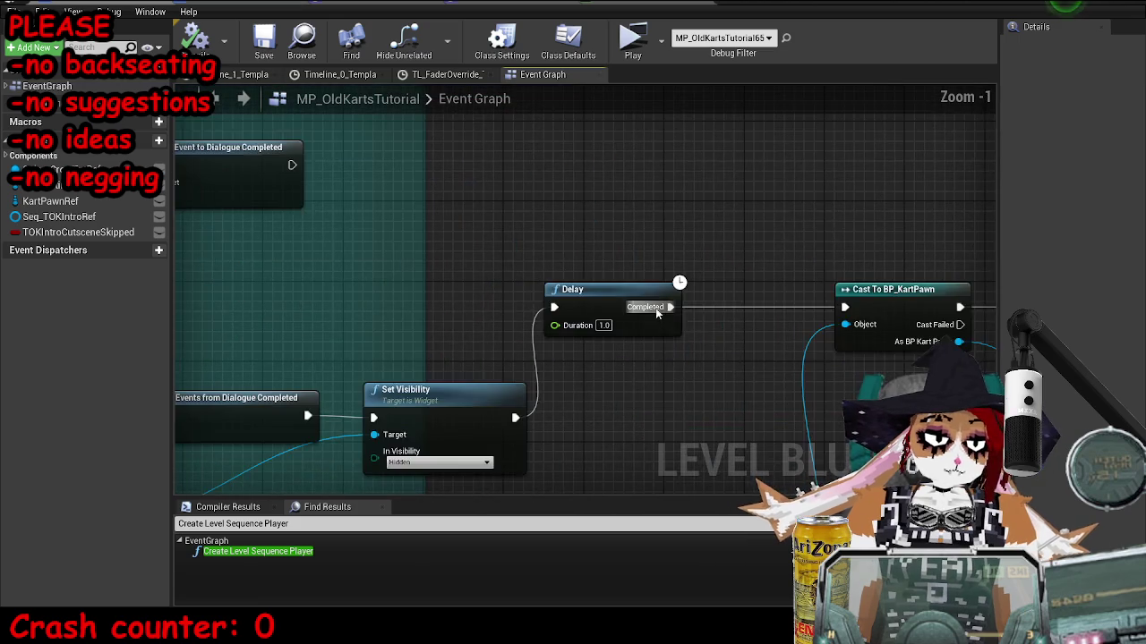
{"action": "scroll", "coordinate": [656, 312], "scroll_direction": "down", "scroll_amount": 4}
{"action": "left_click_drag", "start_coordinate": [501, 237], "coordinate": [488, 313]}
{"action": "mouse_move", "coordinate": [587, 237]}
{"action": "left_mouse_down"}
{"action": "mouse_move", "coordinate": [768, 358]}
{"action": "mouse_move", "coordinate": [803, 335]}
{"action": "left_mouse_up"}
{"action": "scroll", "coordinate": [516, 247], "scroll_direction": "up", "scroll_amount": 6}
Run a wire from the Branch's True output with two reroute points along it.
{"action": "mouse_move", "coordinate": [595, 333]}
{"action": "left_mouse_down"}
{"action": "mouse_move", "coordinate": [652, 208]}
{"action": "mouse_move", "coordinate": [670, 198]}
{"action": "mouse_move", "coordinate": [974, 225]}
{"action": "mouse_move", "coordinate": [319, 197]}
{"action": "mouse_move", "coordinate": [391, 197]}
{"action": "left_mouse_up"}
{"action": "left_click", "coordinate": [685, 221]}
{"action": "scroll", "coordinate": [690, 199], "scroll_direction": "down", "scroll_amount": 5}
{"action": "left_click", "coordinate": [407, 220]}
{"action": "scroll", "coordinate": [369, 207], "scroll_direction": "up", "scroll_amount": 6}
{"action": "mouse_move", "coordinate": [427, 114]}
{"action": "left_mouse_down"}
{"action": "mouse_move", "coordinate": [367, 144]}
{"action": "mouse_move", "coordinate": [441, 429]}
{"action": "left_mouse_up"}
{"action": "scroll", "coordinate": [481, 273], "scroll_direction": "down", "scroll_amount": 5}
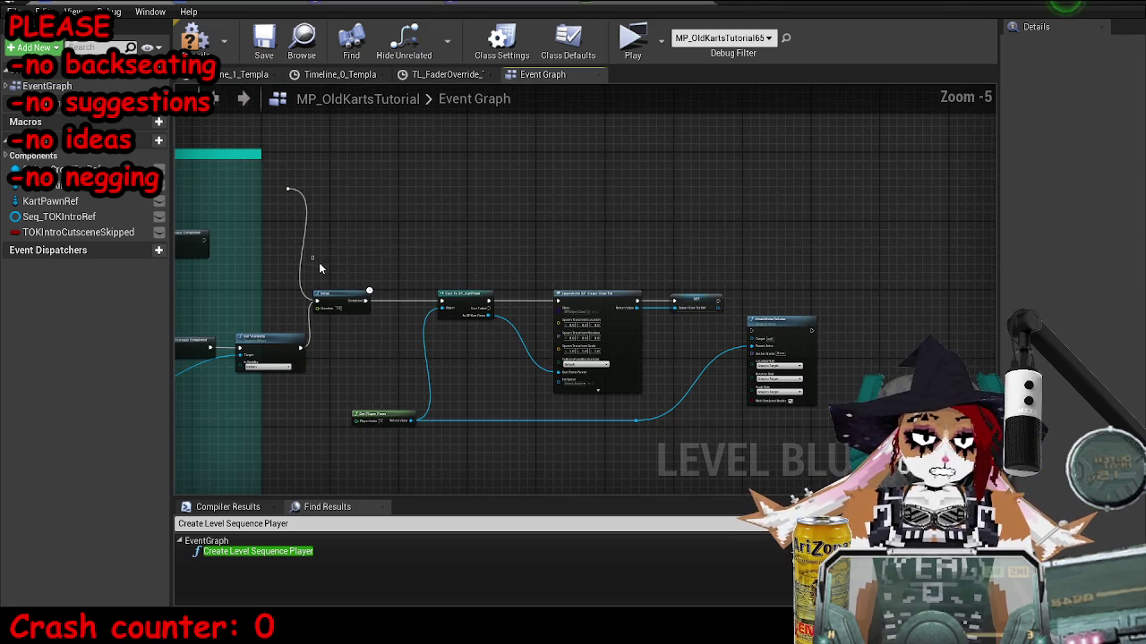
Shift the sniper crow spawning chain right, wire the last reroute into Delay, and save.
{"action": "left_click_drag", "start_coordinate": [320, 266], "coordinate": [832, 434]}
{"action": "left_click_drag", "start_coordinate": [342, 294], "coordinate": [353, 295]}
{"action": "mouse_move", "coordinate": [352, 211]}
{"action": "left_mouse_down"}
{"action": "mouse_move", "coordinate": [501, 224]}
{"action": "mouse_move", "coordinate": [443, 248]}
{"action": "mouse_move", "coordinate": [677, 285]}
{"action": "mouse_move", "coordinate": [783, 241]}
{"action": "left_mouse_up"}
{"action": "scroll", "coordinate": [448, 246], "scroll_direction": "up", "scroll_amount": 4}
{"action": "scroll", "coordinate": [678, 285], "scroll_direction": "down", "scroll_amount": 5}
{"action": "scroll", "coordinate": [767, 241], "scroll_direction": "up", "scroll_amount": 3}
{"action": "scroll", "coordinate": [447, 204], "scroll_direction": "down", "scroll_amount": 2}
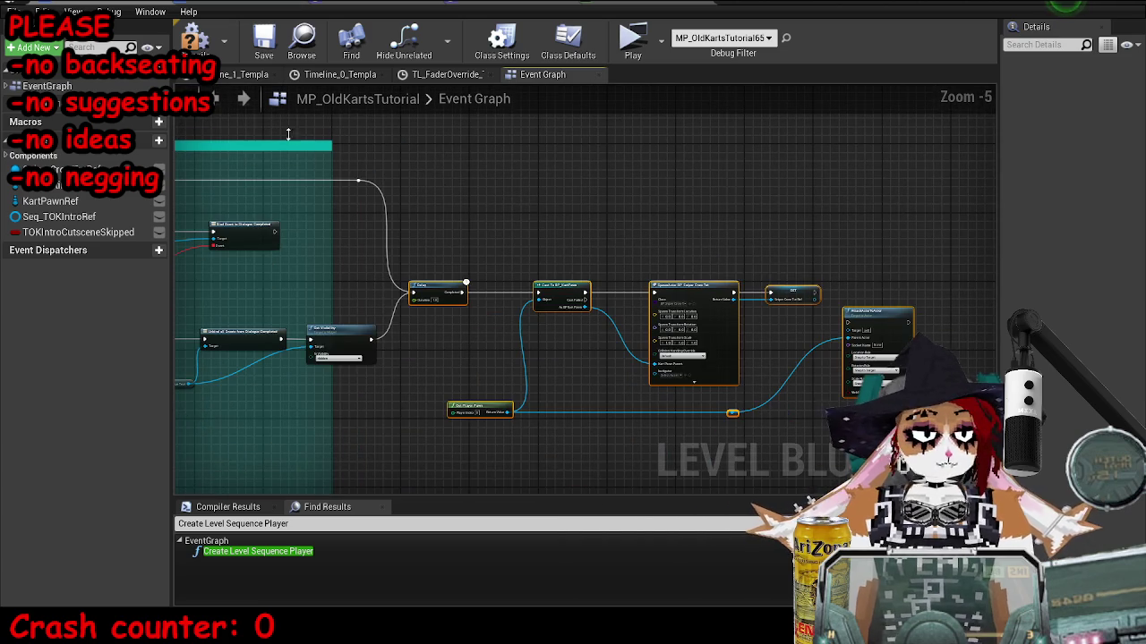
{"action": "key", "text": "ctrl+s"}
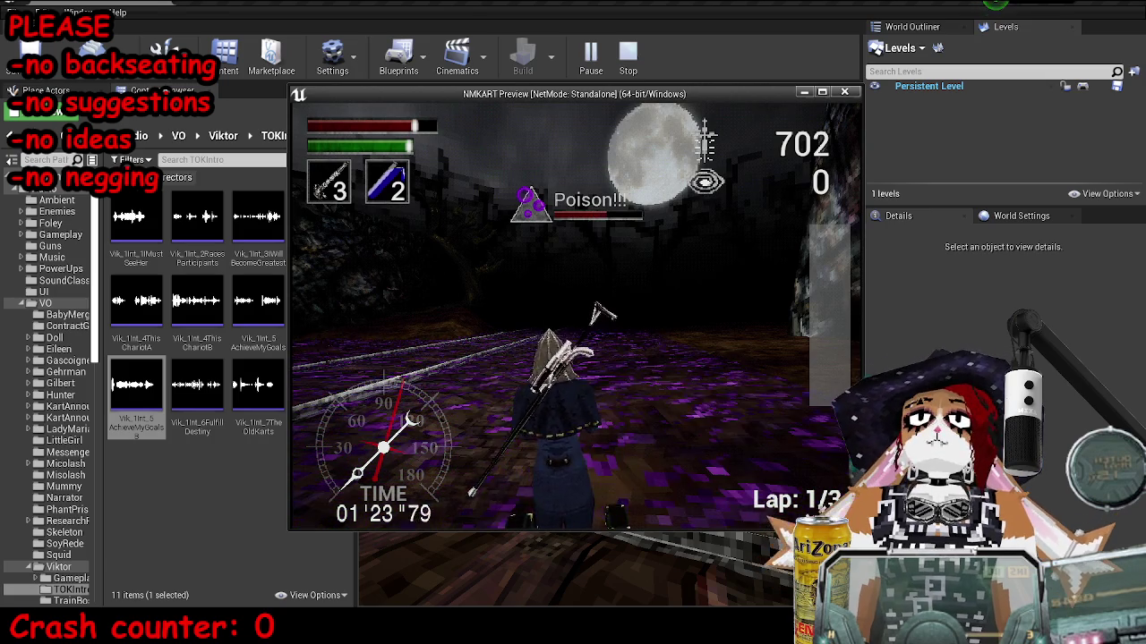
End the play-test and return to the level editor.
{"action": "key", "text": "Escape"}
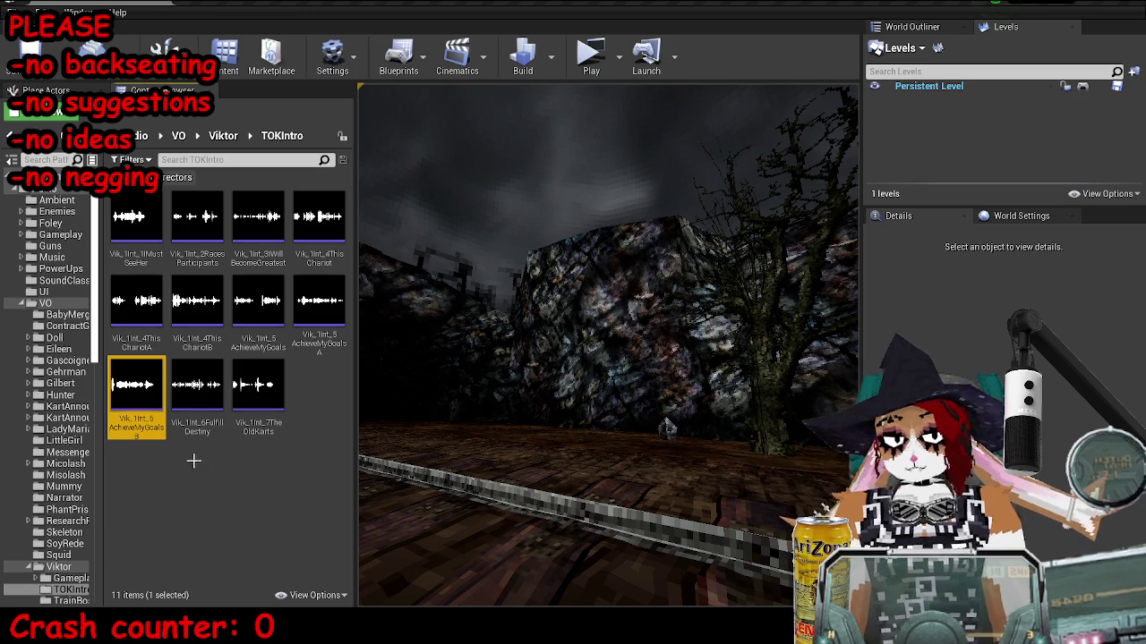
Create a new folder named TOKTut inside the SoyRede voice-over folder.
{"action": "left_click", "coordinate": [194, 461]}
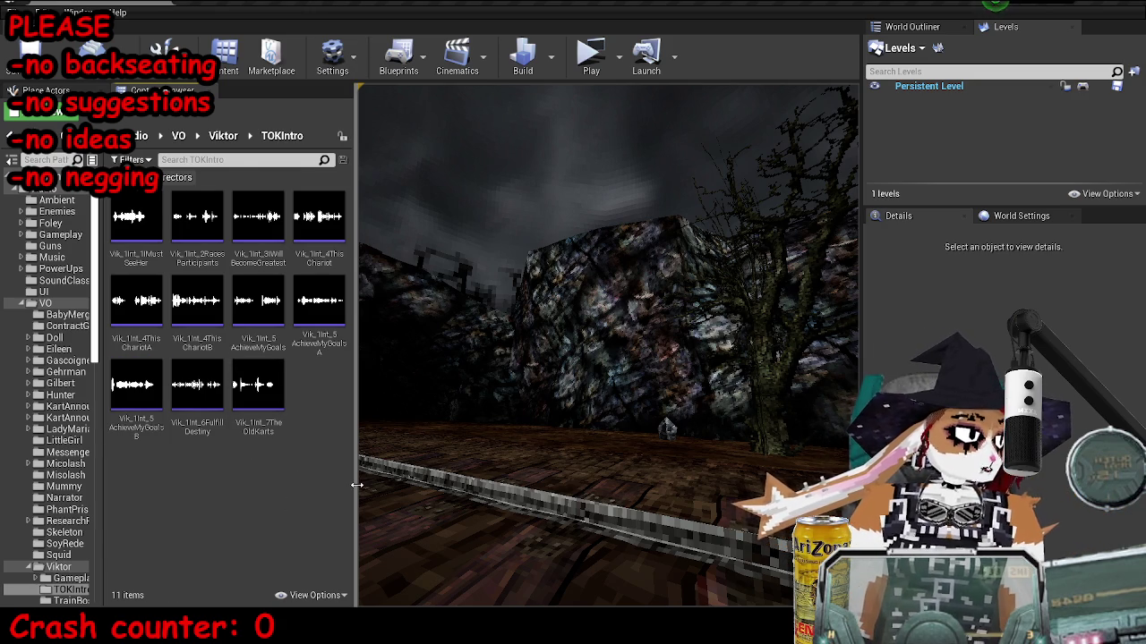
{"action": "left_click_drag", "start_coordinate": [356, 484], "coordinate": [390, 484]}
{"action": "scroll", "coordinate": [54, 403], "scroll_direction": "down", "scroll_amount": 5}
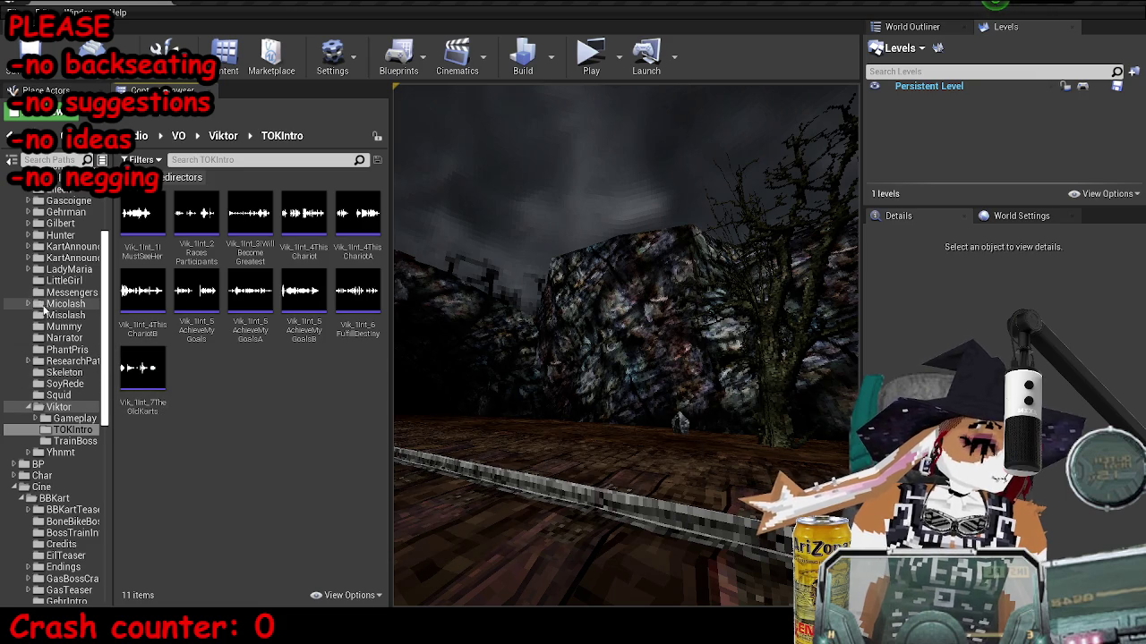
{"action": "scroll", "coordinate": [45, 307], "scroll_direction": "up", "scroll_amount": 2}
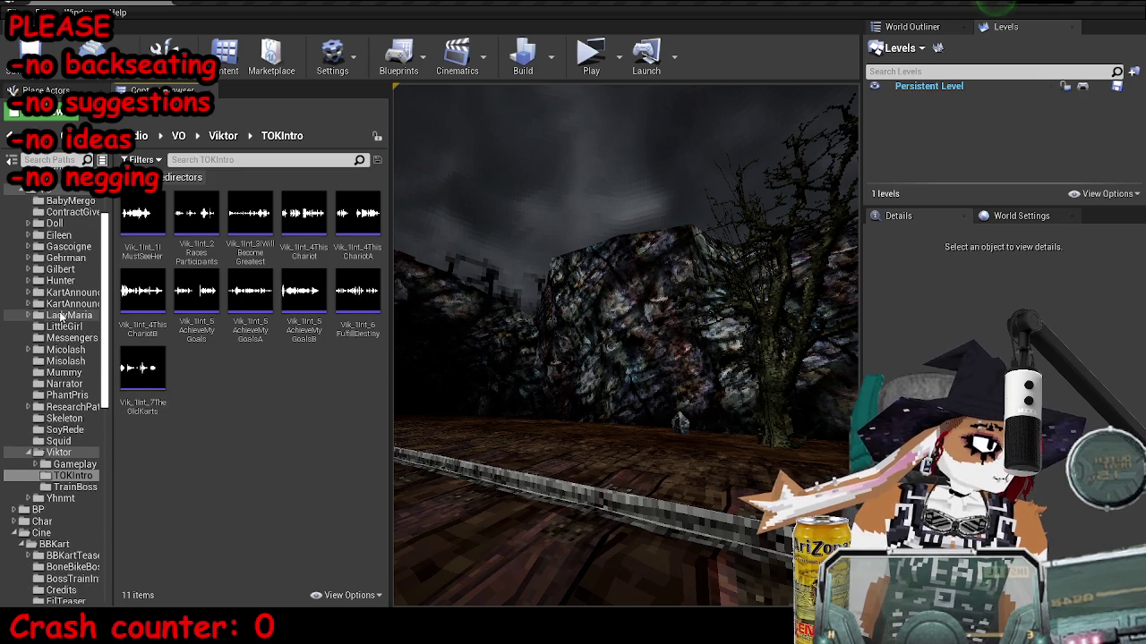
{"action": "left_click", "coordinate": [64, 429]}
{"action": "left_click", "coordinate": [157, 245]}
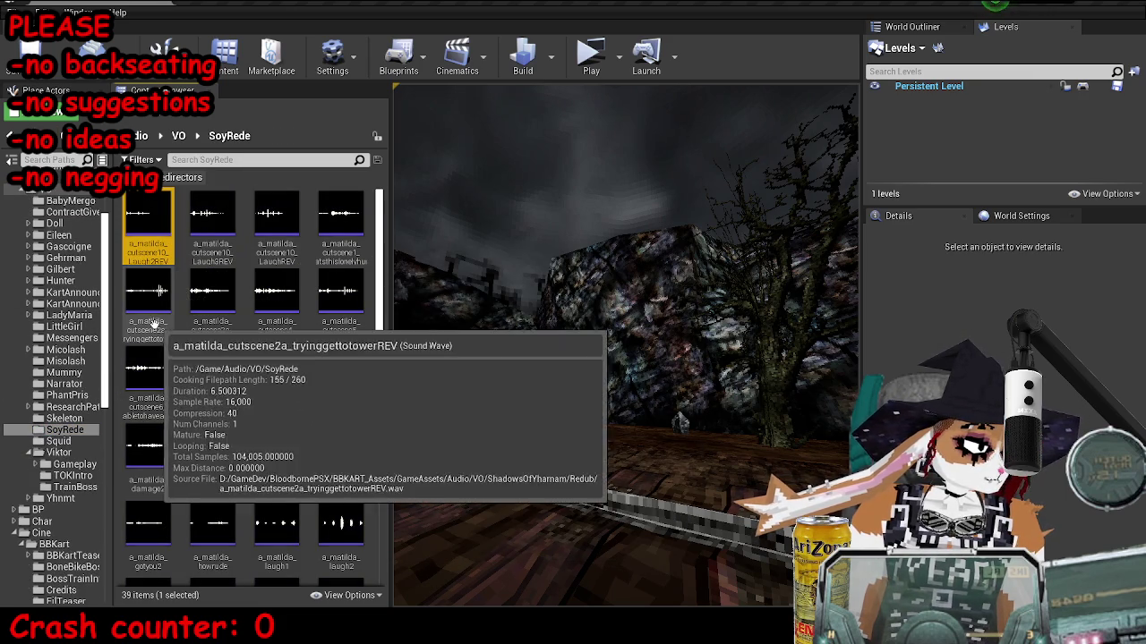
{"action": "right_click", "coordinate": [177, 322]}
{"action": "left_click", "coordinate": [219, 151]}
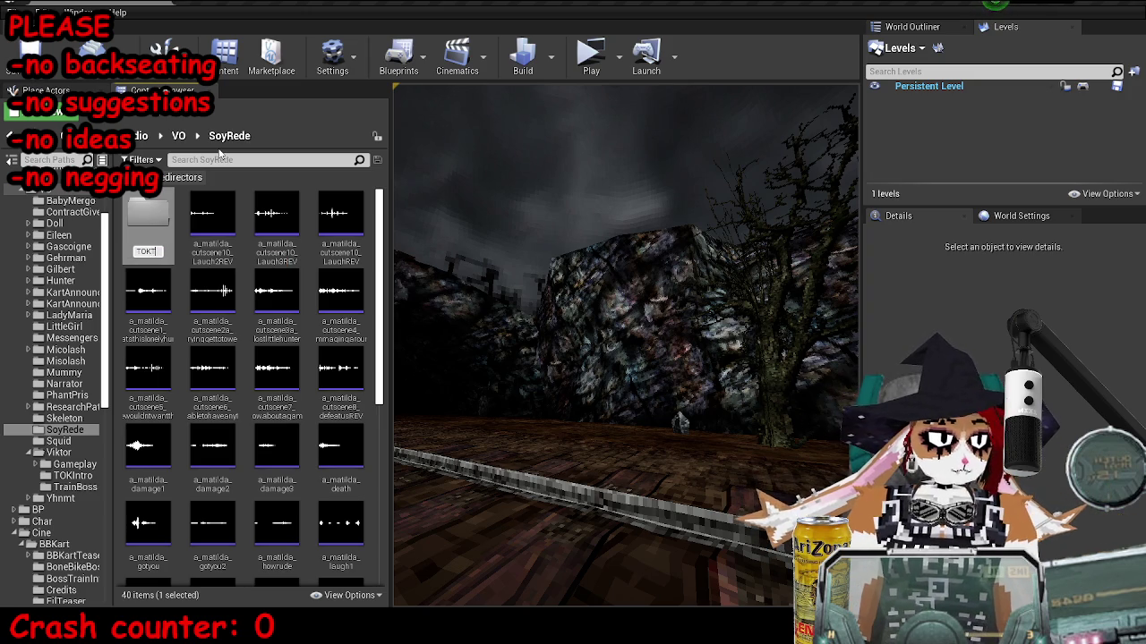
{"action": "type", "text": "ut"}
{"action": "key", "text": "Return"}
Copy the Vik_1Int_2 voice line from Viktor's Gameplay folder into TOKTut.
{"action": "double_click", "coordinate": [166, 219]}
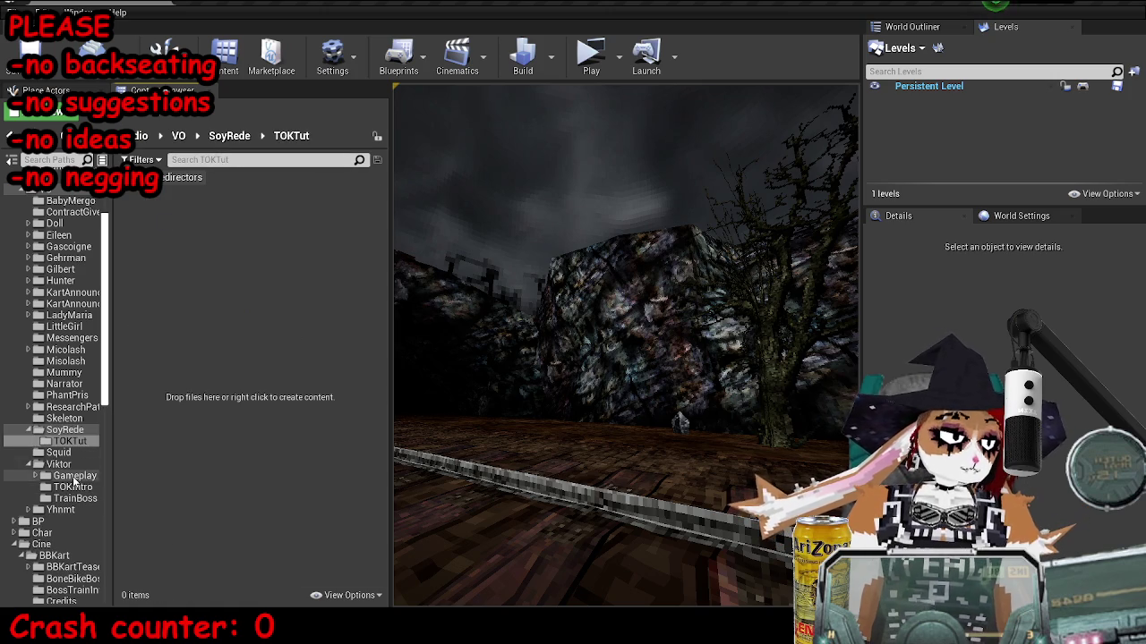
{"action": "left_click", "coordinate": [71, 475]}
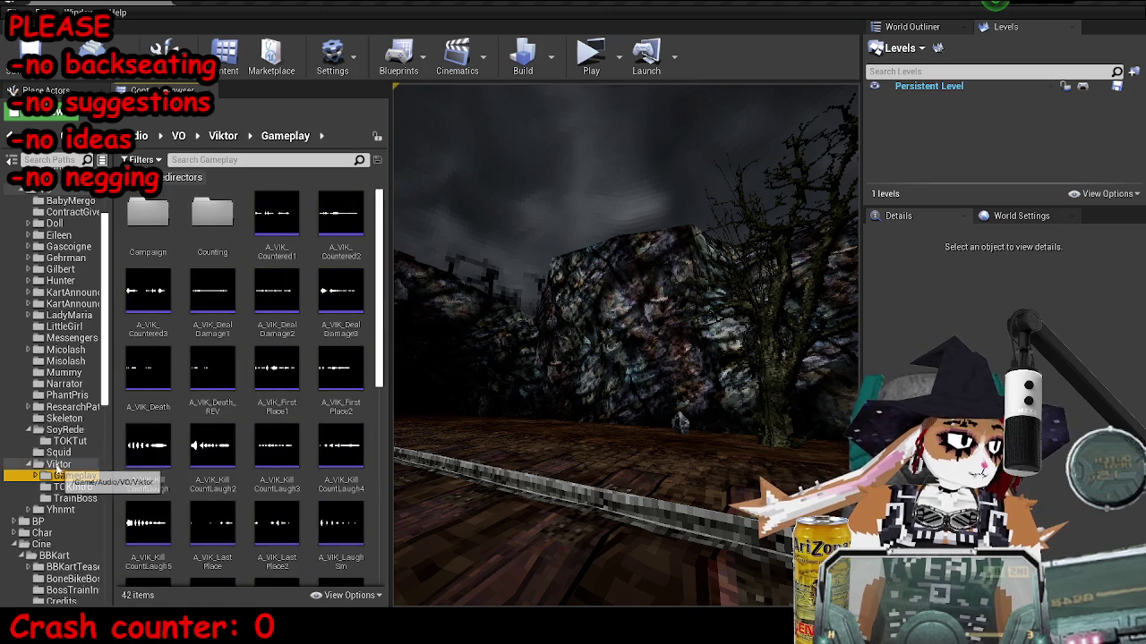
{"action": "left_click", "coordinate": [67, 487]}
{"action": "left_click_drag", "start_coordinate": [196, 224], "coordinate": [71, 442]}
{"action": "left_click", "coordinate": [99, 460]}
{"action": "left_click", "coordinate": [70, 442]}
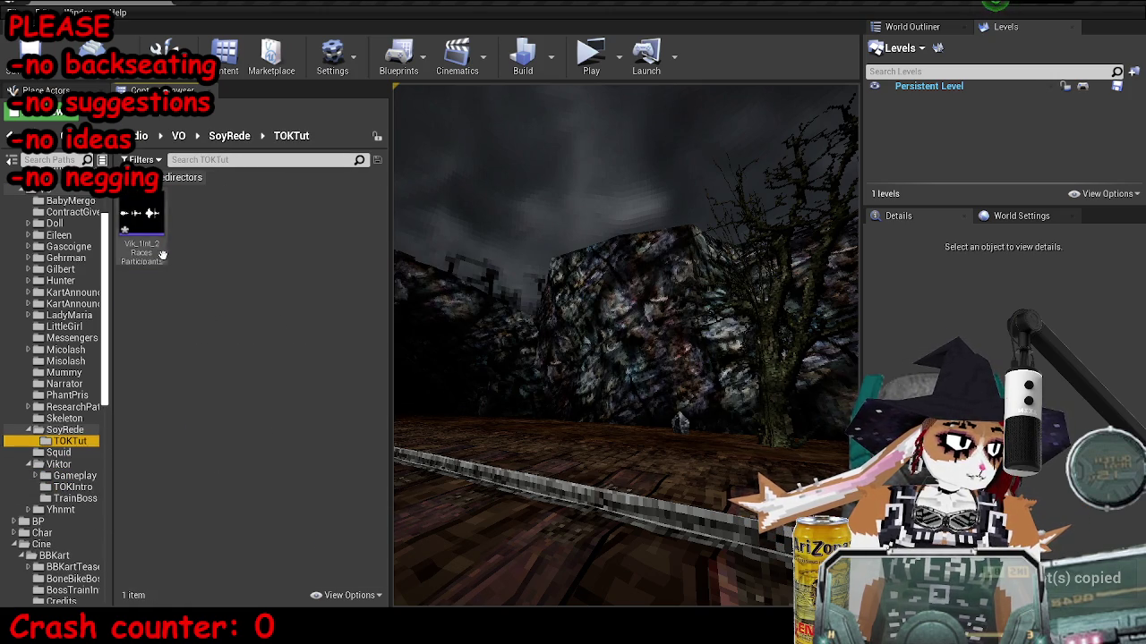
{"action": "right_click", "coordinate": [162, 255]}
{"action": "left_click", "coordinate": [268, 295]}
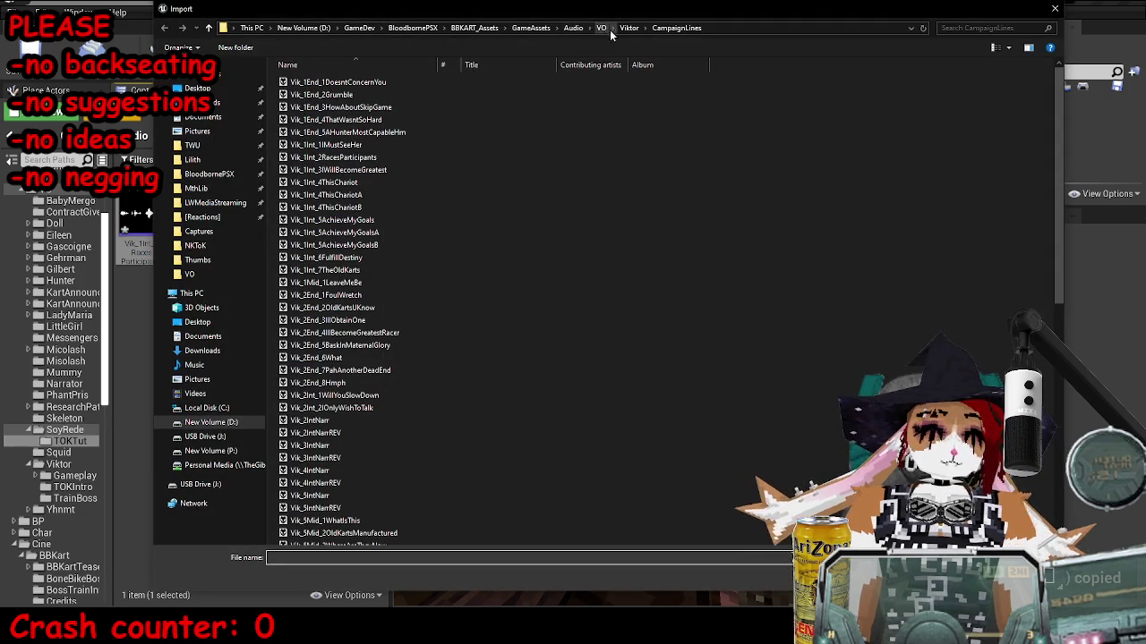
Import the seven Mat_ voice files from ShadowsOfYharnam/Redub/NKToK into TOKTut.
{"action": "left_click", "coordinate": [601, 28]}
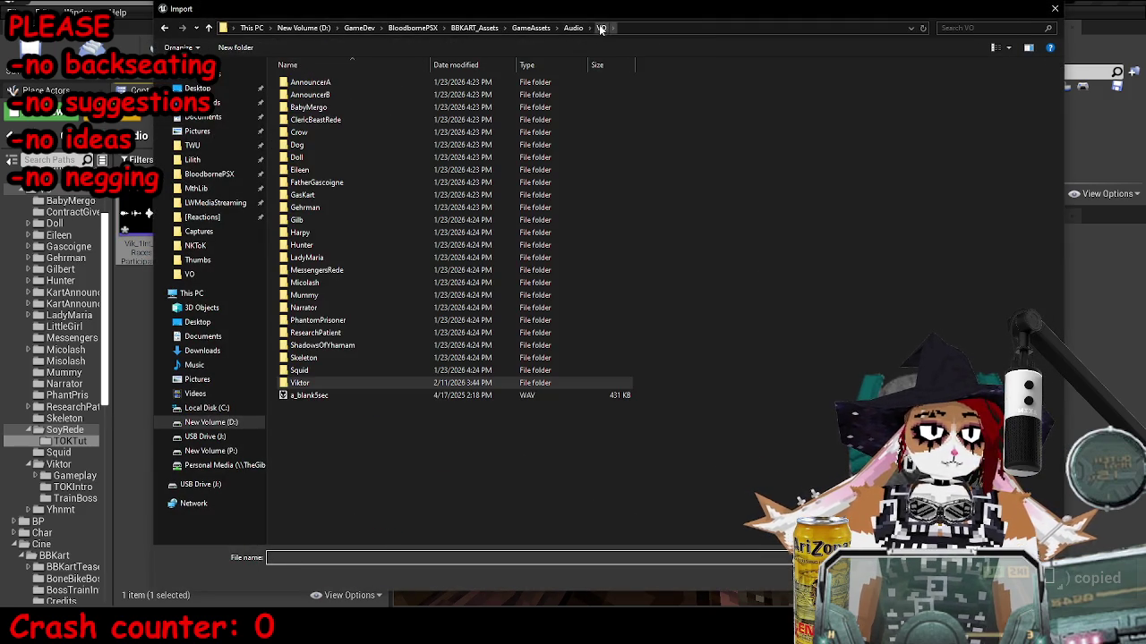
{"action": "double_click", "coordinate": [329, 346]}
{"action": "double_click", "coordinate": [337, 81]}
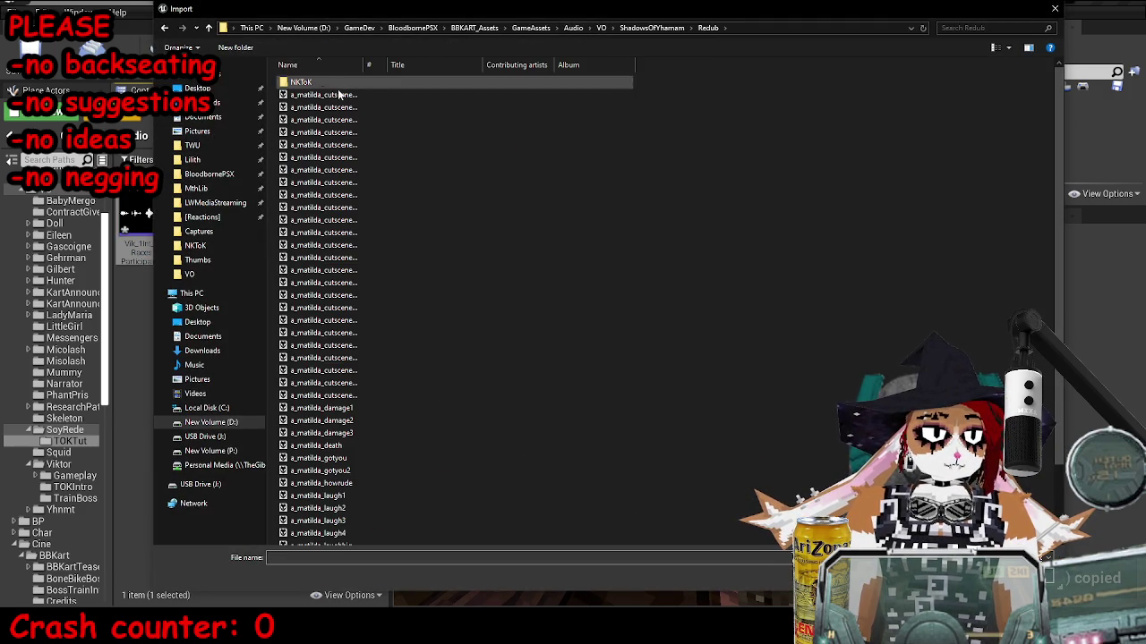
{"action": "double_click", "coordinate": [329, 81]}
{"action": "left_click", "coordinate": [347, 145]}
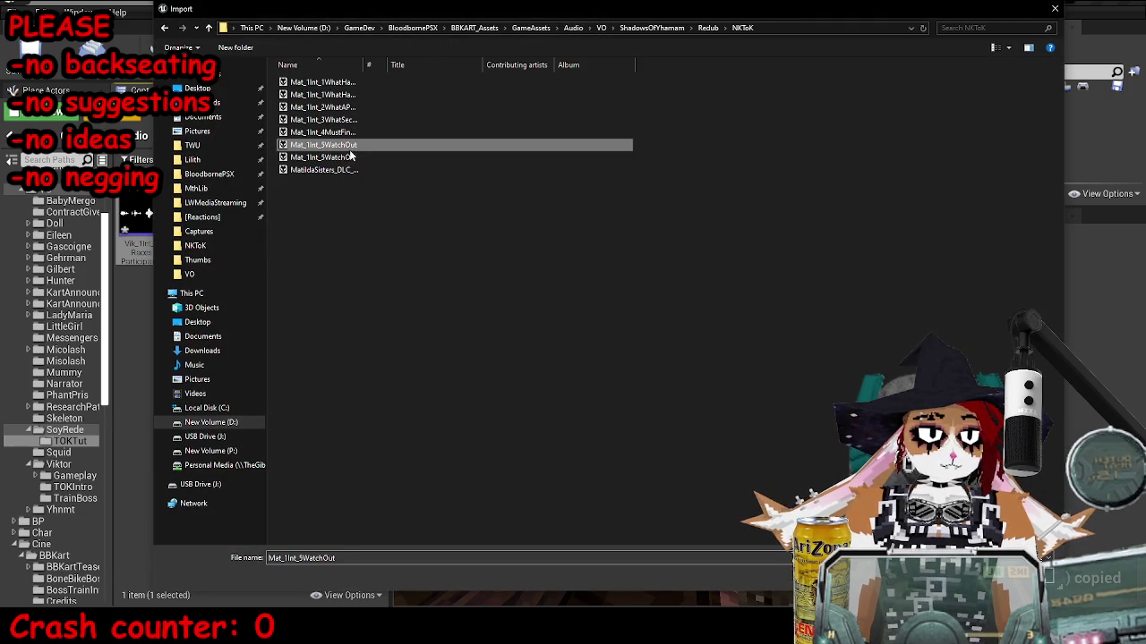
{"action": "left_click", "coordinate": [345, 83], "text": "shift"}
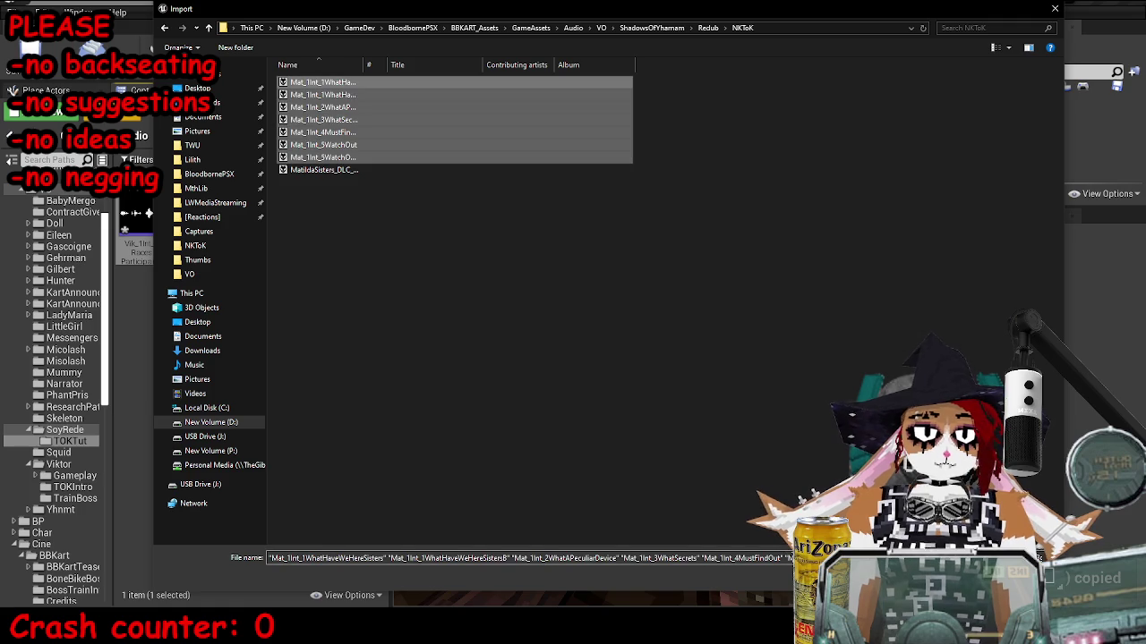
{"action": "key", "text": "Return"}
{"action": "left_click", "coordinate": [693, 342]}
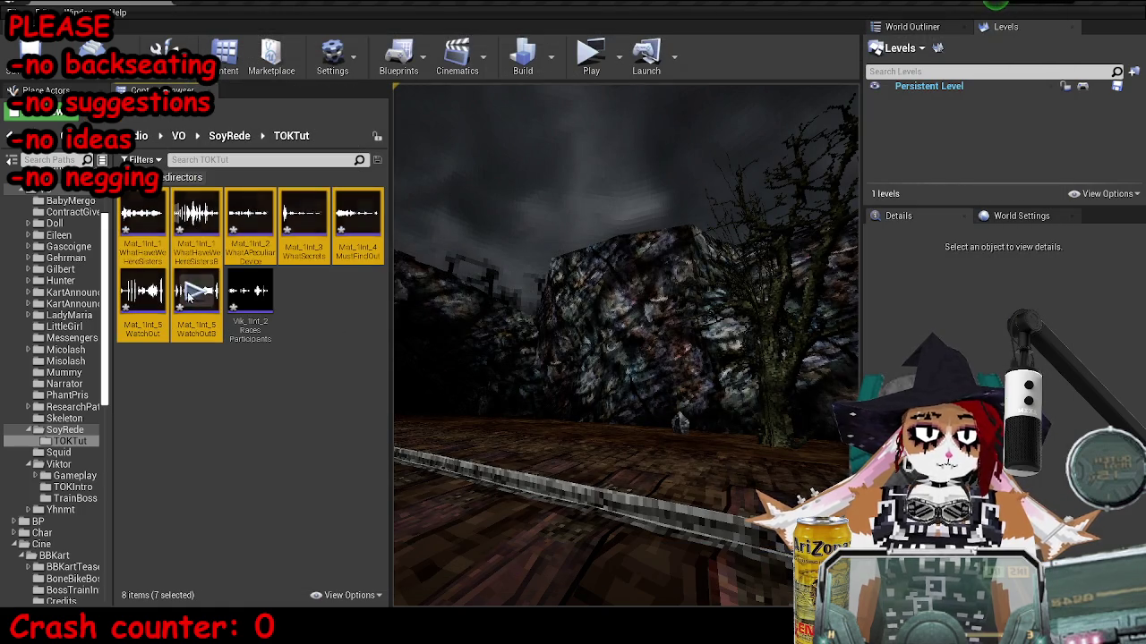
Delete the Vik_1Int_2RacesParticipants placeholder and open the level blueprint beside the content browser.
{"action": "key", "text": "Delete"}
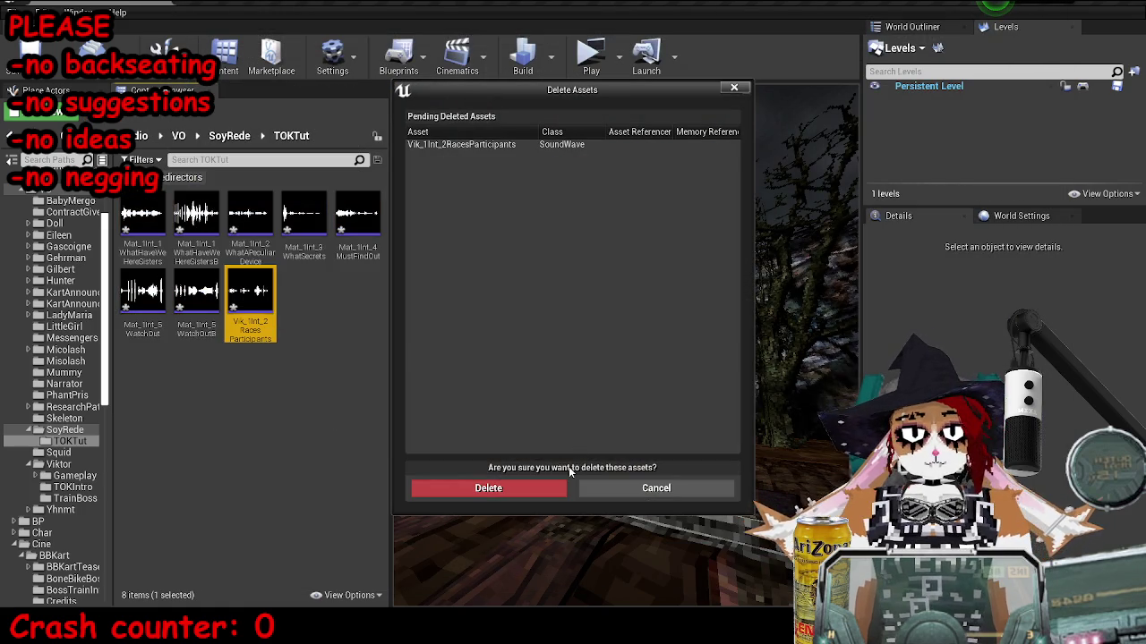
{"action": "left_click", "coordinate": [502, 491]}
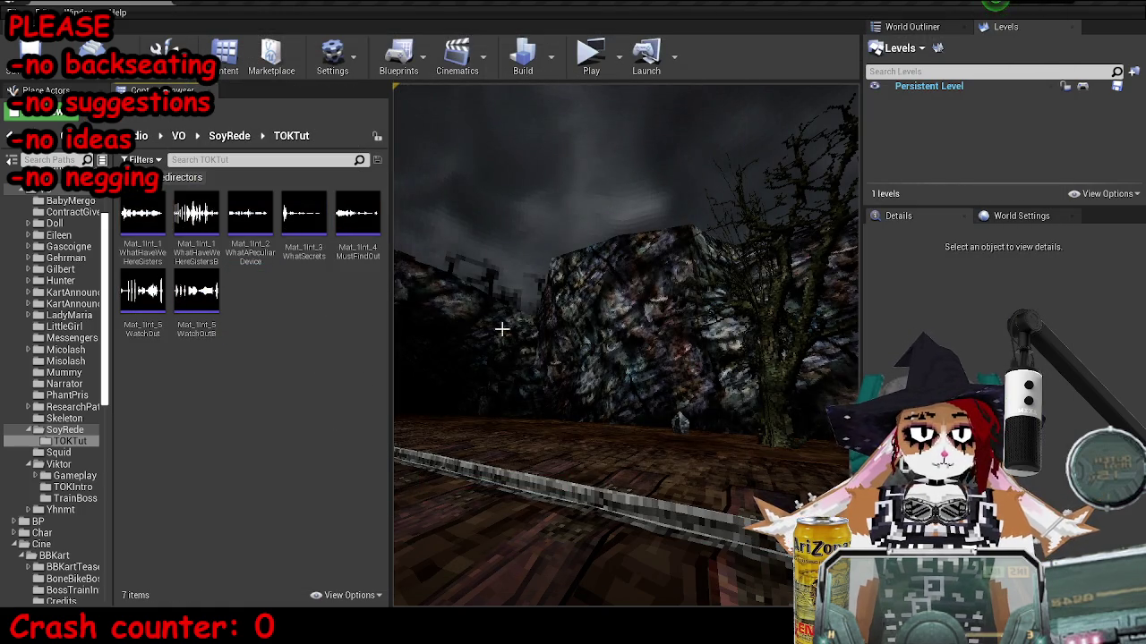
{"action": "left_click", "coordinate": [1082, 86]}
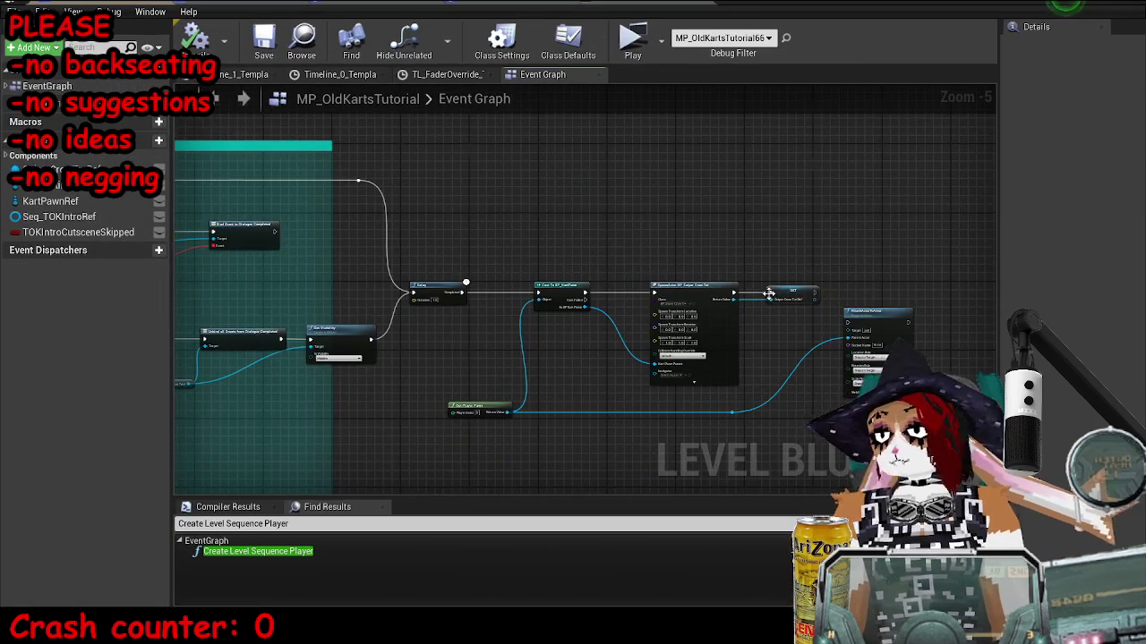
{"action": "scroll", "coordinate": [768, 294], "scroll_direction": "down", "scroll_amount": 5}
{"action": "scroll", "coordinate": [582, 309], "scroll_direction": "up", "scroll_amount": 8}
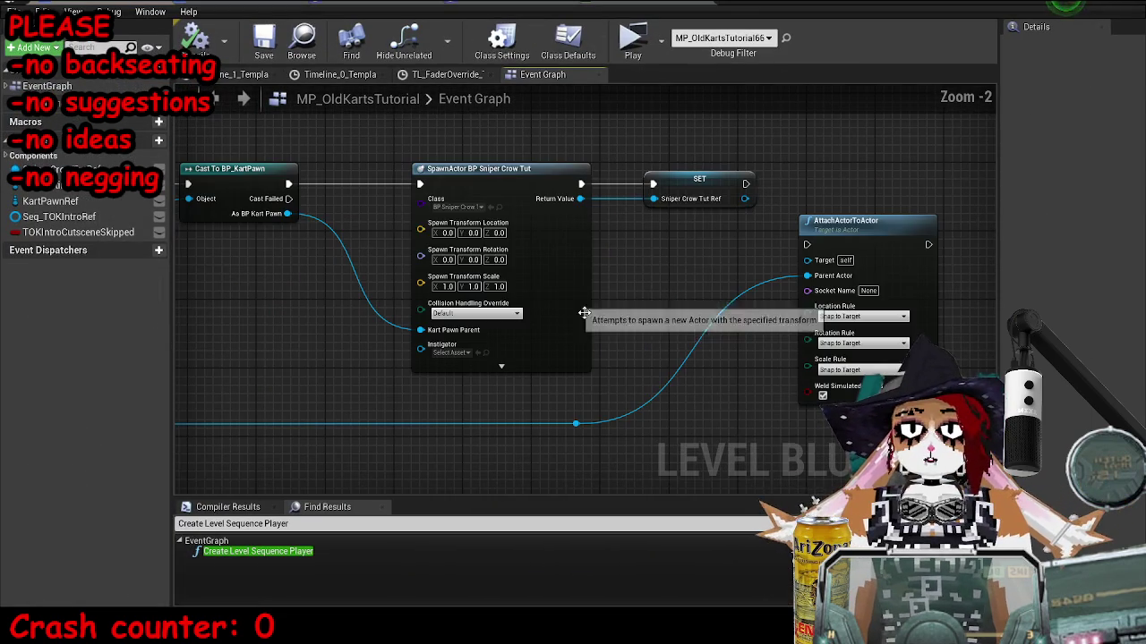
{"action": "left_click", "coordinate": [498, 207]}
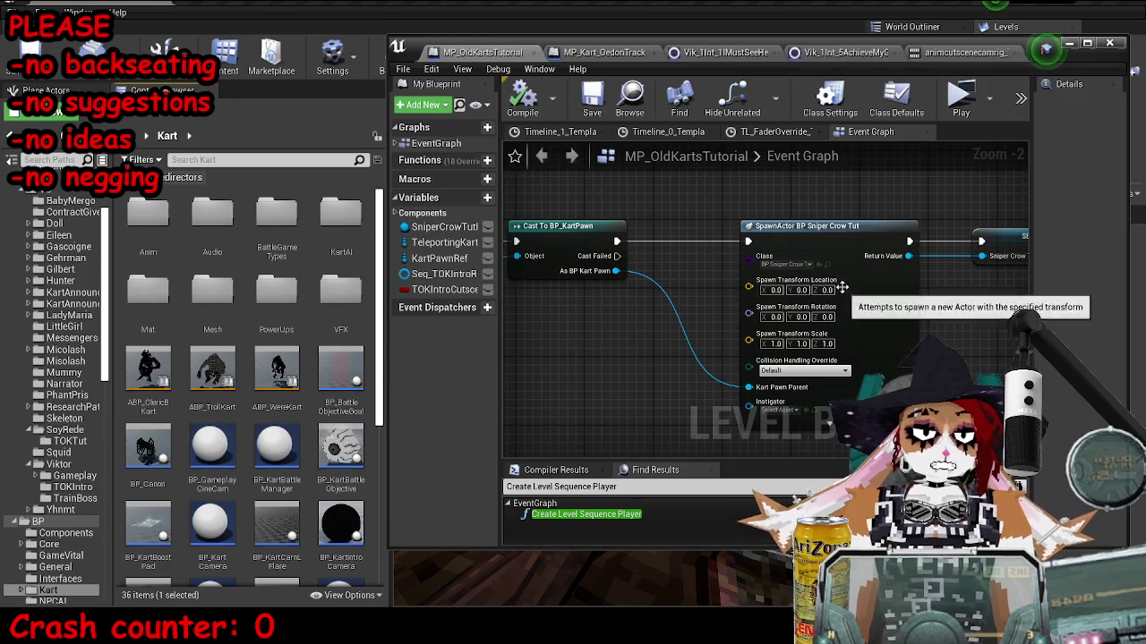
Open BP_SniperCrowTut maximized, showing its SET and Print String nodes.
{"action": "scroll", "coordinate": [251, 403], "scroll_direction": "down", "scroll_amount": 4}
{"action": "double_click", "coordinate": [147, 461]}
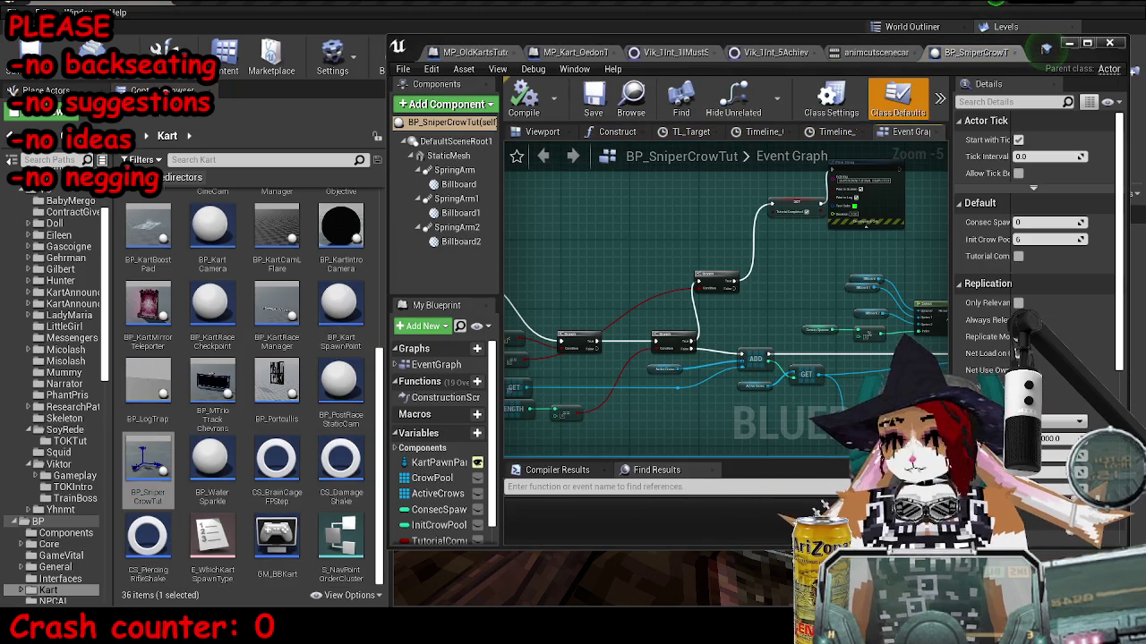
{"action": "left_click", "coordinate": [1086, 43]}
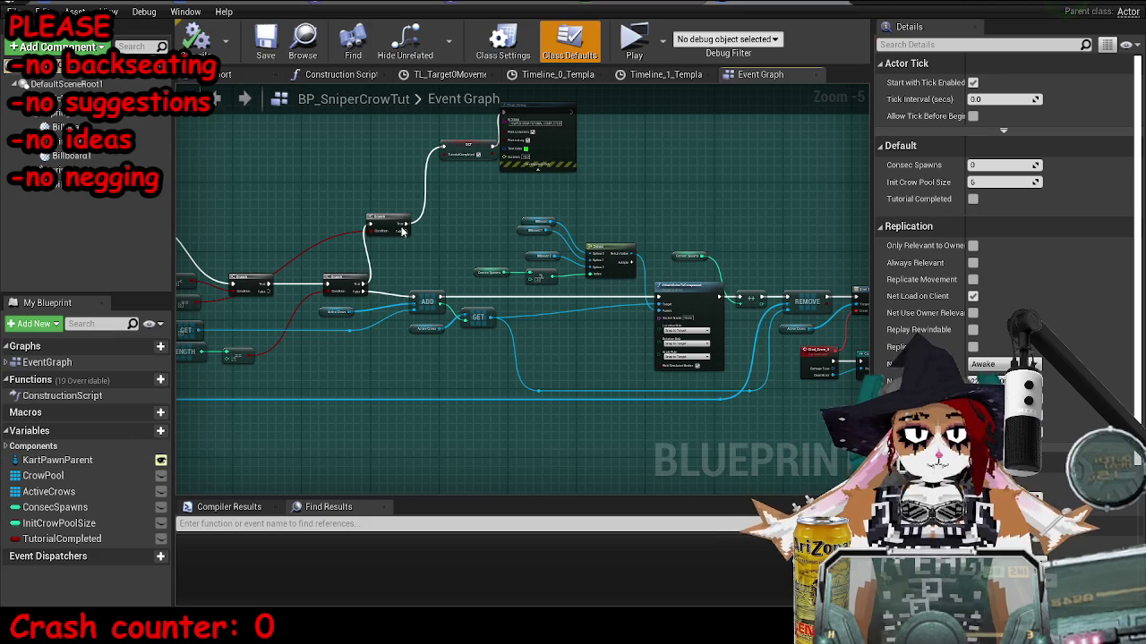
{"action": "scroll", "coordinate": [402, 231], "scroll_direction": "up", "scroll_amount": 5}
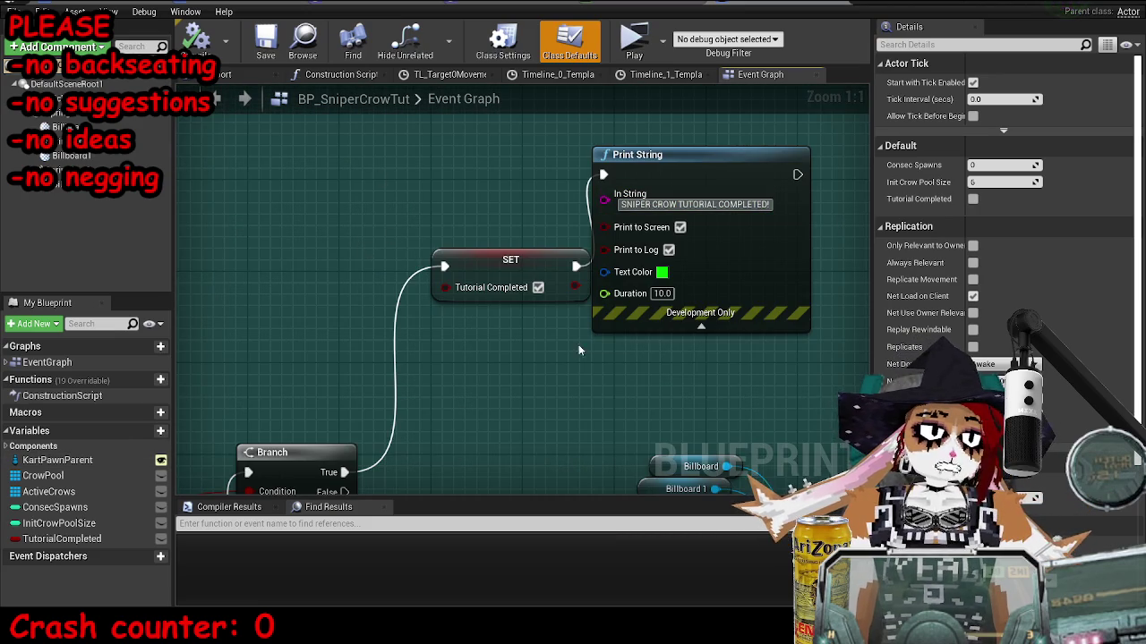
{"action": "left_click_drag", "start_coordinate": [578, 351], "coordinate": [443, 341]}
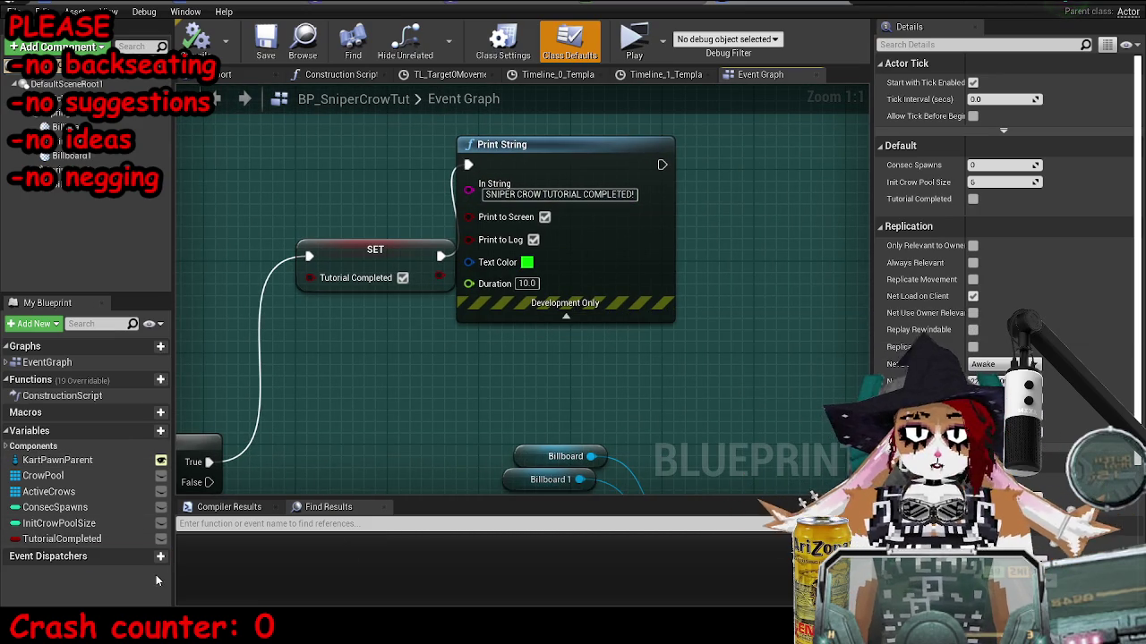
Add a TutComplete event dispatcher and call it after SET, replacing Print String.
{"action": "left_click", "coordinate": [160, 556]}
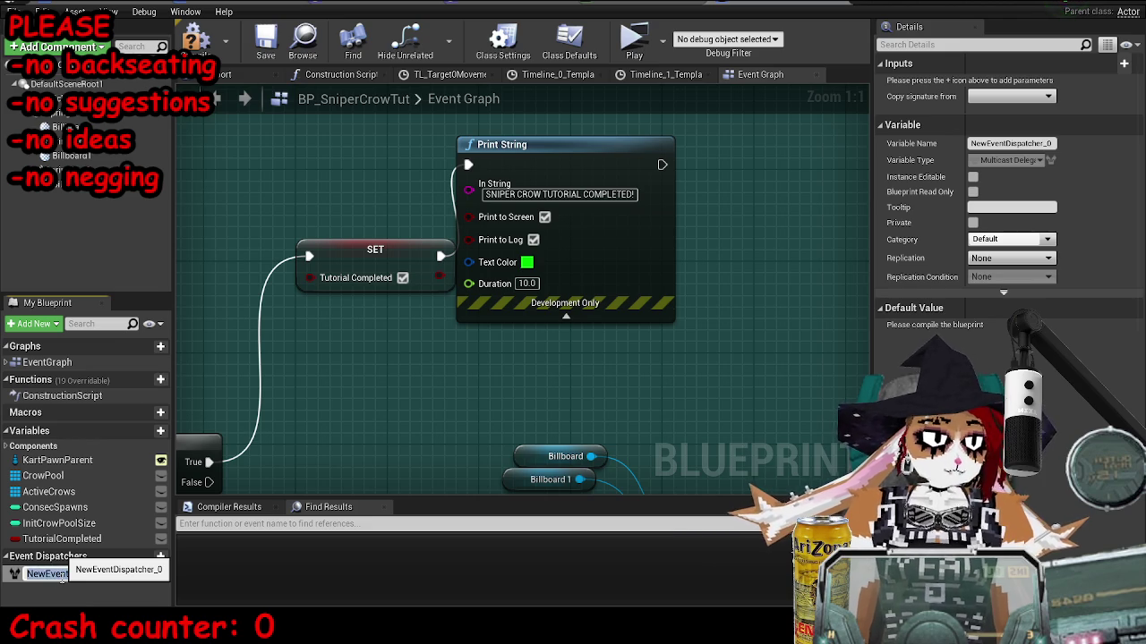
{"action": "type", "text": "TutComplete"}
{"action": "key", "text": "Return"}
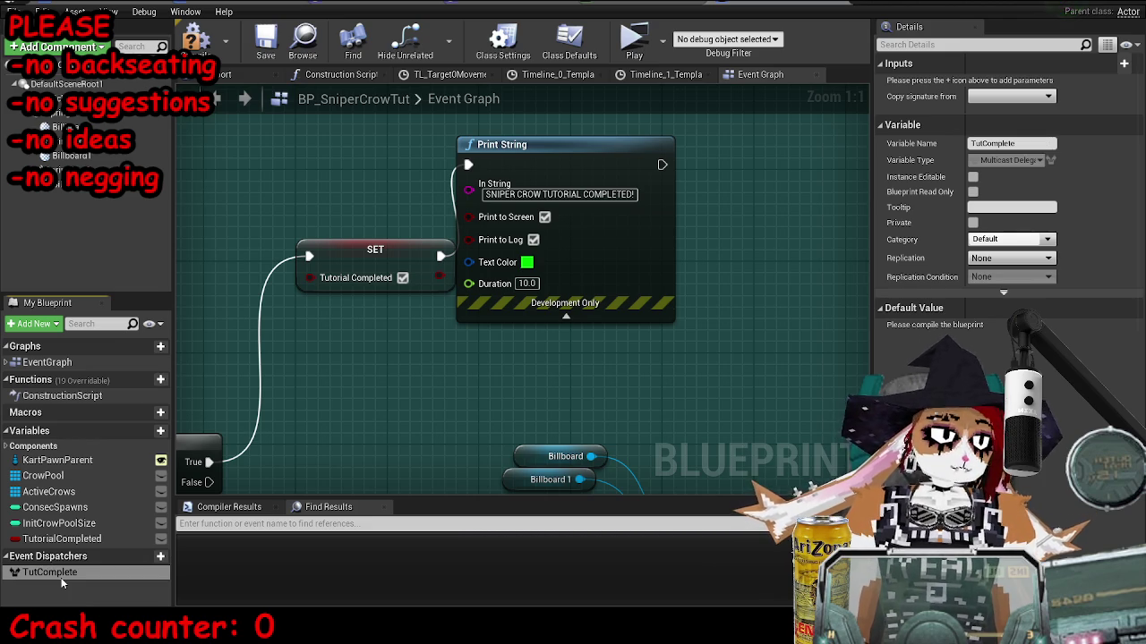
{"action": "left_click_drag", "start_coordinate": [61, 576], "coordinate": [311, 344]}
{"action": "left_click", "coordinate": [336, 361]}
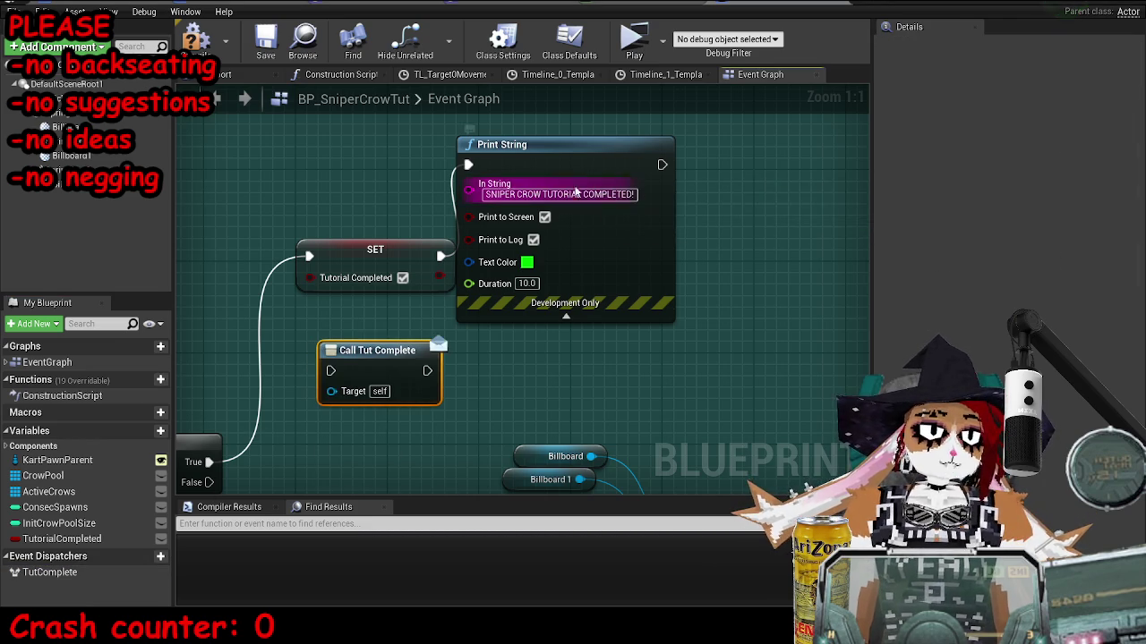
{"action": "key", "text": "Delete"}
{"action": "left_click_drag", "start_coordinate": [403, 351], "coordinate": [610, 236]}
{"action": "left_click_drag", "start_coordinate": [441, 256], "coordinate": [537, 256]}
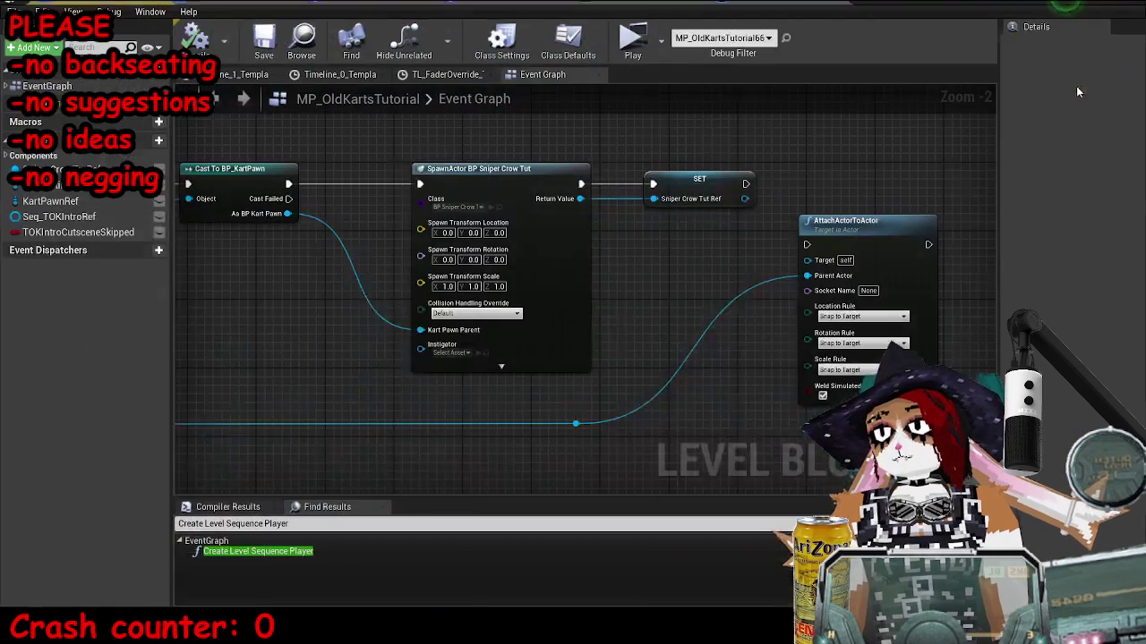
Bind a new TutComplete_Event_0 custom event to the Sniper Crow Tut Ref's Tut Complete dispatcher.
{"action": "mouse_move", "coordinate": [839, 208]}
{"action": "left_mouse_down"}
{"action": "mouse_move", "coordinate": [775, 210]}
{"action": "mouse_move", "coordinate": [614, 373]}
{"action": "left_mouse_up"}
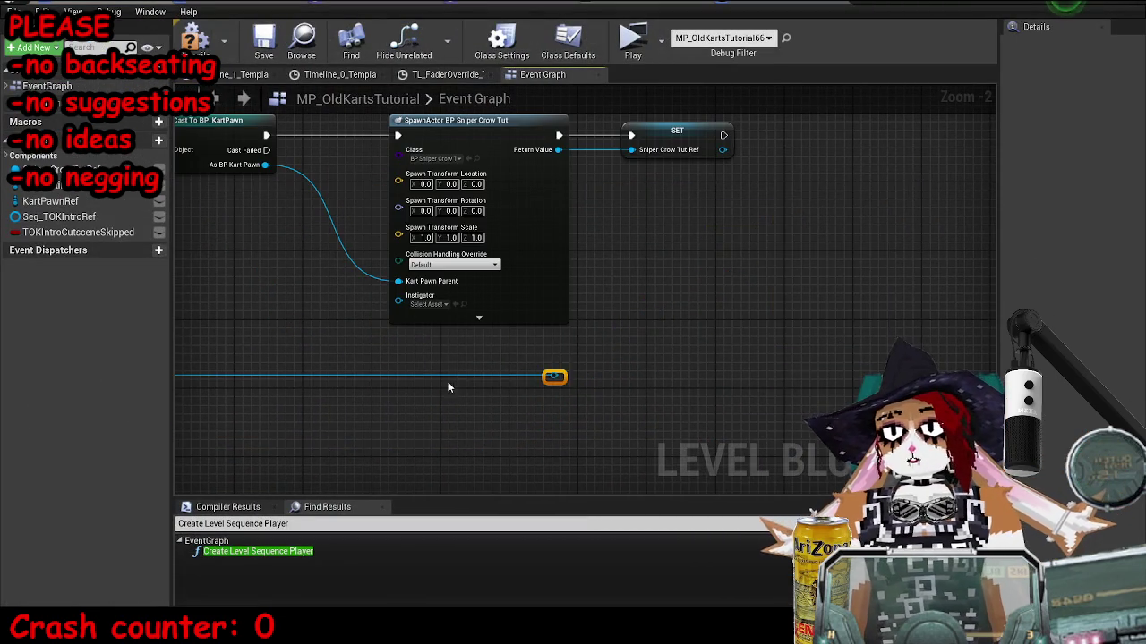
{"action": "left_click_drag", "start_coordinate": [448, 382], "coordinate": [540, 356]}
{"action": "left_click_drag", "start_coordinate": [375, 336], "coordinate": [471, 266]}
{"action": "scroll", "coordinate": [627, 260], "scroll_direction": "up", "scroll_amount": 2}
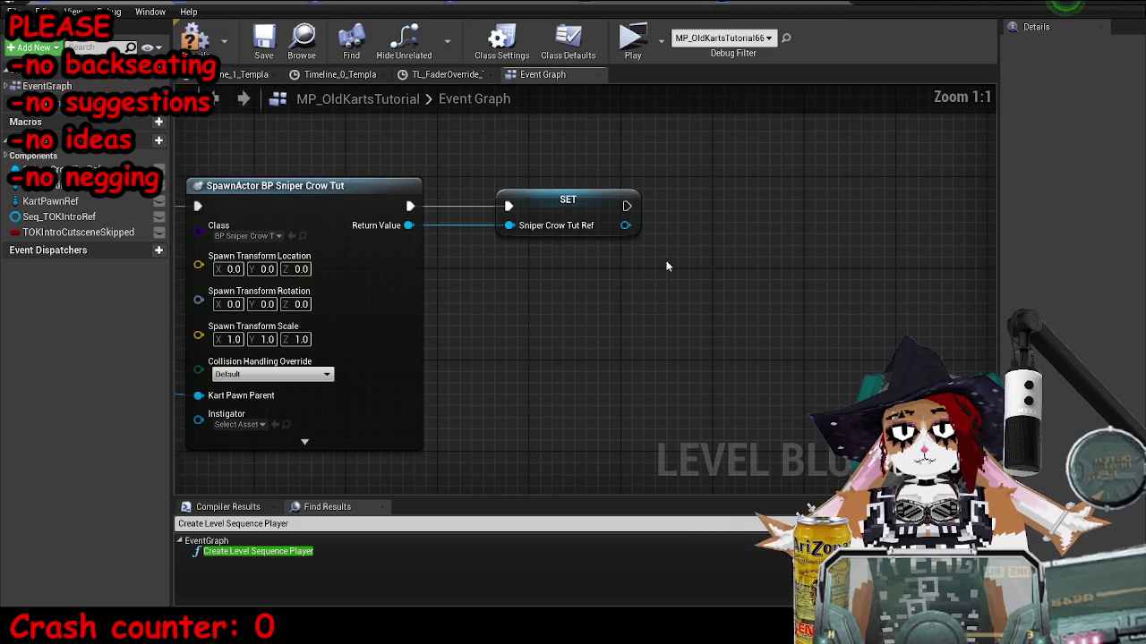
{"action": "left_click_drag", "start_coordinate": [626, 225], "coordinate": [865, 175]}
{"action": "type", "text": "assign"}
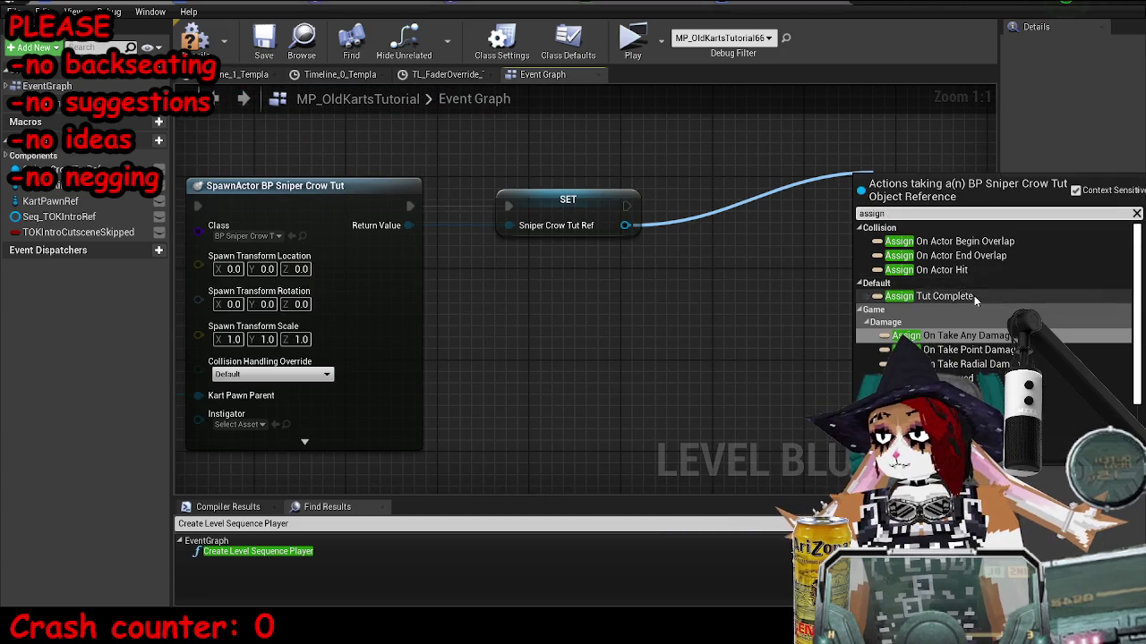
{"action": "left_click", "coordinate": [974, 295]}
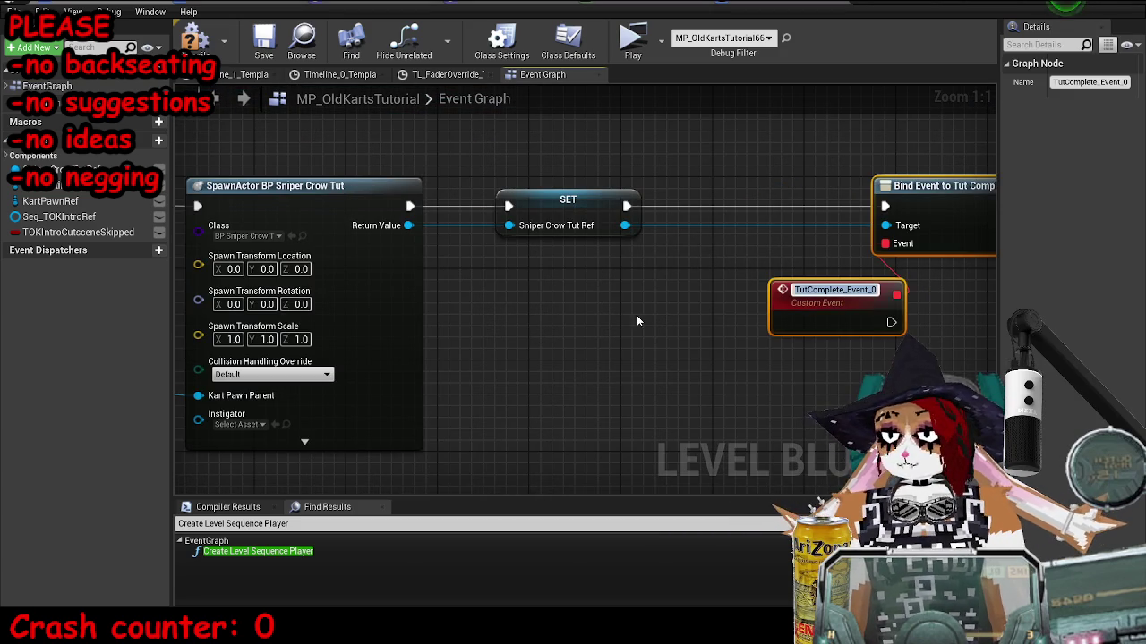
{"action": "scroll", "coordinate": [737, 257], "scroll_direction": "down", "scroll_amount": 6}
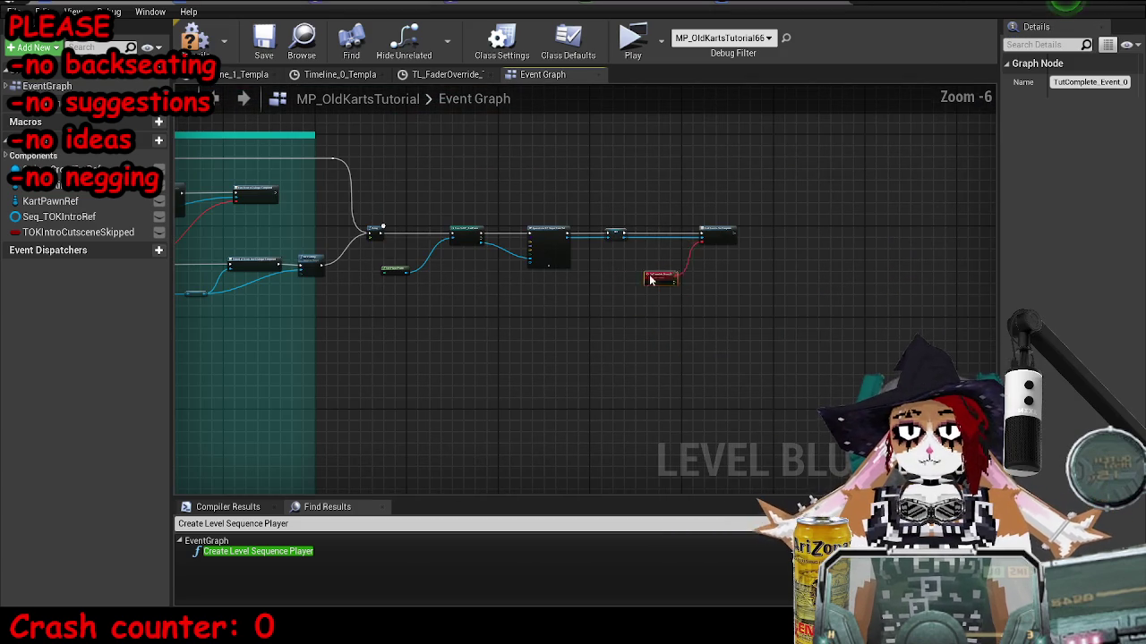
{"action": "scroll", "coordinate": [610, 330], "scroll_direction": "up", "scroll_amount": 6}
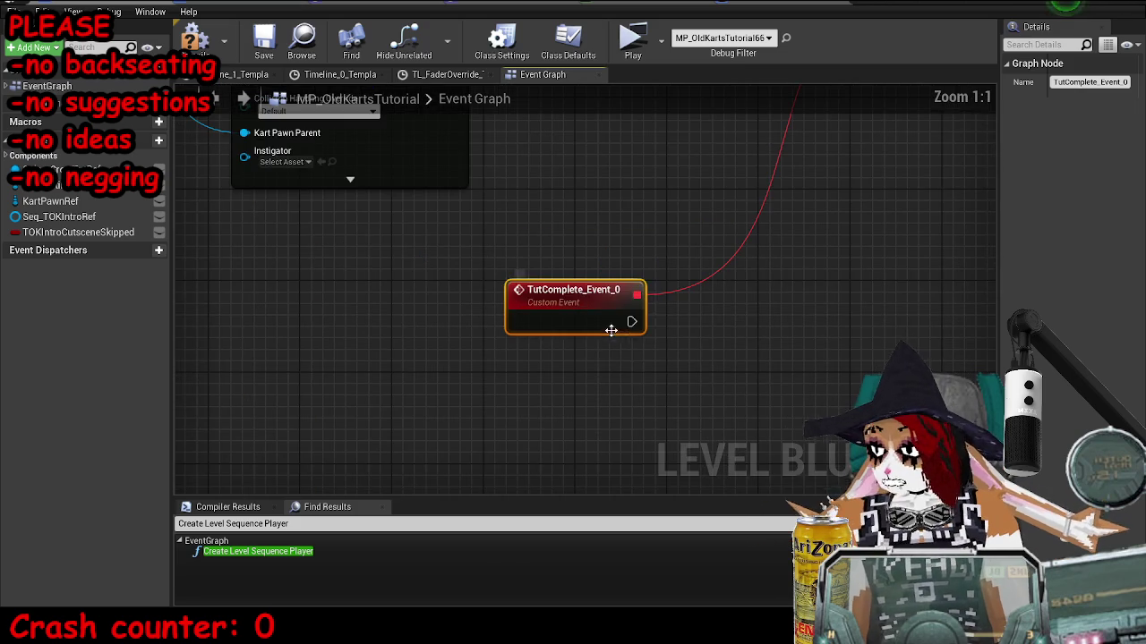
{"action": "scroll", "coordinate": [267, 343], "scroll_direction": "down", "scroll_amount": 3}
{"action": "mouse_move", "coordinate": [495, 331]}
{"action": "left_mouse_down"}
{"action": "mouse_move", "coordinate": [618, 331]}
{"action": "mouse_move", "coordinate": [495, 332]}
{"action": "mouse_move", "coordinate": [533, 338]}
{"action": "left_mouse_up"}
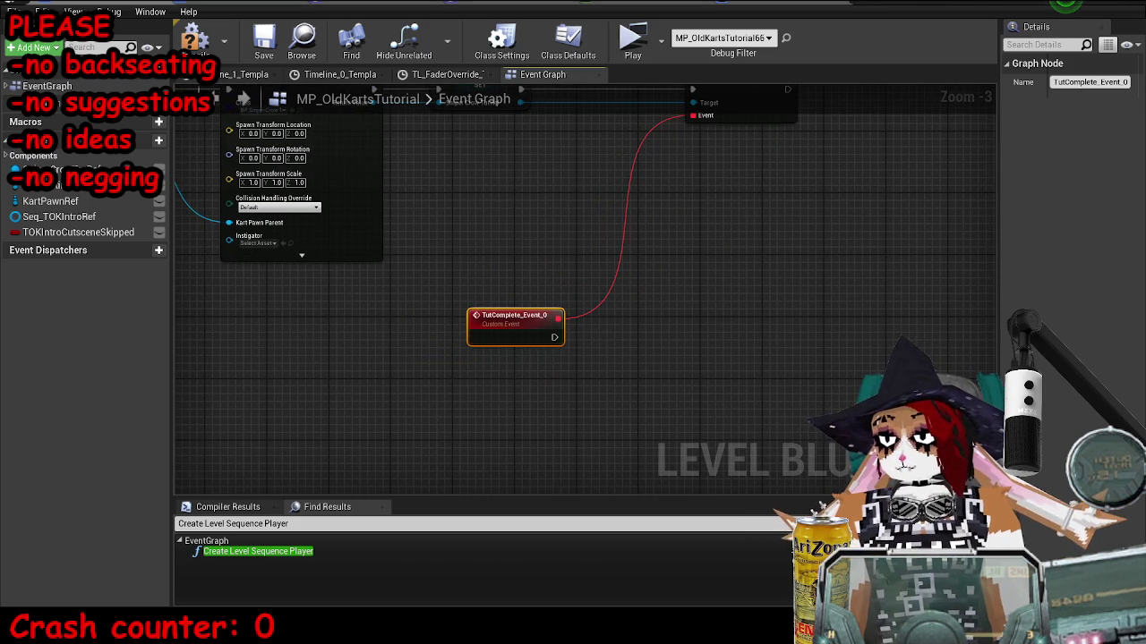
Chain a Delay with 3.0-second duration after TutComplete_Event_0.
{"action": "left_click_drag", "start_coordinate": [556, 339], "coordinate": [613, 324]}
{"action": "type", "text": "delay"}
{"action": "key", "text": "Return"}
{"action": "left_click", "coordinate": [662, 358]}
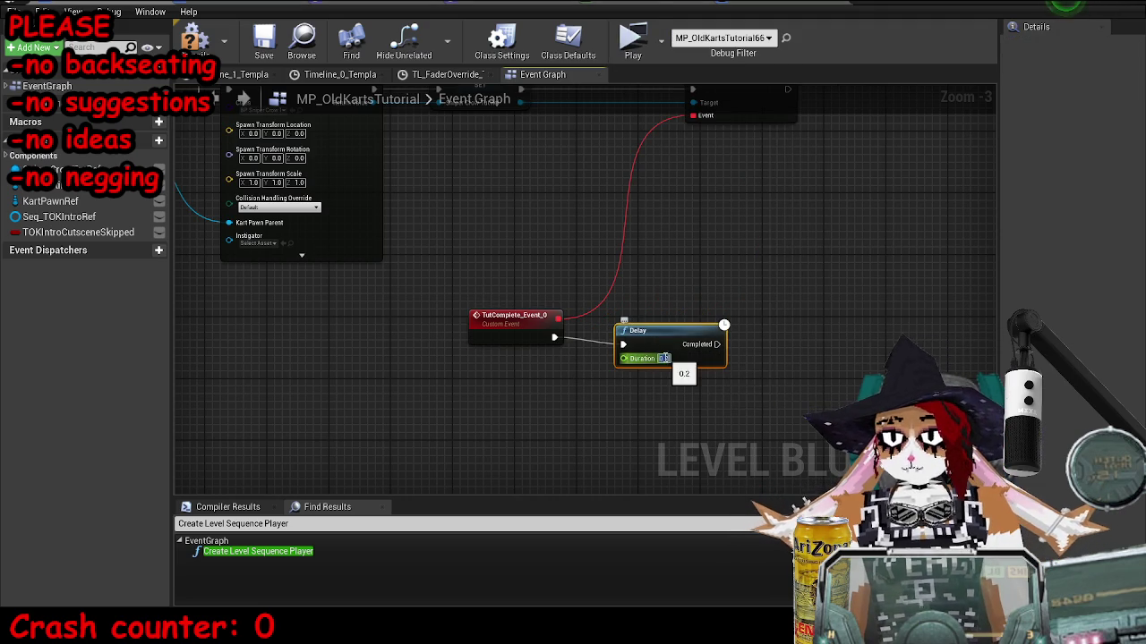
{"action": "type", "text": "3"}
{"action": "key", "text": "Return"}
{"action": "left_click_drag", "start_coordinate": [687, 273], "coordinate": [814, 311]}
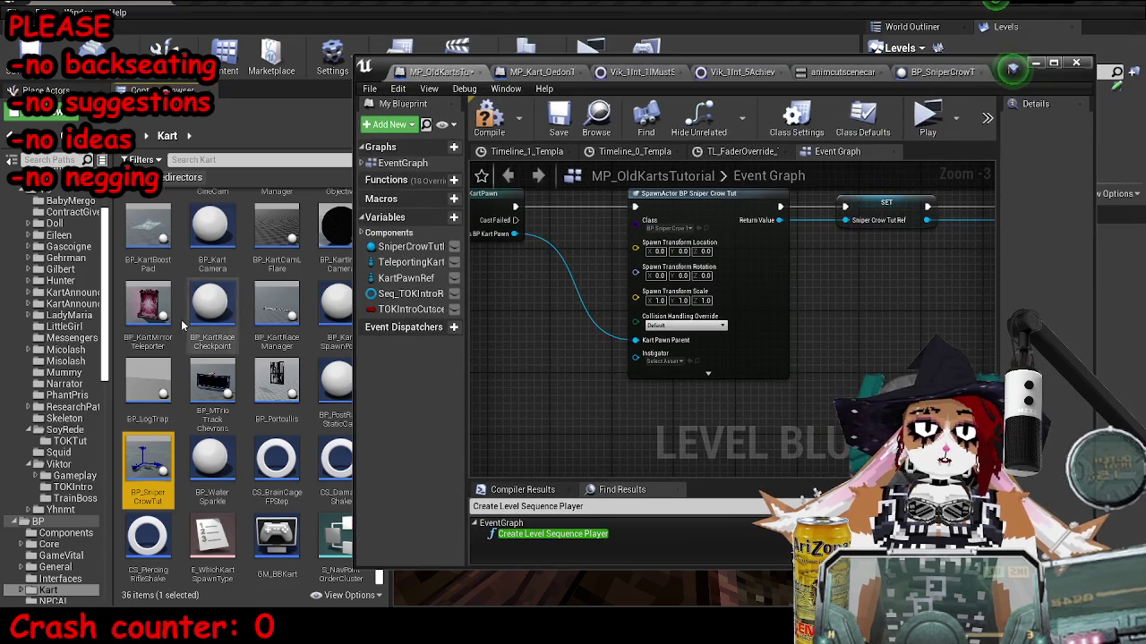
Open BP_SniperCrowTut maximized and browse its begin play, tick and crow pooling logic.
{"action": "double_click", "coordinate": [148, 461]}
{"action": "left_click", "coordinate": [148, 461]}
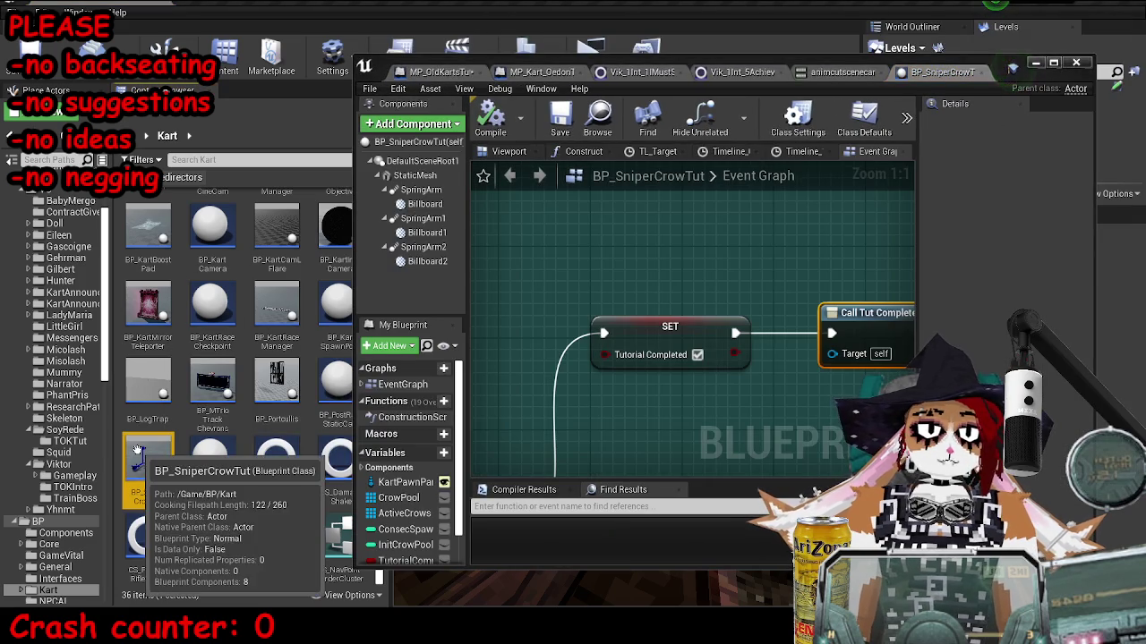
{"action": "left_click", "coordinate": [1053, 63]}
{"action": "scroll", "coordinate": [441, 173], "scroll_direction": "down", "scroll_amount": 11}
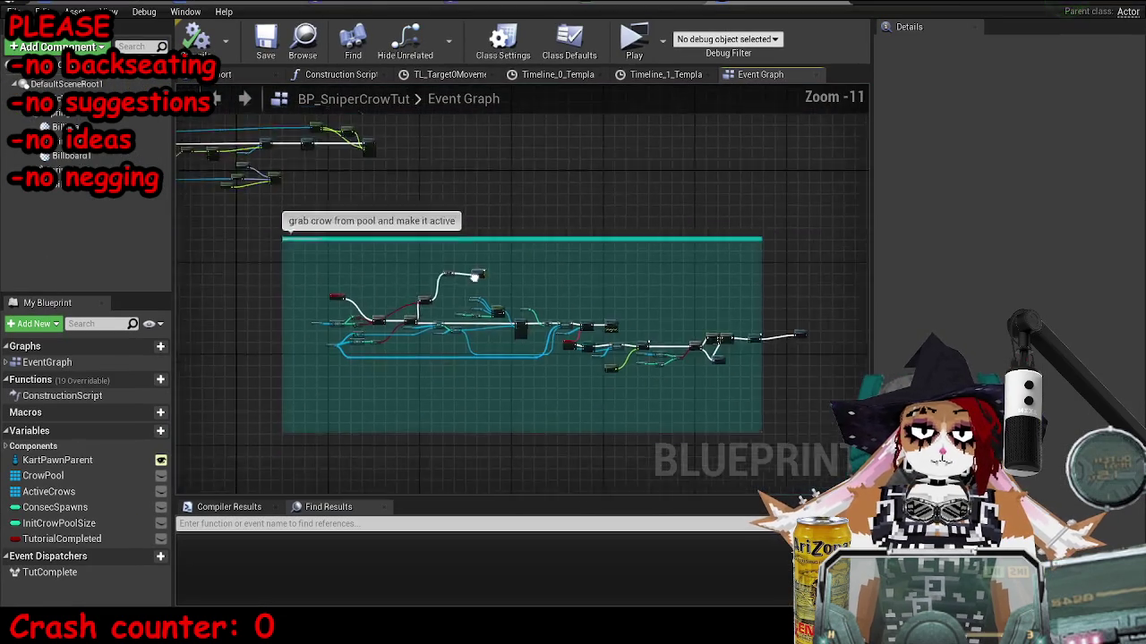
{"action": "left_click_drag", "start_coordinate": [381, 195], "coordinate": [329, 365]}
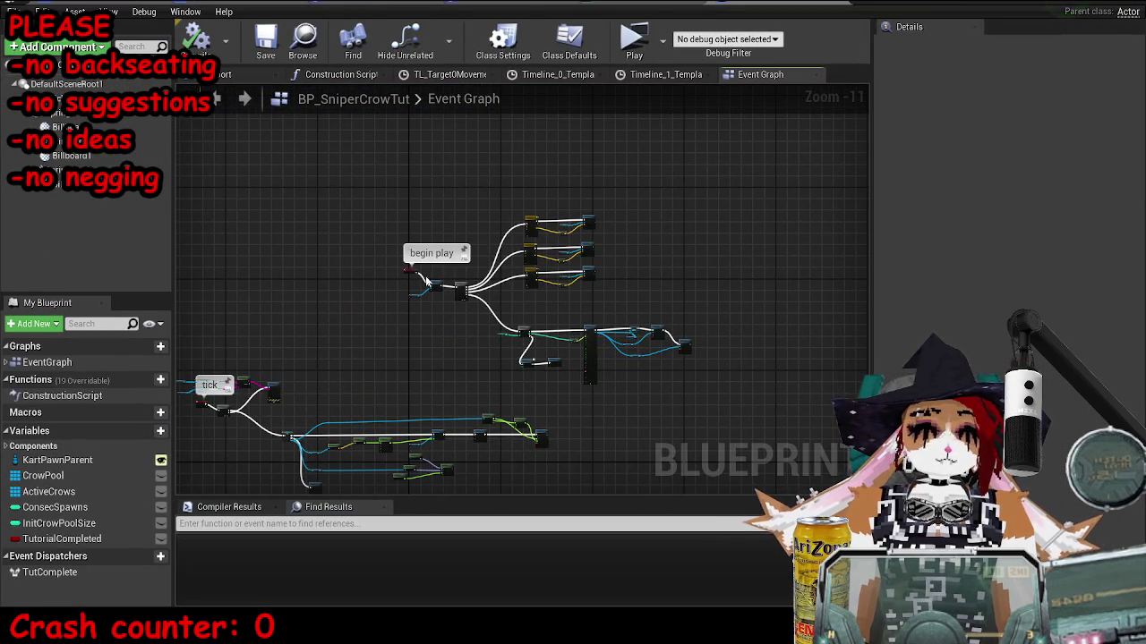
{"action": "scroll", "coordinate": [565, 285], "scroll_direction": "up", "scroll_amount": 8}
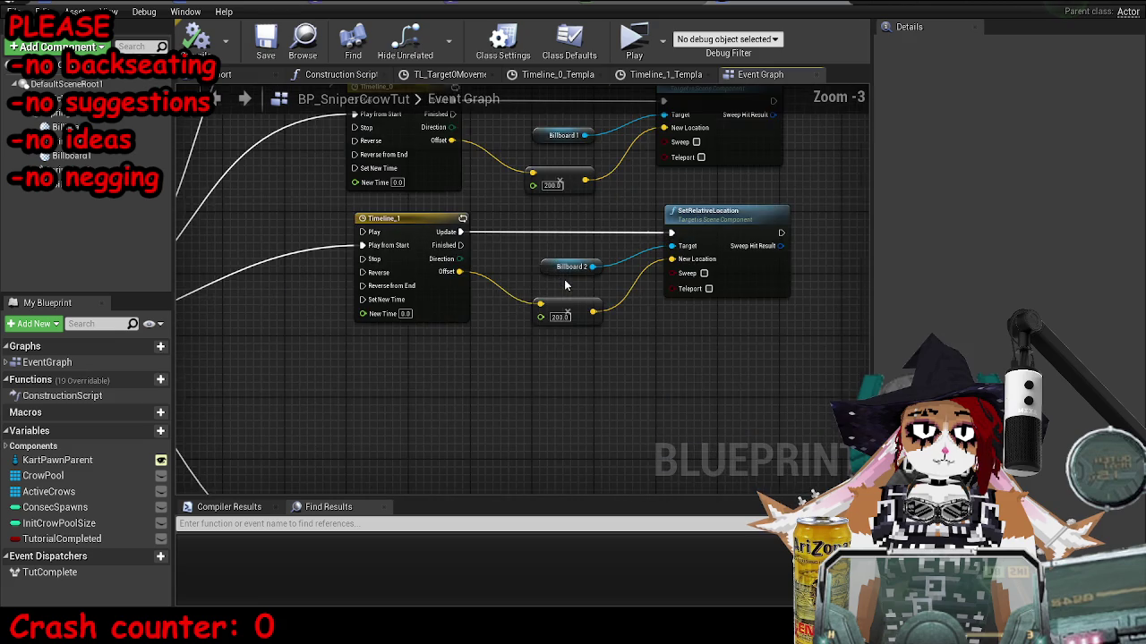
{"action": "scroll", "coordinate": [532, 322], "scroll_direction": "down", "scroll_amount": 6}
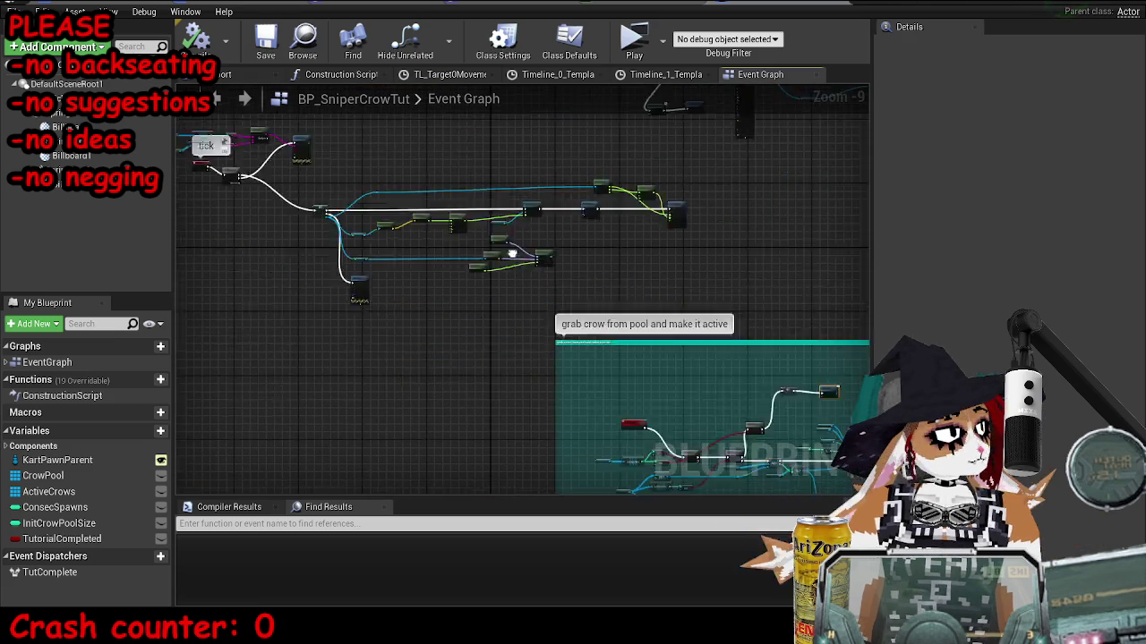
{"action": "left_click_drag", "start_coordinate": [413, 210], "coordinate": [234, 293]}
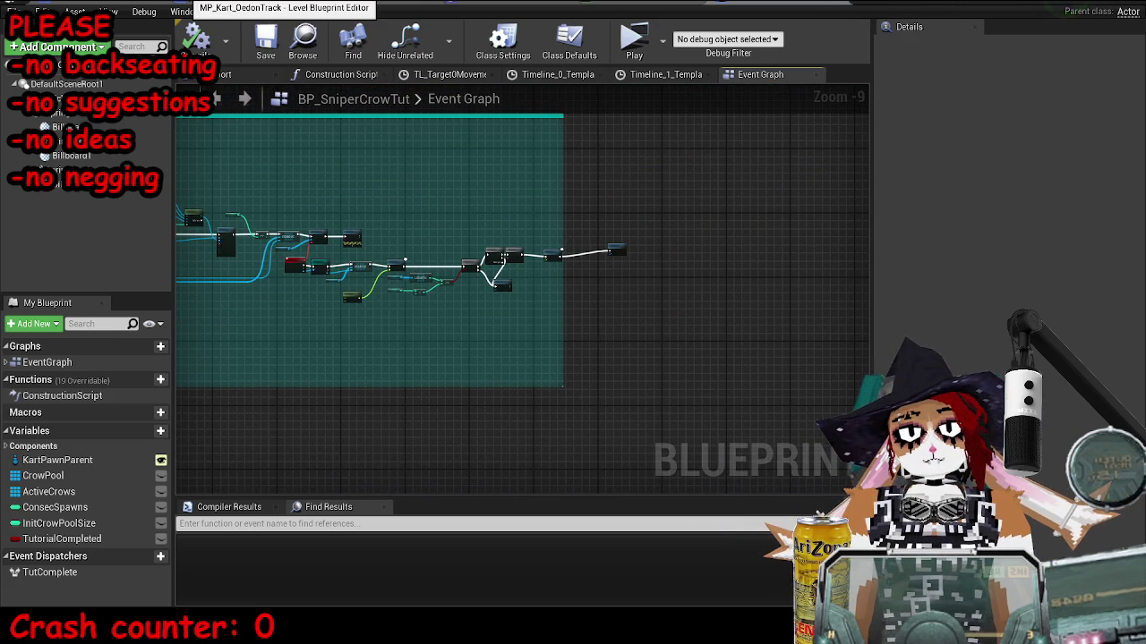
Return to the MP_OldKartsTutorial level blueprint and pan to its Sequence and DestroyActor nodes.
{"action": "left_click", "coordinate": [358, 11]}
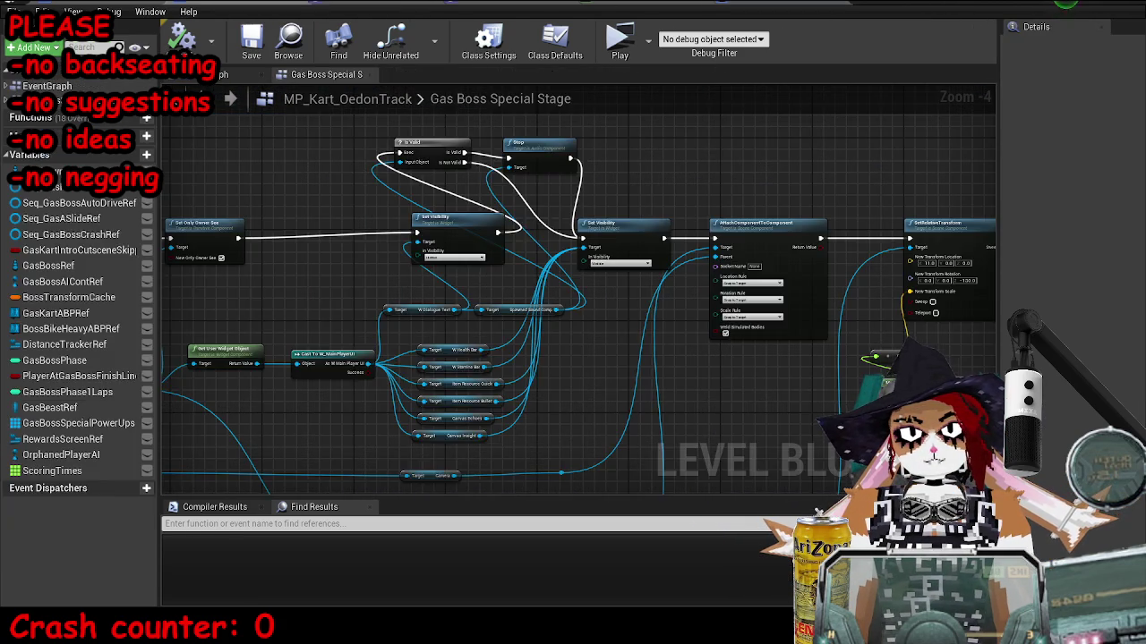
{"action": "left_click", "coordinate": [259, 11]}
{"action": "scroll", "coordinate": [686, 276], "scroll_direction": "down", "scroll_amount": 3}
{"action": "mouse_move", "coordinate": [686, 276]}
{"action": "left_mouse_down"}
{"action": "mouse_move", "coordinate": [567, 360]}
{"action": "mouse_move", "coordinate": [269, 295]}
{"action": "mouse_move", "coordinate": [579, 278]}
{"action": "left_mouse_up"}
{"action": "scroll", "coordinate": [579, 278], "scroll_direction": "up", "scroll_amount": 7}
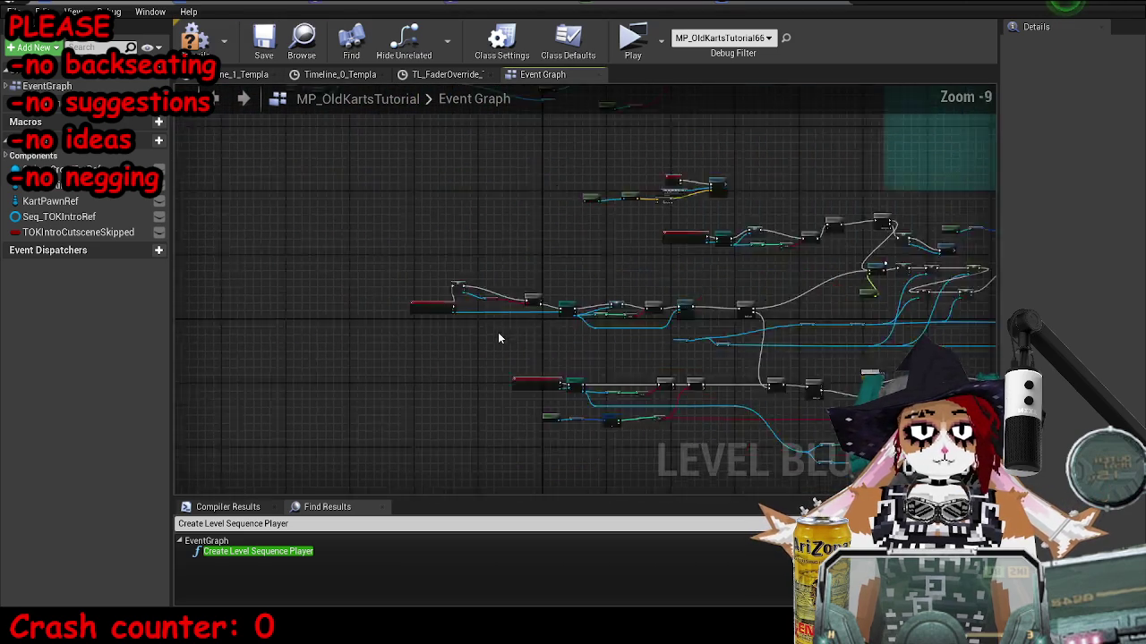
{"action": "scroll", "coordinate": [575, 229], "scroll_direction": "down", "scroll_amount": 5}
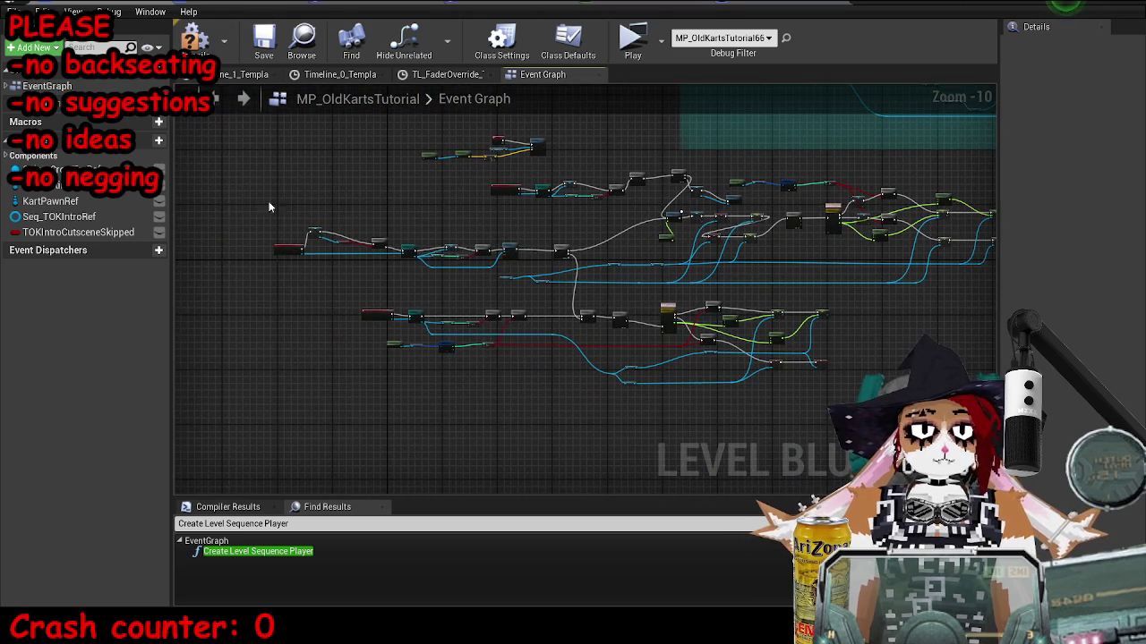
{"action": "left_click_drag", "start_coordinate": [219, 184], "coordinate": [240, 183]}
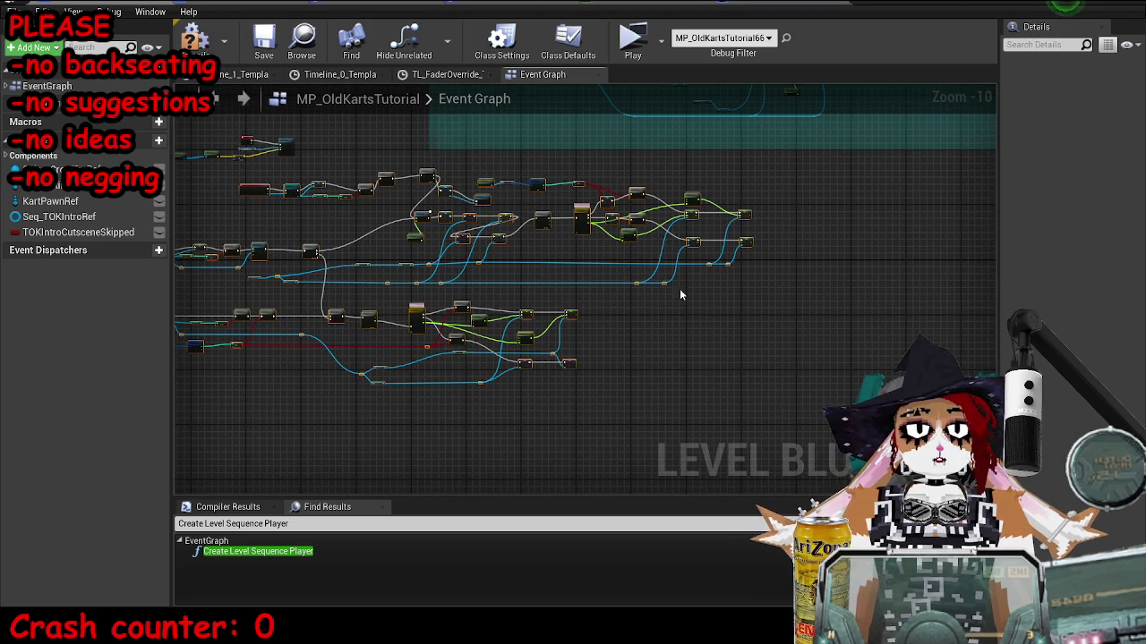
{"action": "left_click_drag", "start_coordinate": [528, 195], "coordinate": [498, 275]}
{"action": "mouse_move", "coordinate": [214, 289]}
{"action": "left_mouse_down"}
{"action": "mouse_move", "coordinate": [478, 266]}
{"action": "mouse_move", "coordinate": [501, 294]}
{"action": "mouse_move", "coordinate": [419, 302]}
{"action": "left_mouse_up"}
{"action": "scroll", "coordinate": [479, 266], "scroll_direction": "up", "scroll_amount": 8}
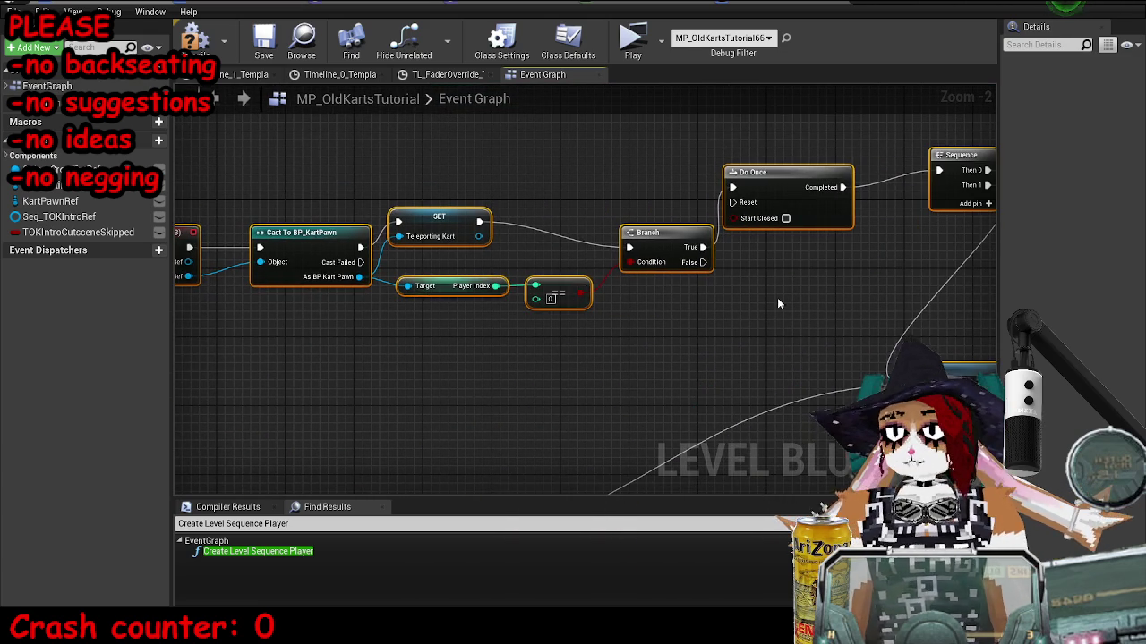
{"action": "left_click_drag", "start_coordinate": [776, 305], "coordinate": [429, 322]}
Marquee-select all the tutorial phase-1 nodes, from Branch and Do Once to DestroyActor.
{"action": "left_click_drag", "start_coordinate": [811, 219], "coordinate": [515, 179]}
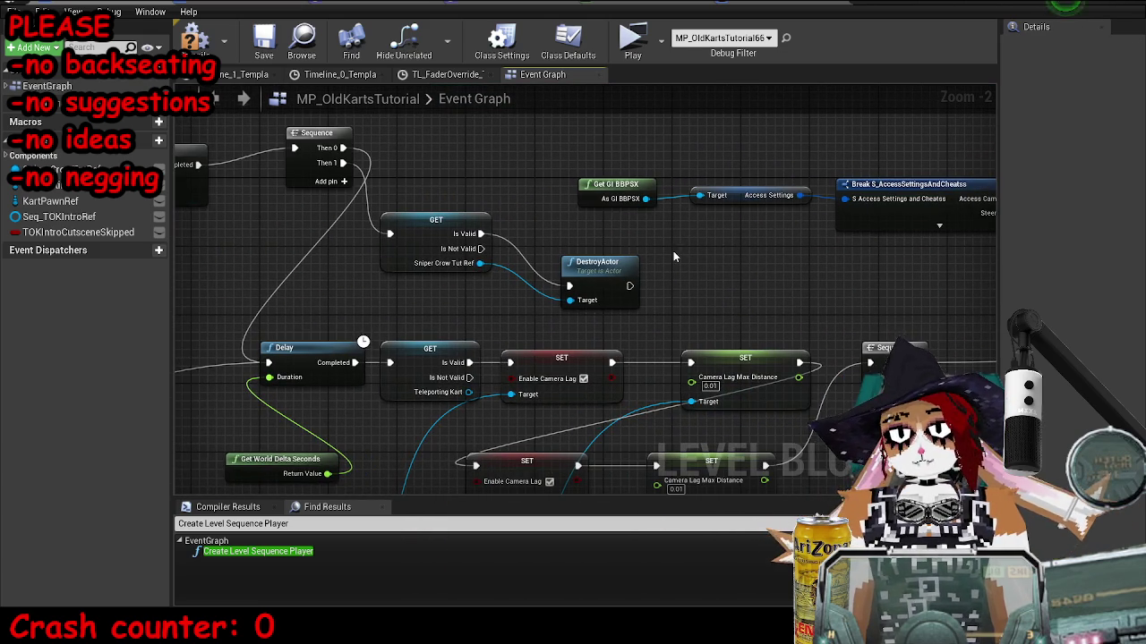
{"action": "scroll", "coordinate": [377, 280], "scroll_direction": "down", "scroll_amount": 3}
{"action": "left_click_drag", "start_coordinate": [377, 281], "coordinate": [595, 153]}
{"action": "left_click_drag", "start_coordinate": [225, 167], "coordinate": [678, 251]}
{"action": "scroll", "coordinate": [493, 220], "scroll_direction": "down", "scroll_amount": 7}
{"action": "left_click_drag", "start_coordinate": [289, 193], "coordinate": [965, 374]}
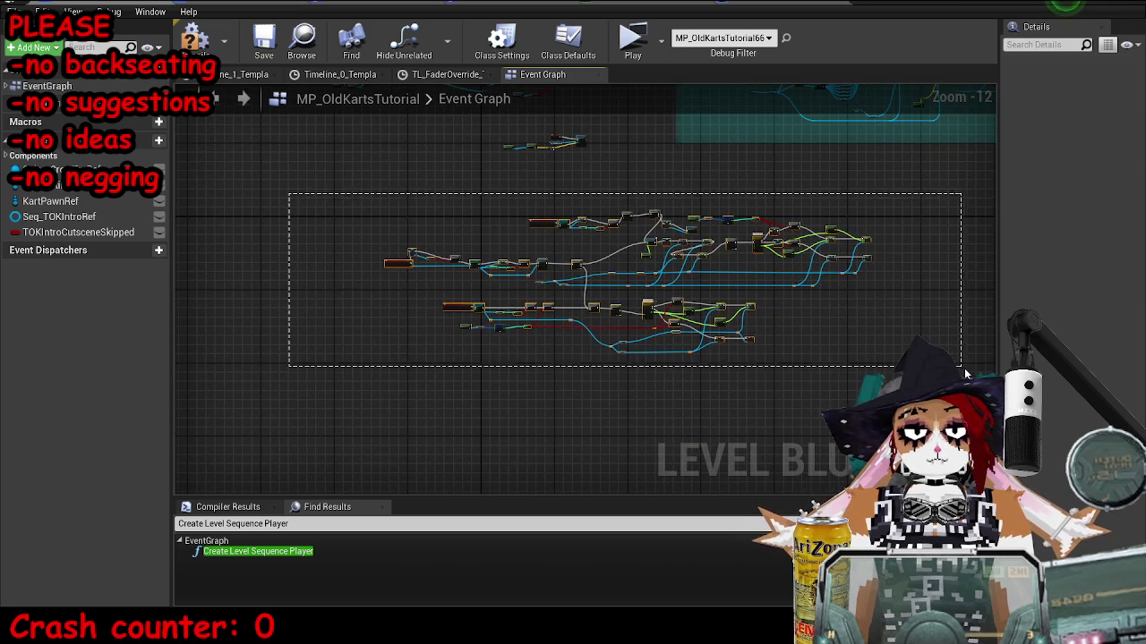
Wrap the selected nodes in a comment 'tut phase 1 endless loop' with colour R 0, alpha 0.5.
{"action": "key", "text": "c"}
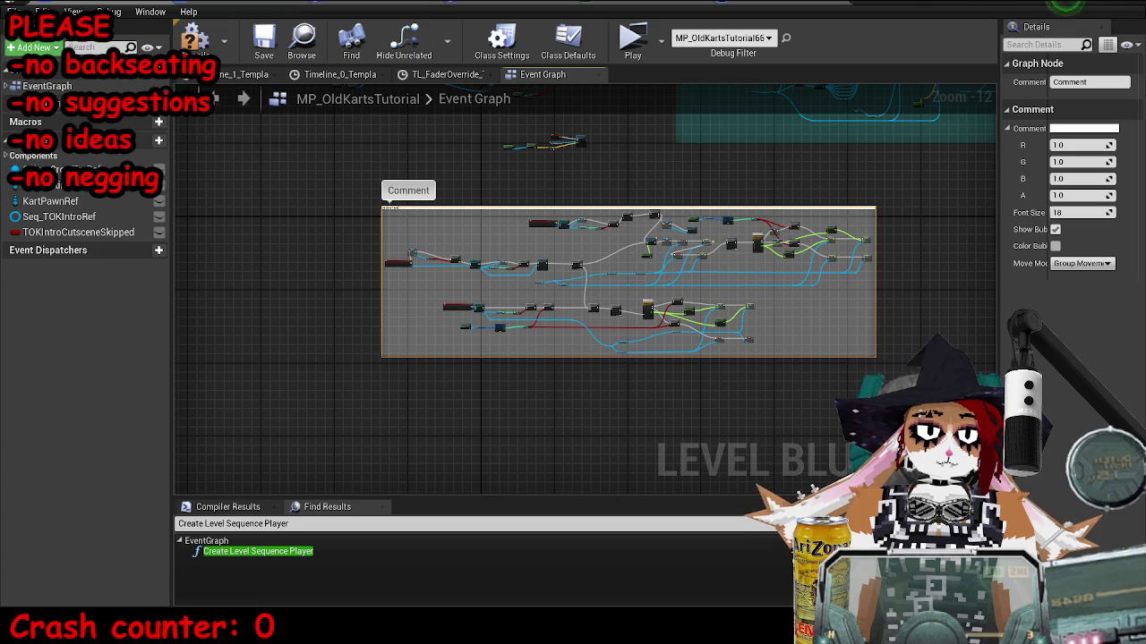
{"action": "type", "text": "tut phase 1 endless loop"}
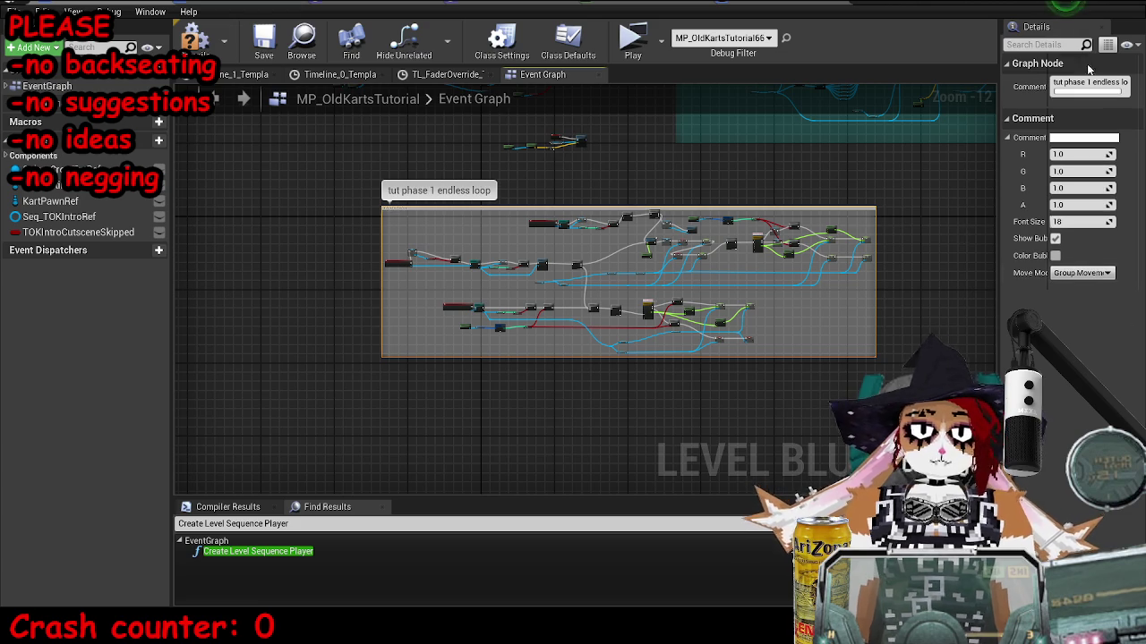
{"action": "type", "text": "0"}
{"action": "key", "text": "Return"}
{"action": "type", "text": "0.5"}
{"action": "key", "text": "Return"}
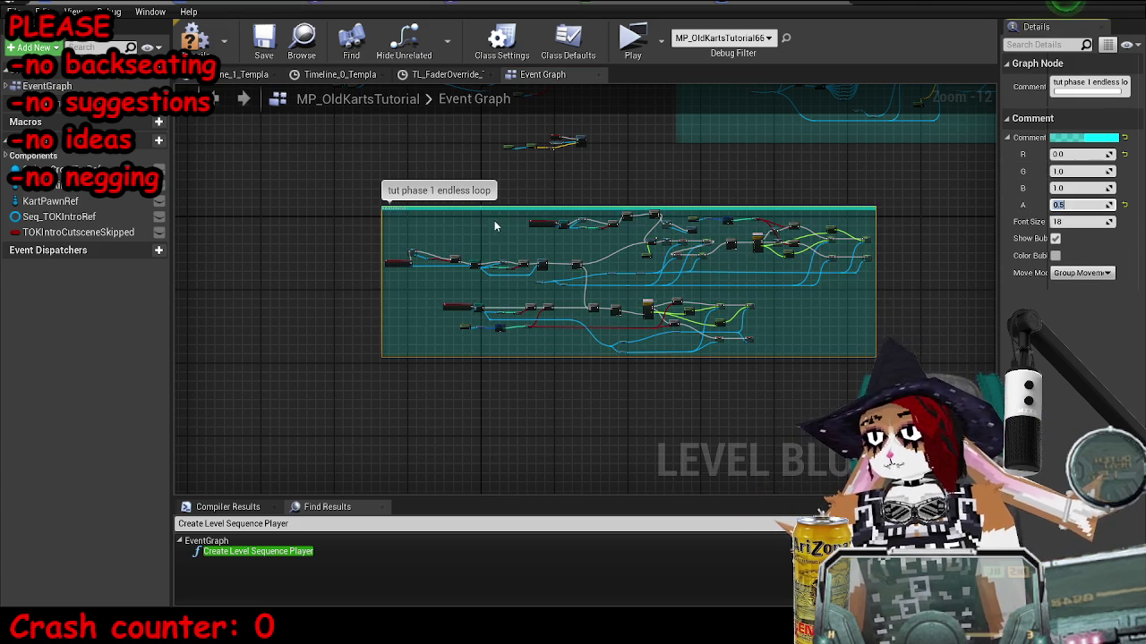
Pan across the comment blocks and select the 'tut phase 1 endless loop' comment.
{"action": "left_click_drag", "start_coordinate": [569, 240], "coordinate": [514, 254]}
{"action": "scroll", "coordinate": [514, 253], "scroll_direction": "up", "scroll_amount": 9}
{"action": "left_click_drag", "start_coordinate": [827, 226], "coordinate": [478, 215]}
{"action": "scroll", "coordinate": [478, 215], "scroll_direction": "down", "scroll_amount": 3}
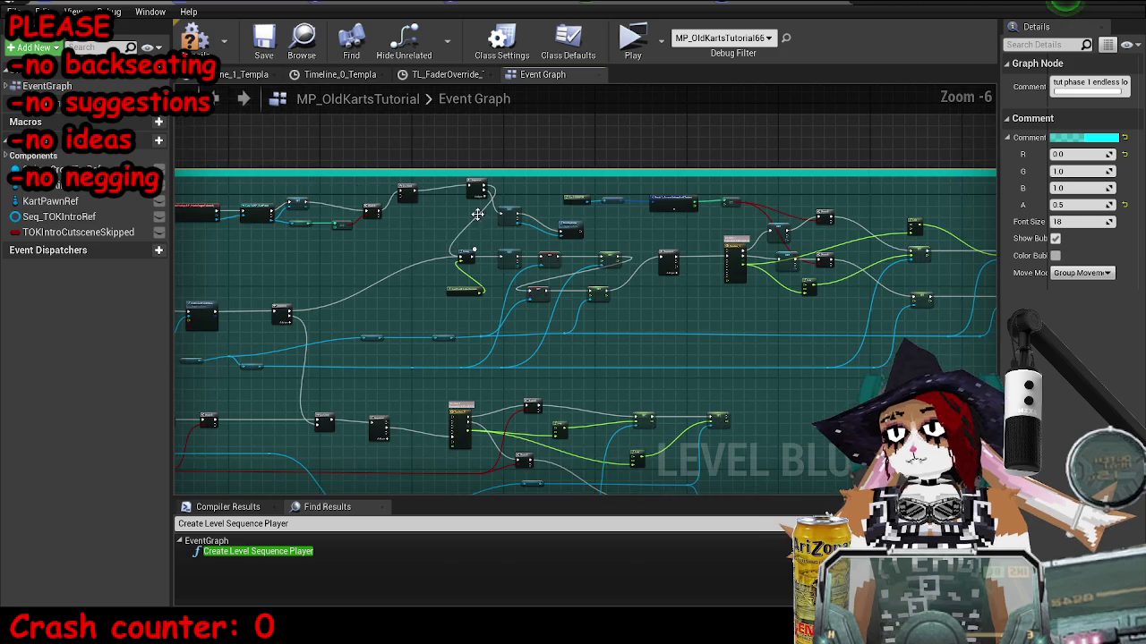
{"action": "scroll", "coordinate": [546, 211], "scroll_direction": "up", "scroll_amount": 4}
{"action": "scroll", "coordinate": [814, 247], "scroll_direction": "down", "scroll_amount": 8}
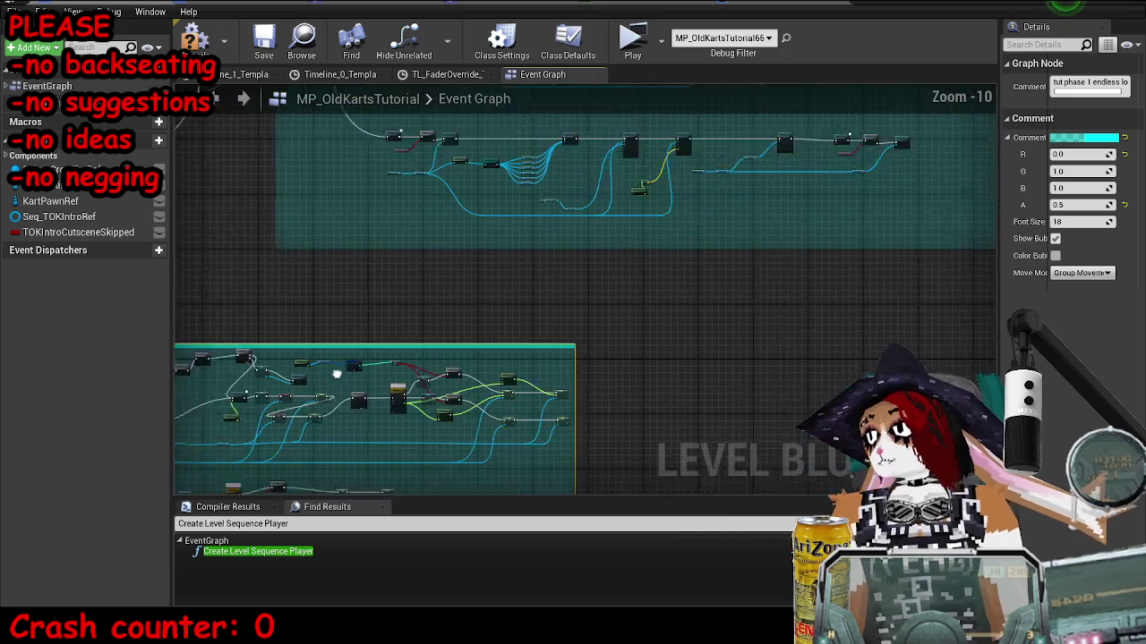
{"action": "left_click_drag", "start_coordinate": [628, 161], "coordinate": [629, 260]}
{"action": "scroll", "coordinate": [628, 260], "scroll_direction": "down", "scroll_amount": 2}
{"action": "mouse_move", "coordinate": [459, 422]}
{"action": "left_mouse_down"}
{"action": "mouse_move", "coordinate": [750, 441]}
{"action": "mouse_move", "coordinate": [916, 389]}
{"action": "mouse_move", "coordinate": [853, 287]}
{"action": "mouse_move", "coordinate": [762, 312]}
{"action": "left_mouse_up"}
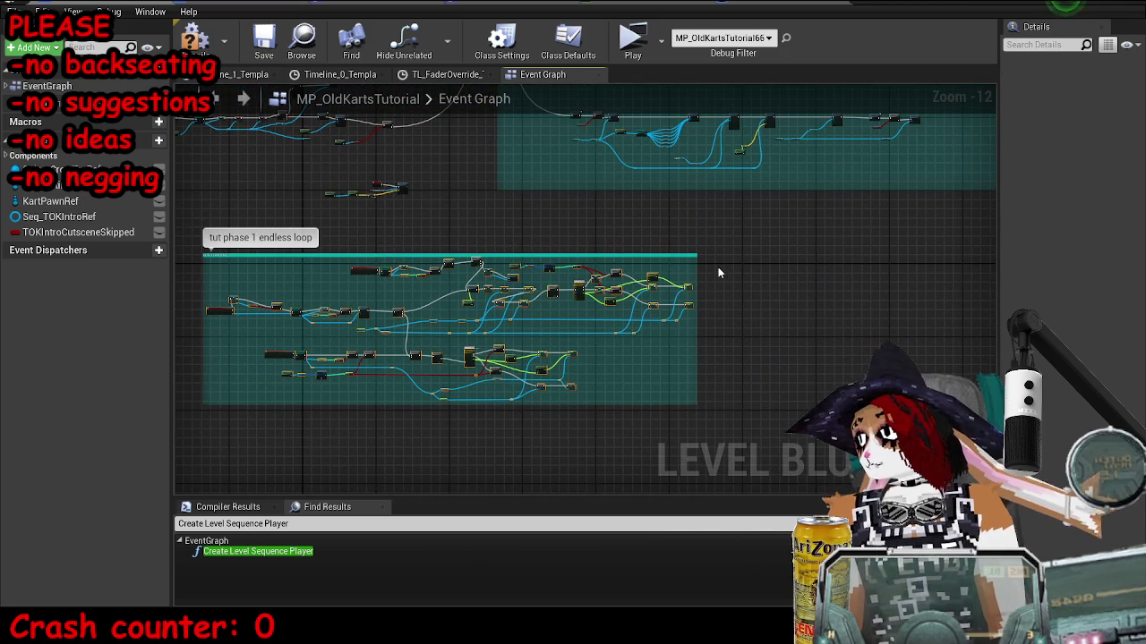
{"action": "left_click", "coordinate": [242, 360]}
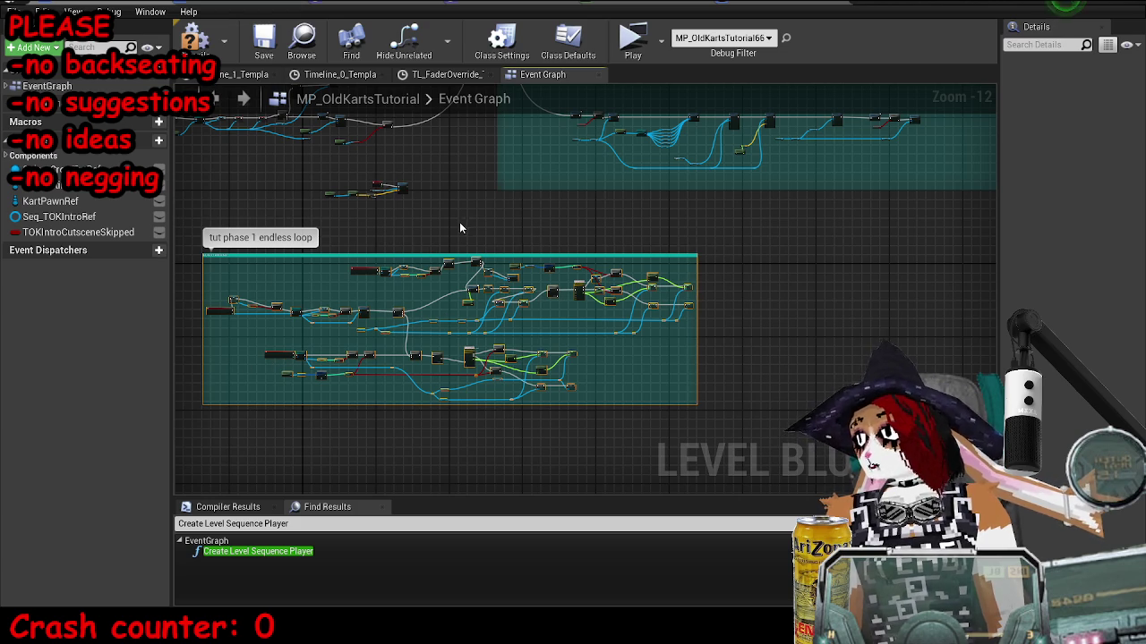
Nudge the TutComplete_Event_0 3-second Delay node slightly right, near the Play Dialogue nodes.
{"action": "mouse_move", "coordinate": [550, 295]}
{"action": "left_mouse_down"}
{"action": "mouse_move", "coordinate": [1038, 242]}
{"action": "mouse_move", "coordinate": [523, 332]}
{"action": "mouse_move", "coordinate": [606, 322]}
{"action": "mouse_move", "coordinate": [895, 125]}
{"action": "mouse_move", "coordinate": [744, 227]}
{"action": "mouse_move", "coordinate": [760, 472]}
{"action": "mouse_move", "coordinate": [869, 289]}
{"action": "mouse_move", "coordinate": [465, 470]}
{"action": "left_mouse_up"}
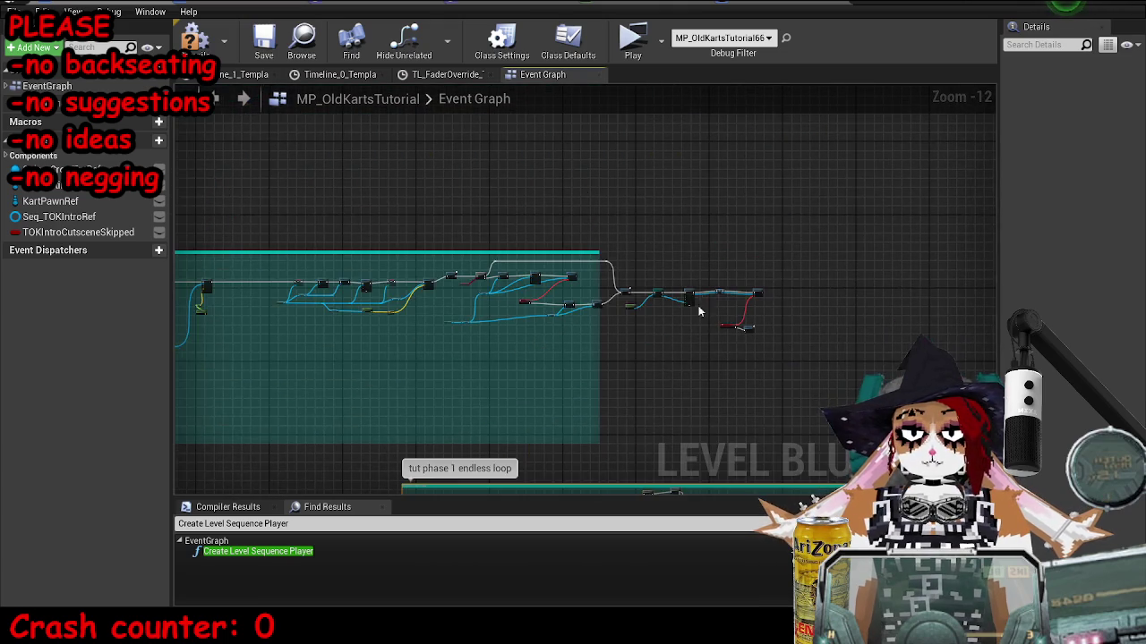
{"action": "scroll", "coordinate": [788, 316], "scroll_direction": "up", "scroll_amount": 8}
{"action": "scroll", "coordinate": [698, 394], "scroll_direction": "up", "scroll_amount": 4}
{"action": "left_click_drag", "start_coordinate": [648, 368], "coordinate": [685, 368]}
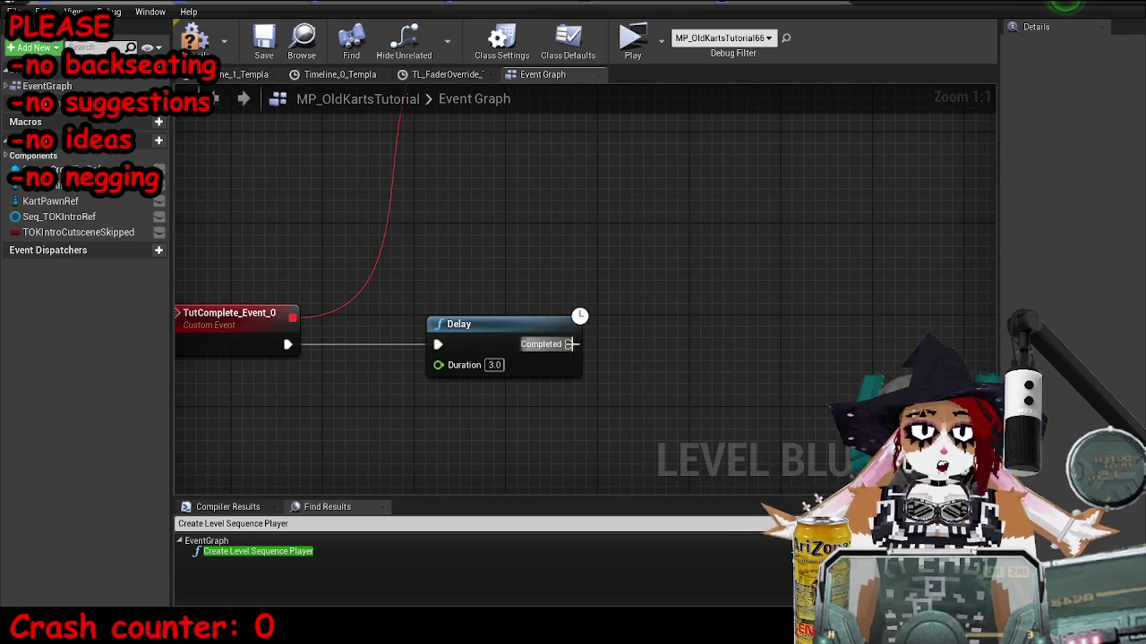
{"action": "scroll", "coordinate": [932, 324], "scroll_direction": "down", "scroll_amount": 5}
{"action": "mouse_move", "coordinate": [592, 262]}
{"action": "left_mouse_down"}
{"action": "mouse_move", "coordinate": [545, 317]}
{"action": "mouse_move", "coordinate": [325, 301]}
{"action": "mouse_move", "coordinate": [483, 306]}
{"action": "mouse_move", "coordinate": [452, 354]}
{"action": "left_mouse_up"}
Move the Unbind, Play Dialogue and Bind nodes right and wire Delay's Completed into Unbind.
{"action": "scroll", "coordinate": [430, 331], "scroll_direction": "up", "scroll_amount": 3}
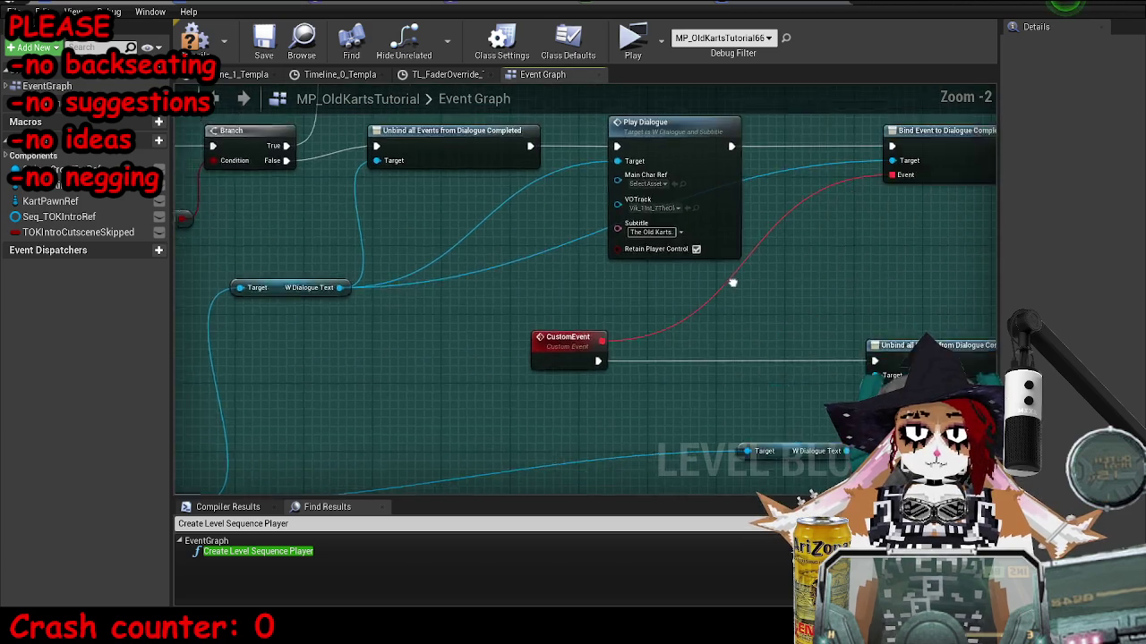
{"action": "scroll", "coordinate": [411, 315], "scroll_direction": "down", "scroll_amount": 3}
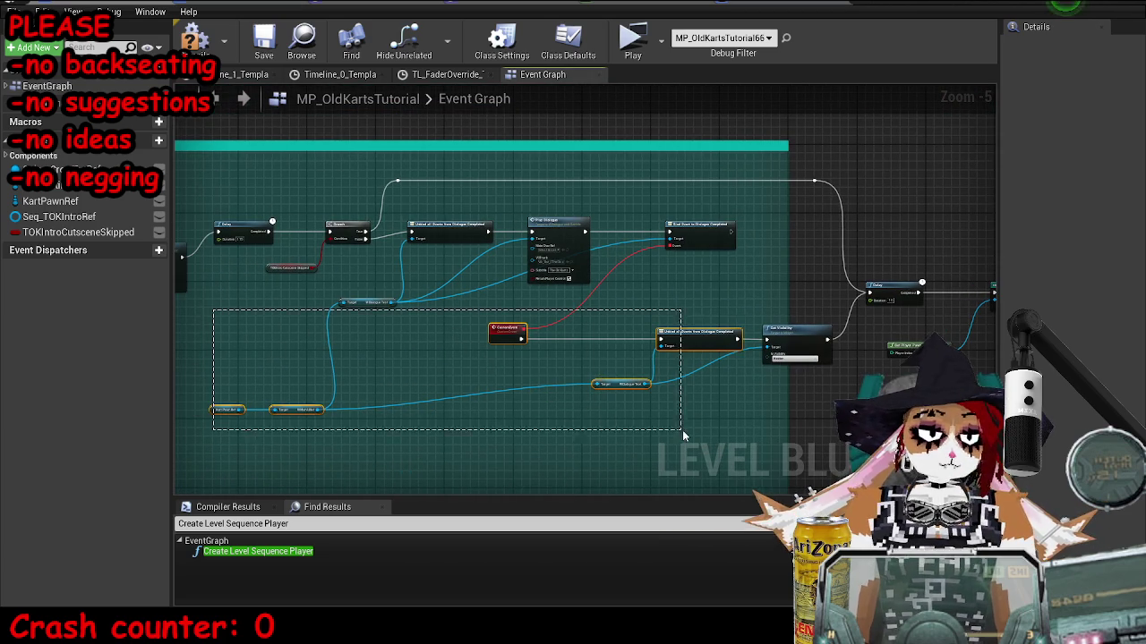
{"action": "left_click_drag", "start_coordinate": [791, 213], "coordinate": [416, 302]}
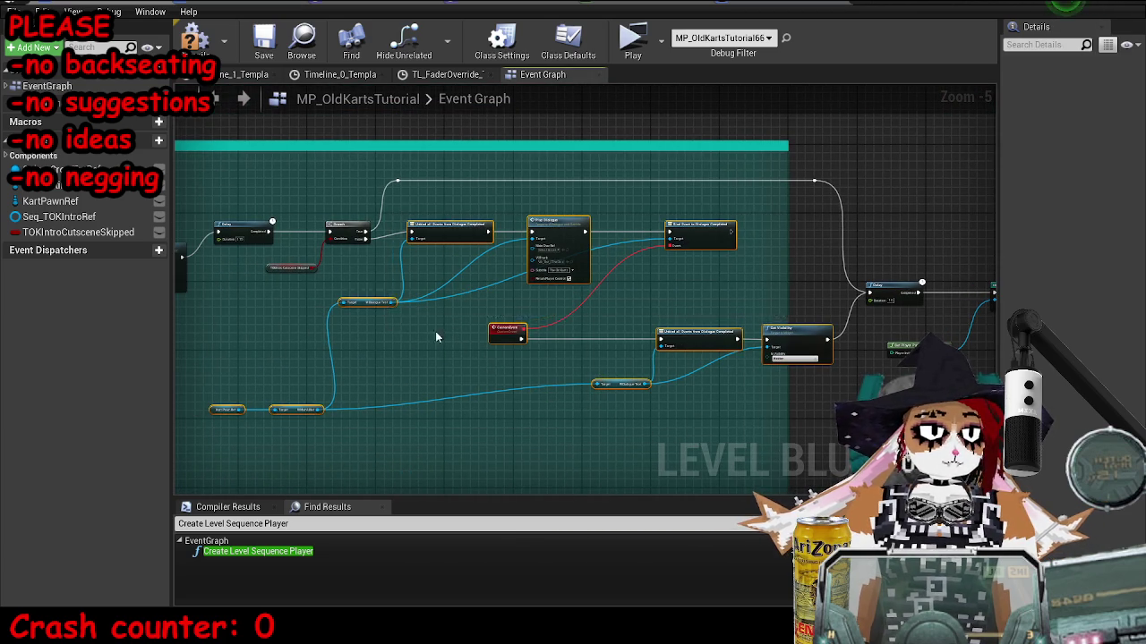
{"action": "scroll", "coordinate": [435, 331], "scroll_direction": "down", "scroll_amount": 5}
{"action": "scroll", "coordinate": [524, 331], "scroll_direction": "up", "scroll_amount": 4}
{"action": "scroll", "coordinate": [555, 245], "scroll_direction": "up", "scroll_amount": 7}
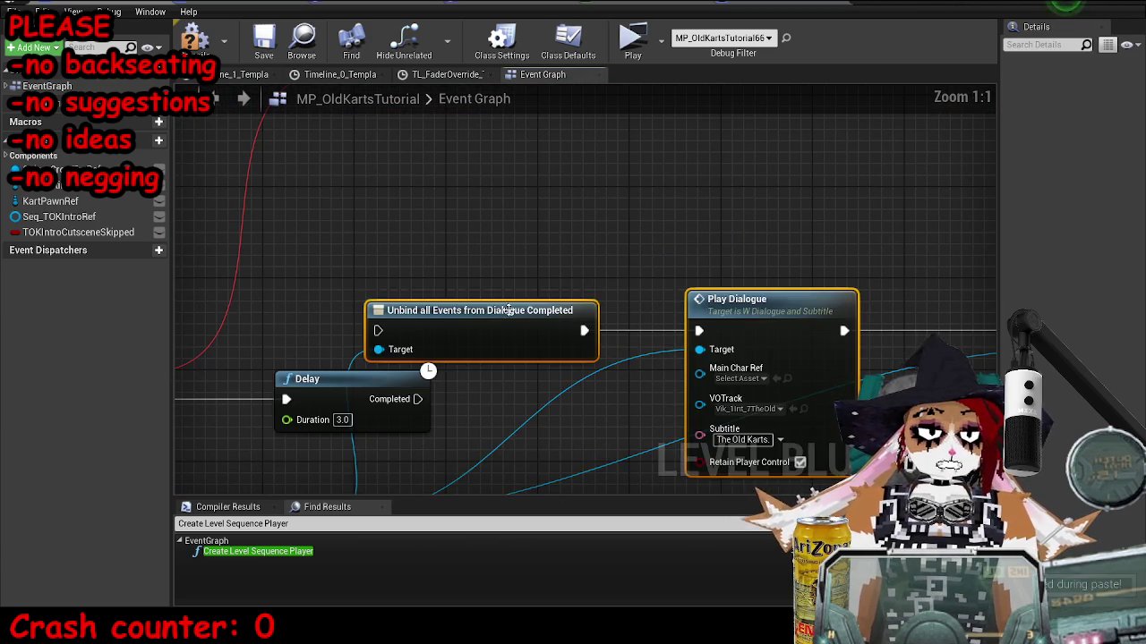
{"action": "left_click_drag", "start_coordinate": [554, 244], "coordinate": [699, 376]}
{"action": "mouse_move", "coordinate": [418, 399]}
{"action": "left_mouse_down"}
{"action": "mouse_move", "coordinate": [455, 412]}
{"action": "mouse_move", "coordinate": [541, 377]}
{"action": "left_mouse_up"}
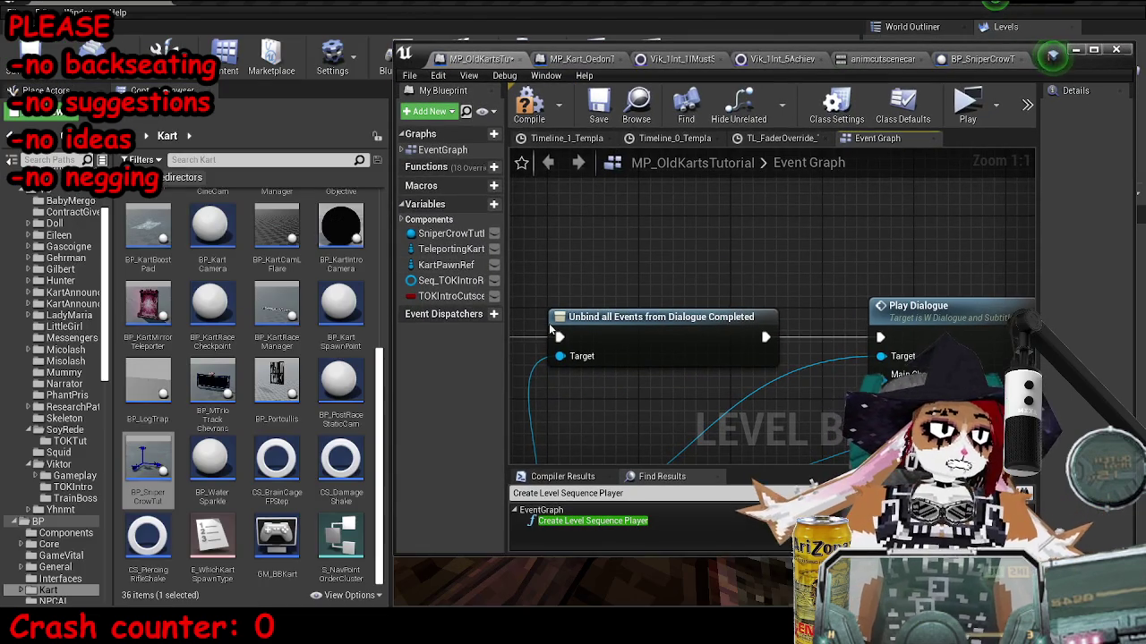
Assign the TOKTut 'What have we here' voice clip to Play Dialogue's VOTrack input.
{"action": "left_click", "coordinate": [855, 353]}
{"action": "left_click", "coordinate": [64, 430]}
{"action": "left_click", "coordinate": [64, 442]}
{"action": "left_click", "coordinate": [196, 300]}
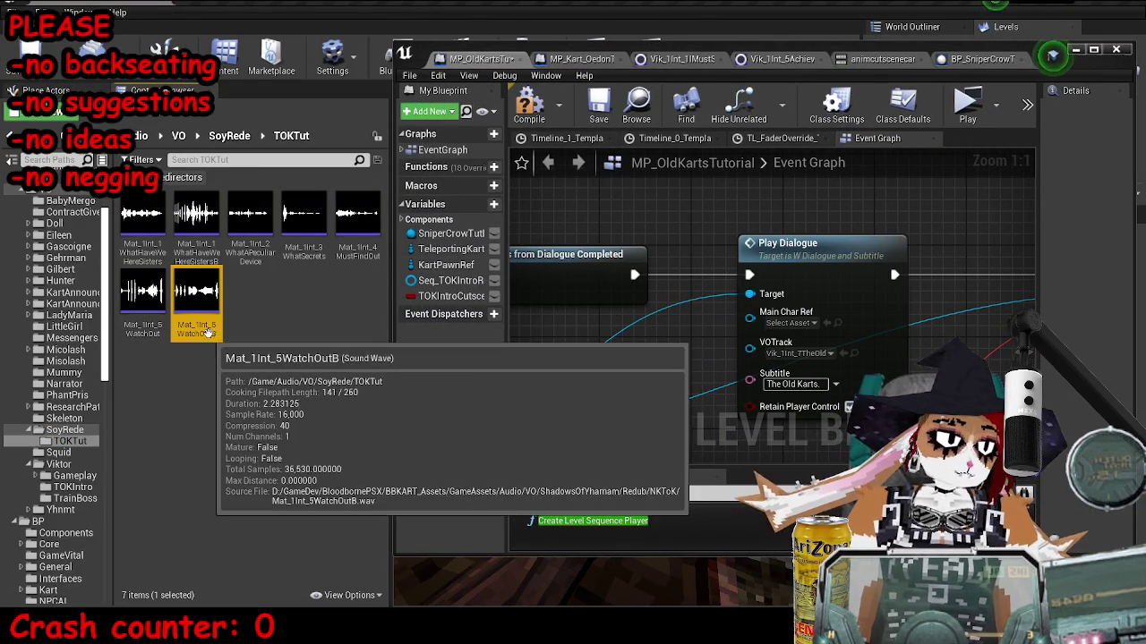
{"action": "left_click", "coordinate": [196, 219]}
{"action": "left_click_drag", "start_coordinate": [821, 354], "coordinate": [703, 249]}
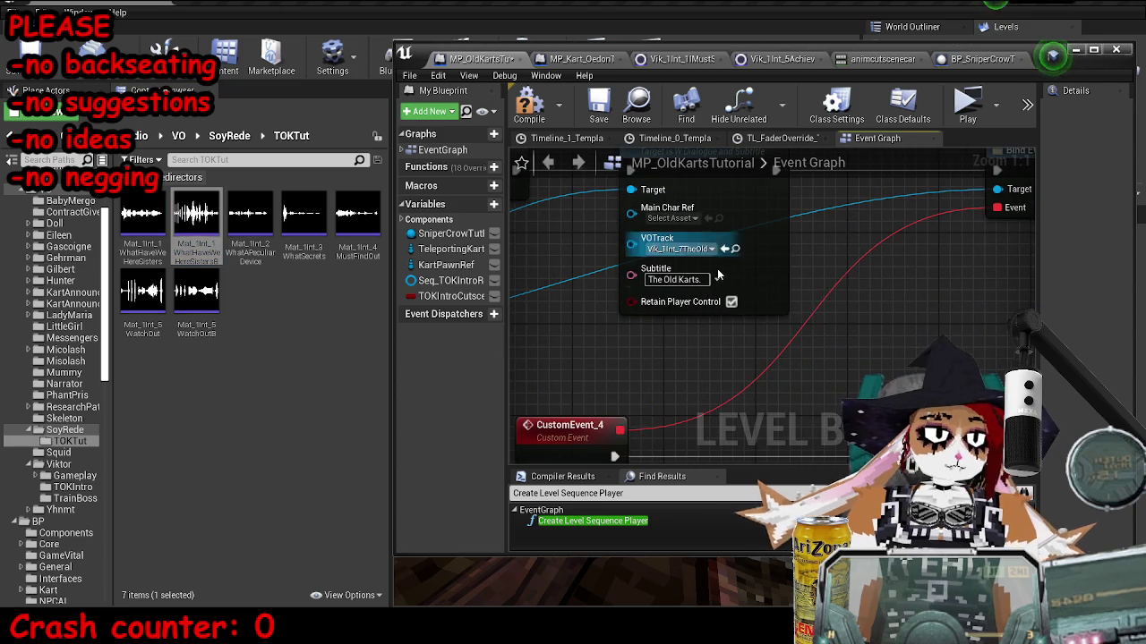
{"action": "left_click", "coordinate": [725, 248]}
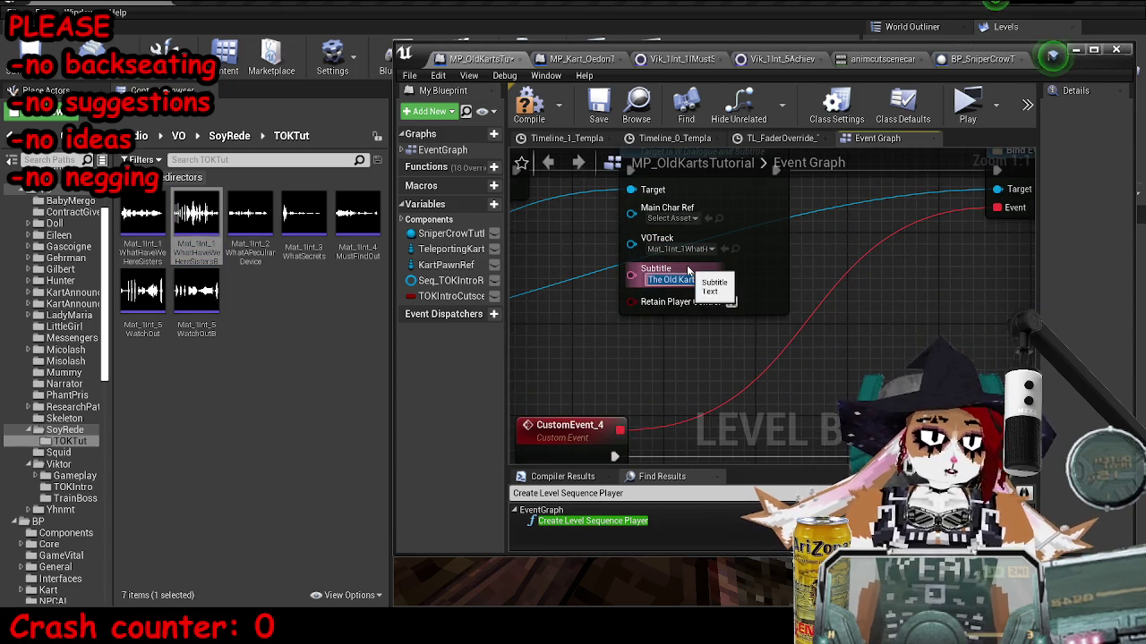
Set the subtitle to 'What have we here, sisters?' and save the level blueprint.
{"action": "left_click", "coordinate": [687, 270]}
{"action": "key", "text": "ctrl+v"}
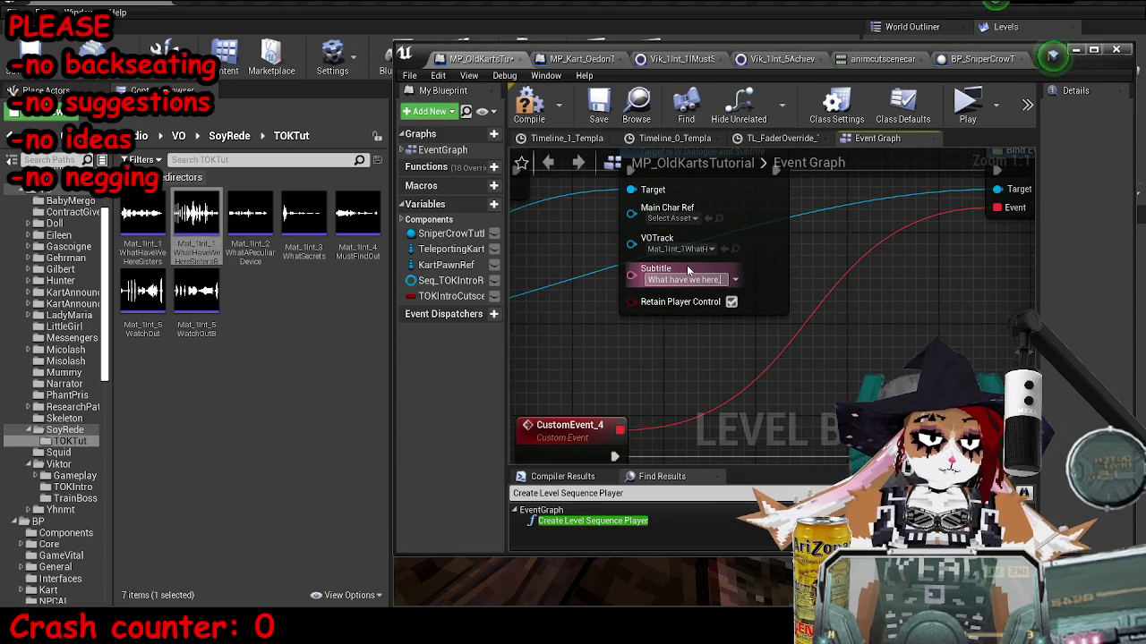
{"action": "type", "text": " sisters?"}
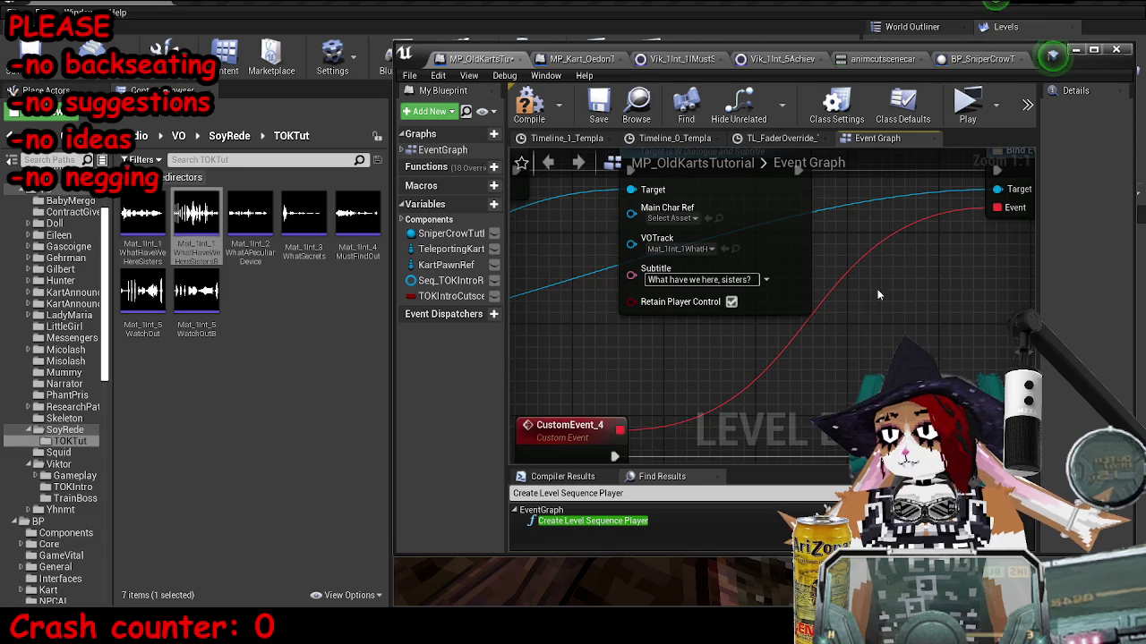
{"action": "scroll", "coordinate": [707, 264], "scroll_direction": "down", "scroll_amount": 4}
{"action": "left_click", "coordinate": [595, 101]}
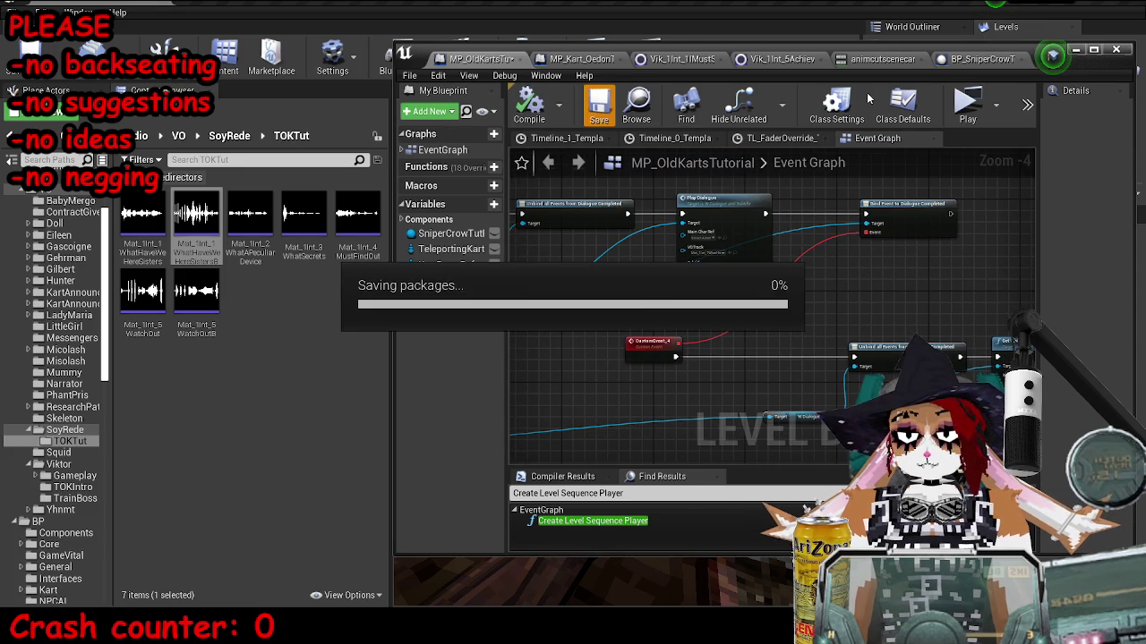
Save all modified content, including the map, with Ctrl+Shift+S.
{"action": "left_click", "coordinate": [598, 67]}
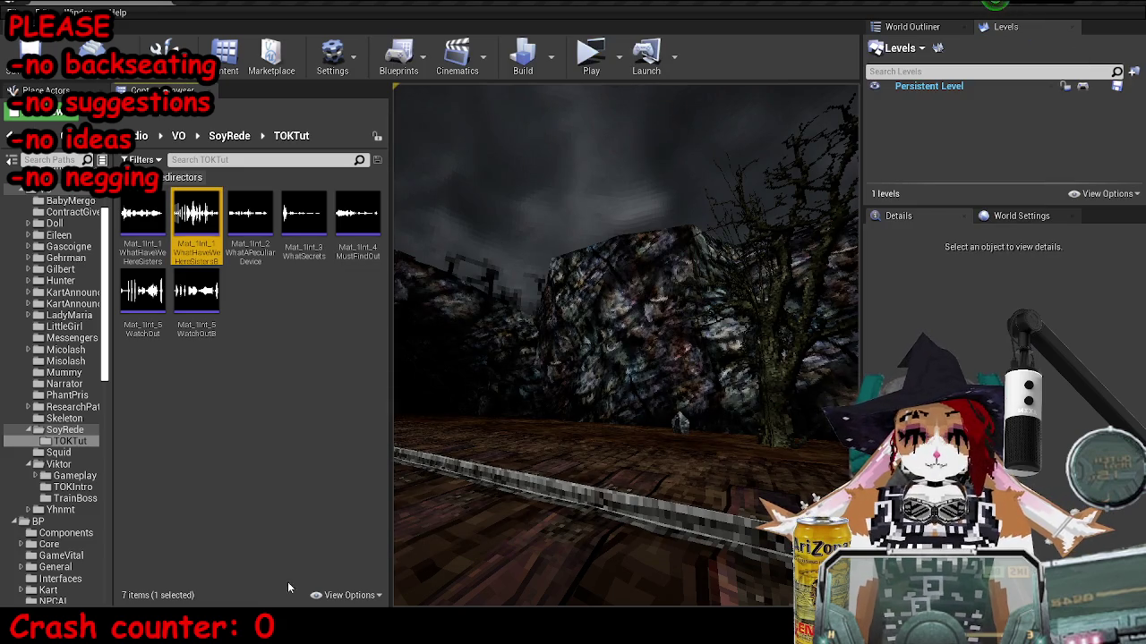
{"action": "mouse_move", "coordinate": [336, 627]}
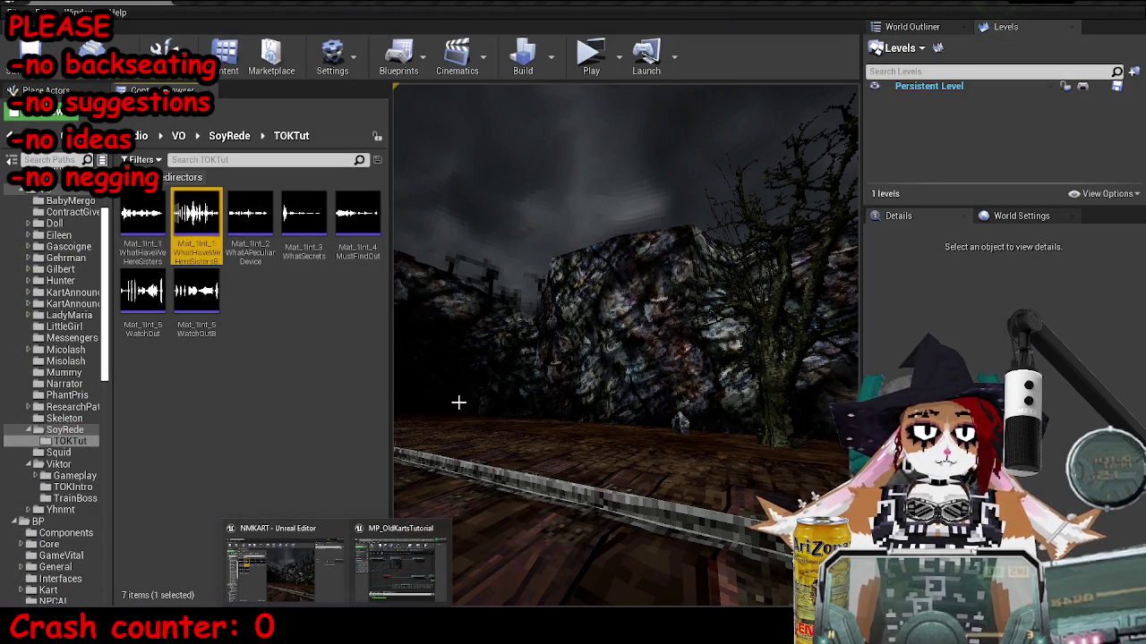
{"action": "left_click", "coordinate": [397, 573]}
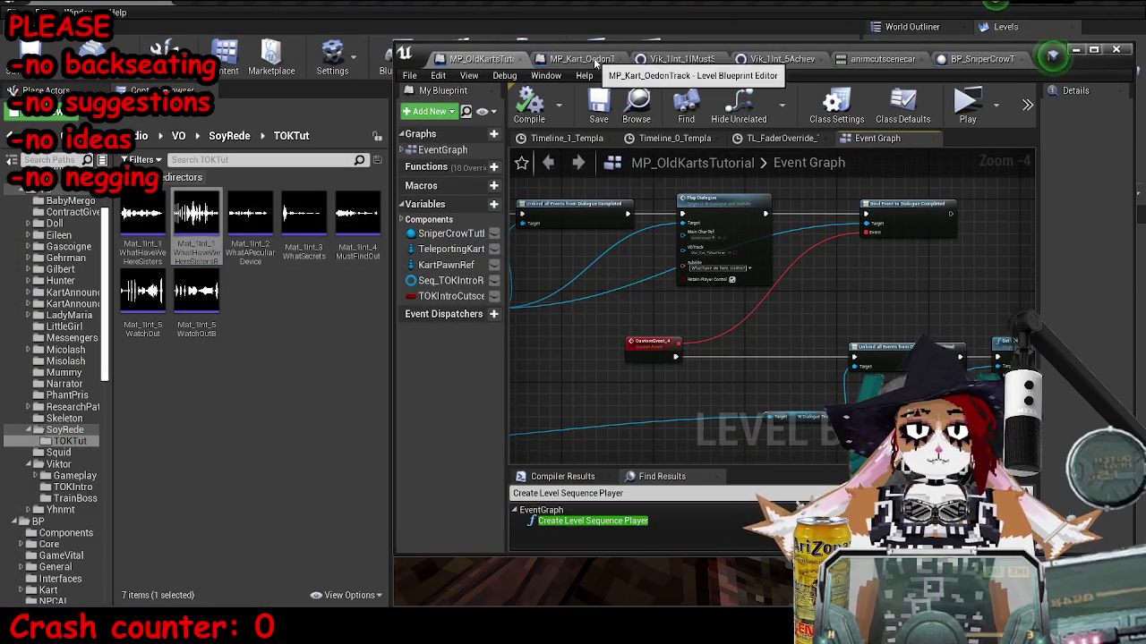
{"action": "left_click", "coordinate": [984, 59]}
{"action": "double_click", "coordinate": [985, 58]}
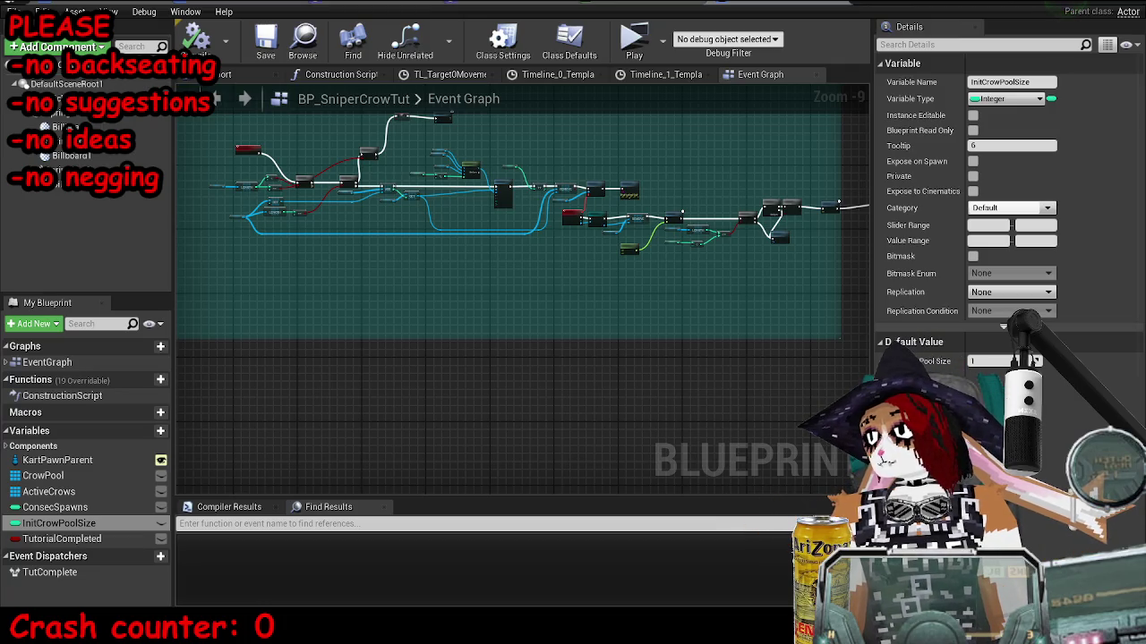
{"action": "key", "text": "alt+Tab"}
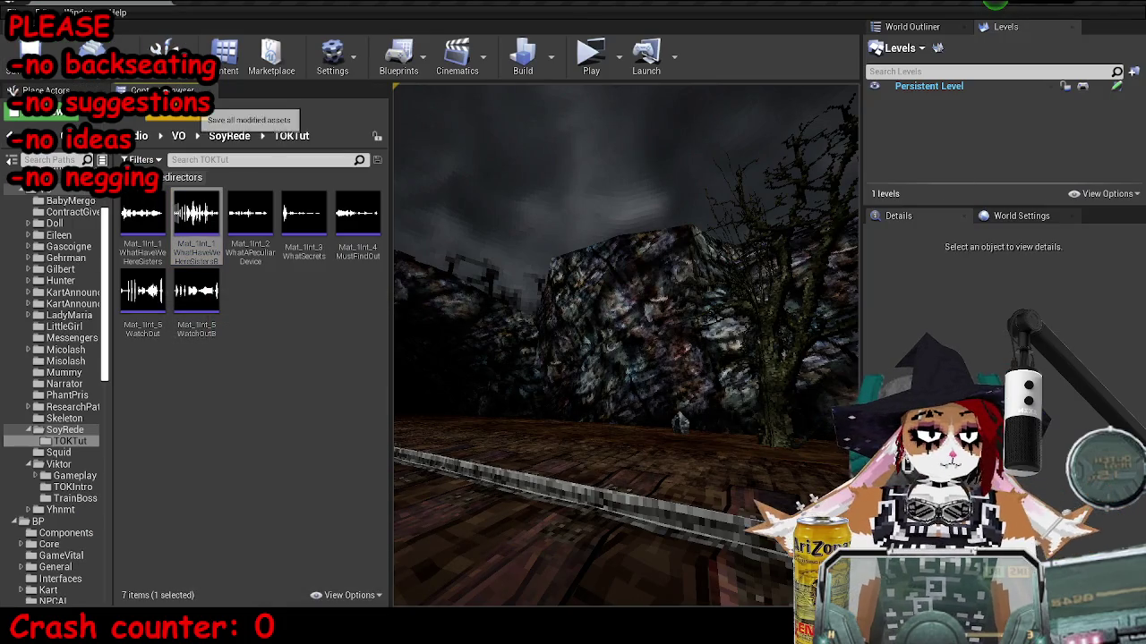
{"action": "key", "text": "ctrl+shift+s"}
{"action": "key", "text": "Return"}
Play-test the race to check the 'What have we here, sisters?' line, then stop.
{"action": "left_click", "coordinate": [588, 47]}
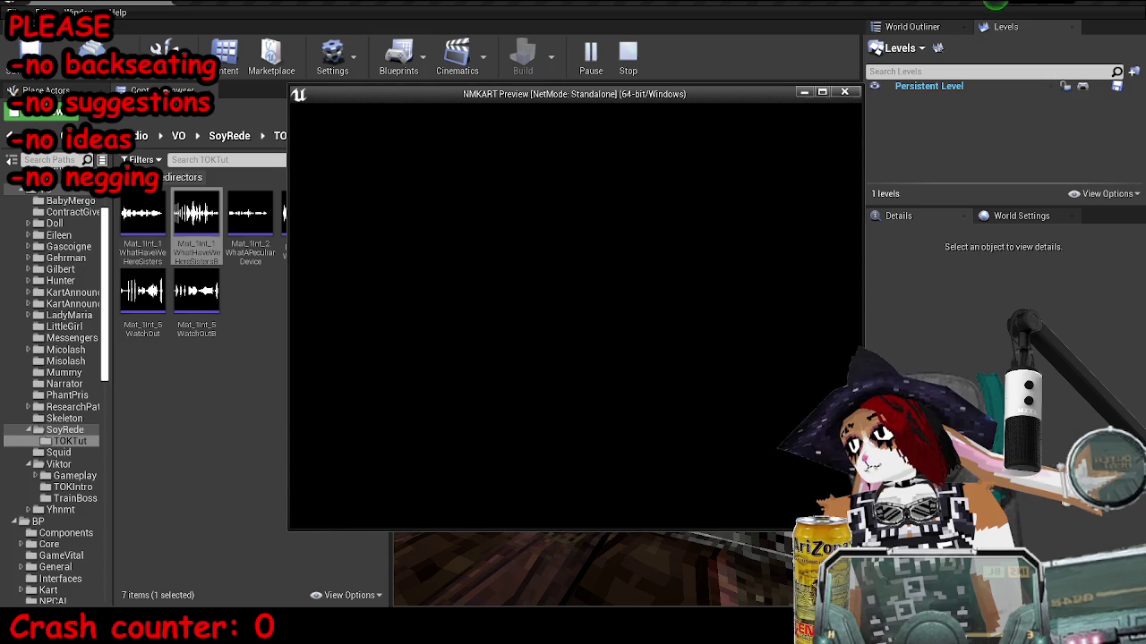
{"action": "key", "text": "Return"}
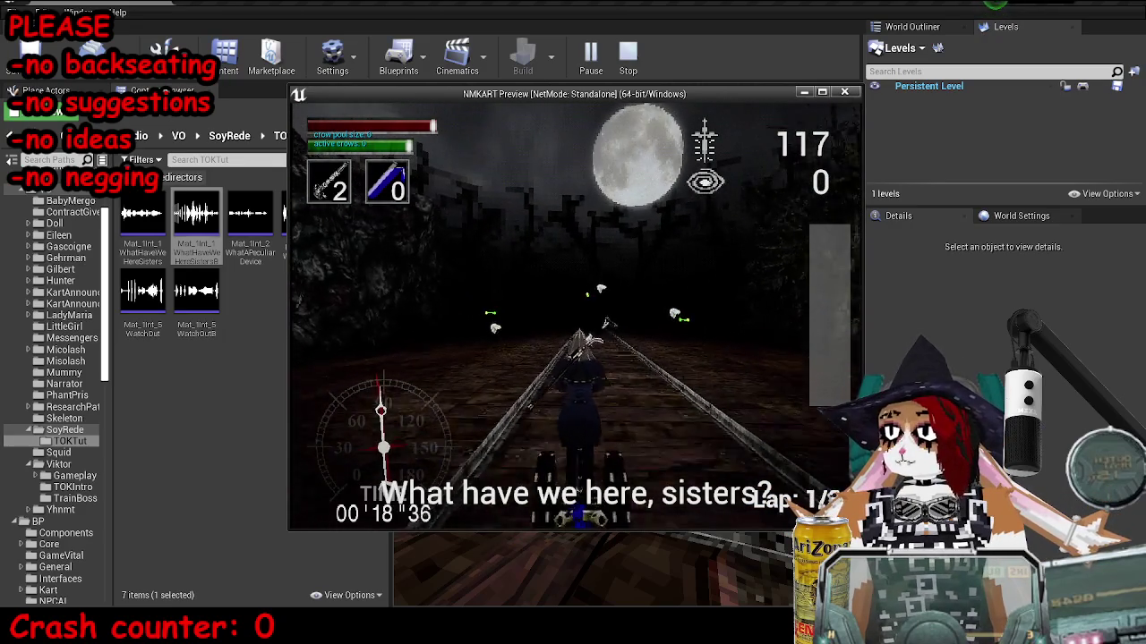
{"action": "key", "text": "Escape"}
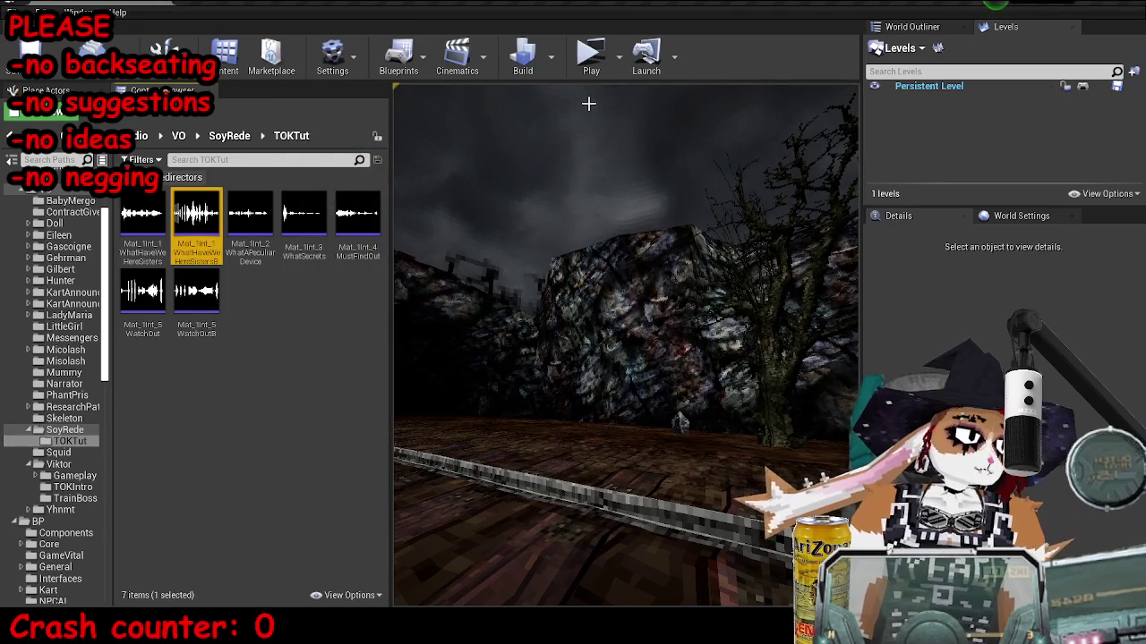
{"action": "left_click", "coordinate": [142, 219]}
{"action": "left_click", "coordinate": [204, 324], "text": "shift"}
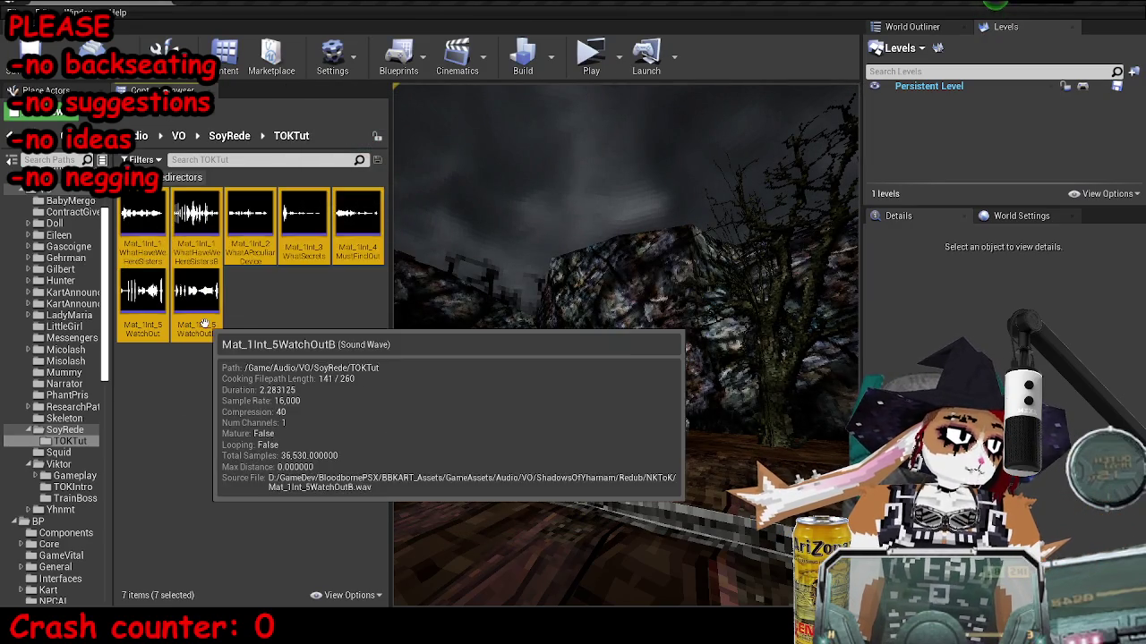
{"action": "right_click", "coordinate": [204, 324]}
{"action": "mouse_move", "coordinate": [269, 381]}
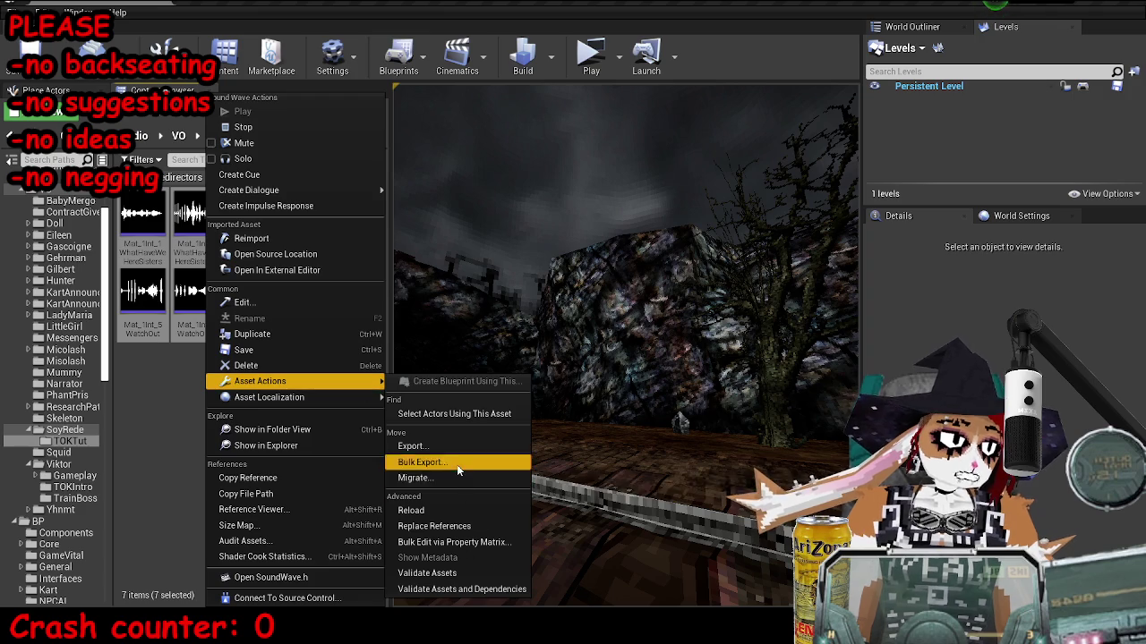
{"action": "left_click", "coordinate": [457, 465]}
{"action": "key", "text": "Escape"}
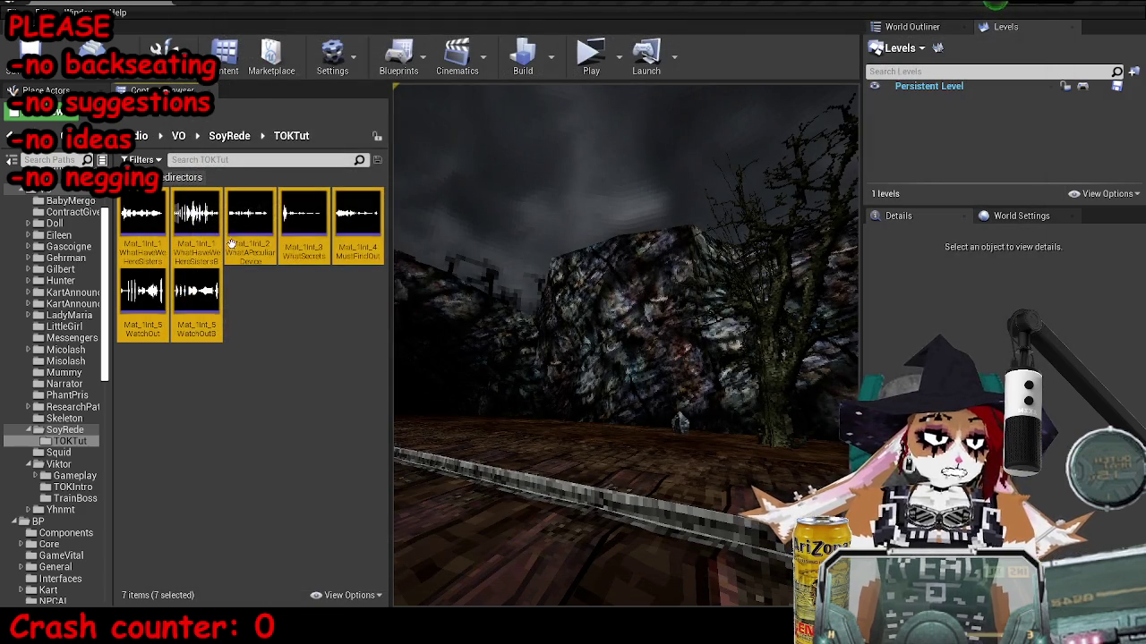
{"action": "right_click", "coordinate": [204, 324]}
{"action": "mouse_move", "coordinate": [279, 381]}
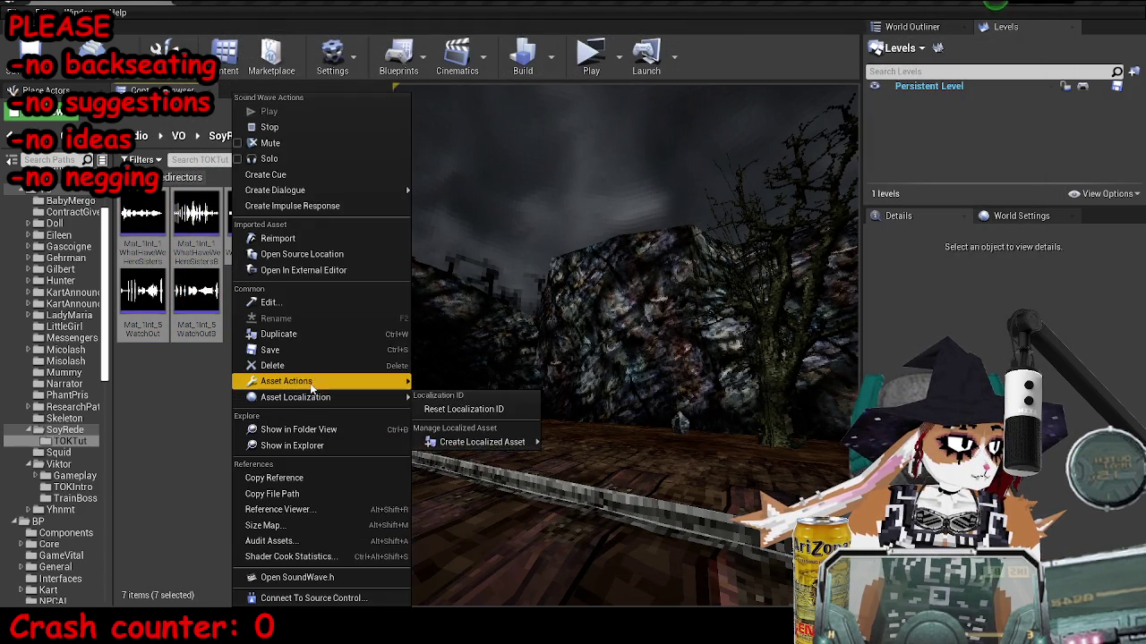
{"action": "left_click", "coordinate": [533, 544]}
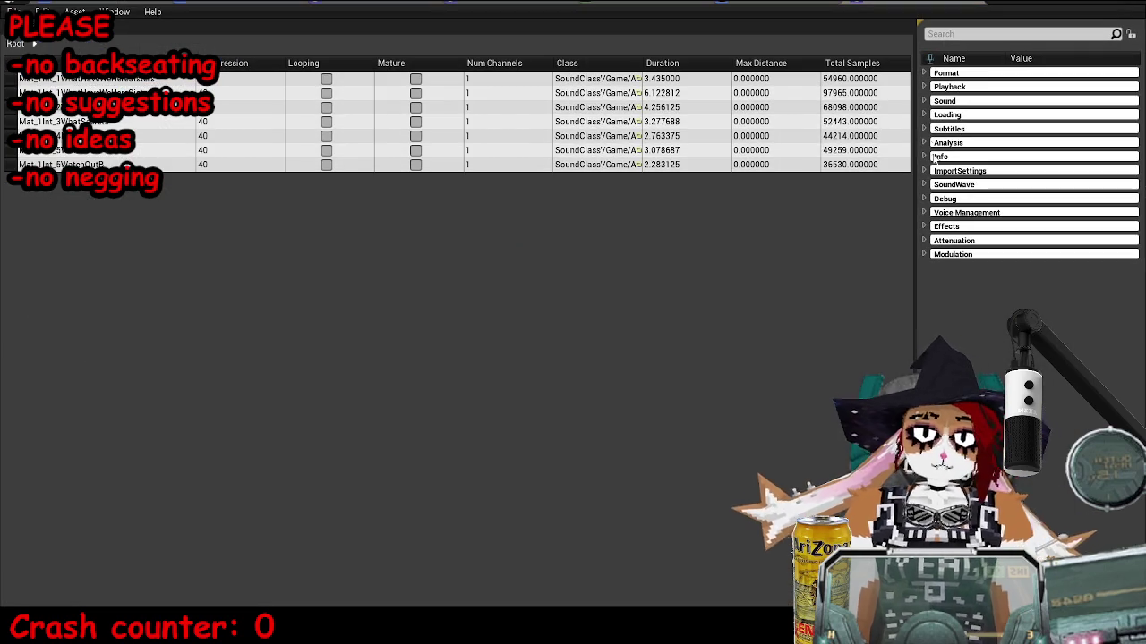
{"action": "left_click", "coordinate": [925, 101]}
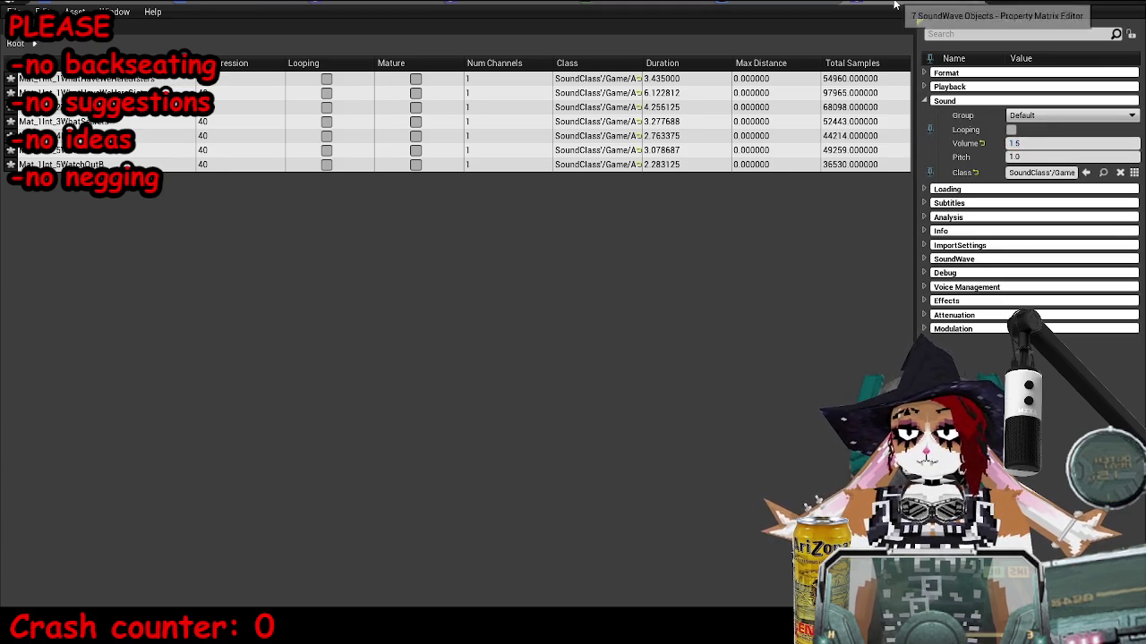
{"action": "left_click", "coordinate": [1065, 8]}
{"action": "key", "text": "alt+F4"}
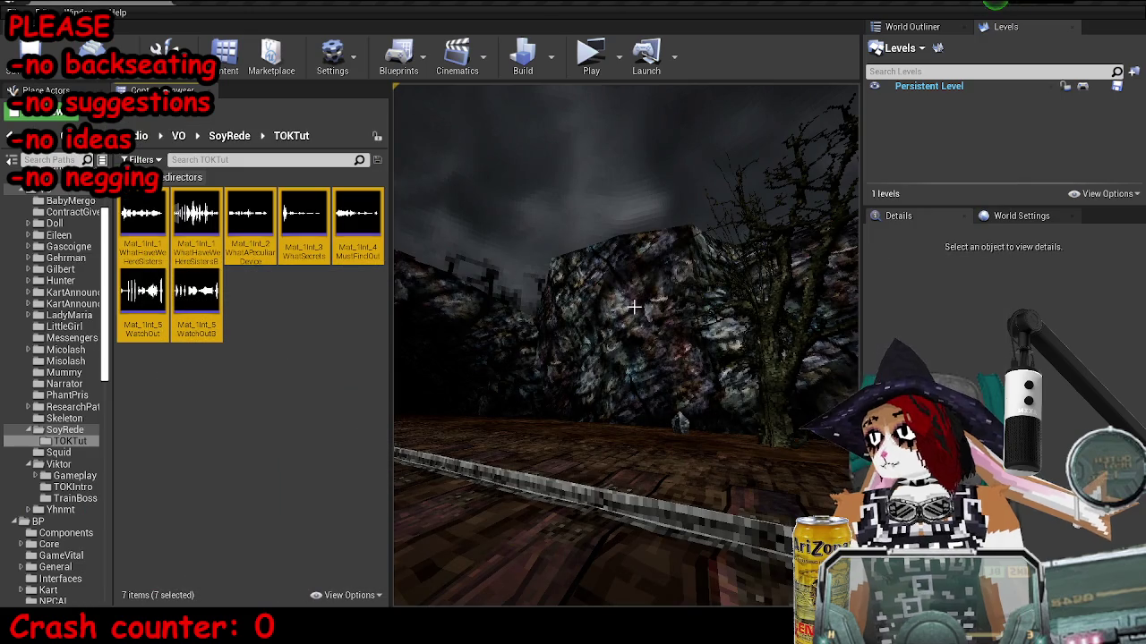
{"action": "left_click", "coordinate": [157, 483]}
{"action": "key", "text": "alt+Tab"}
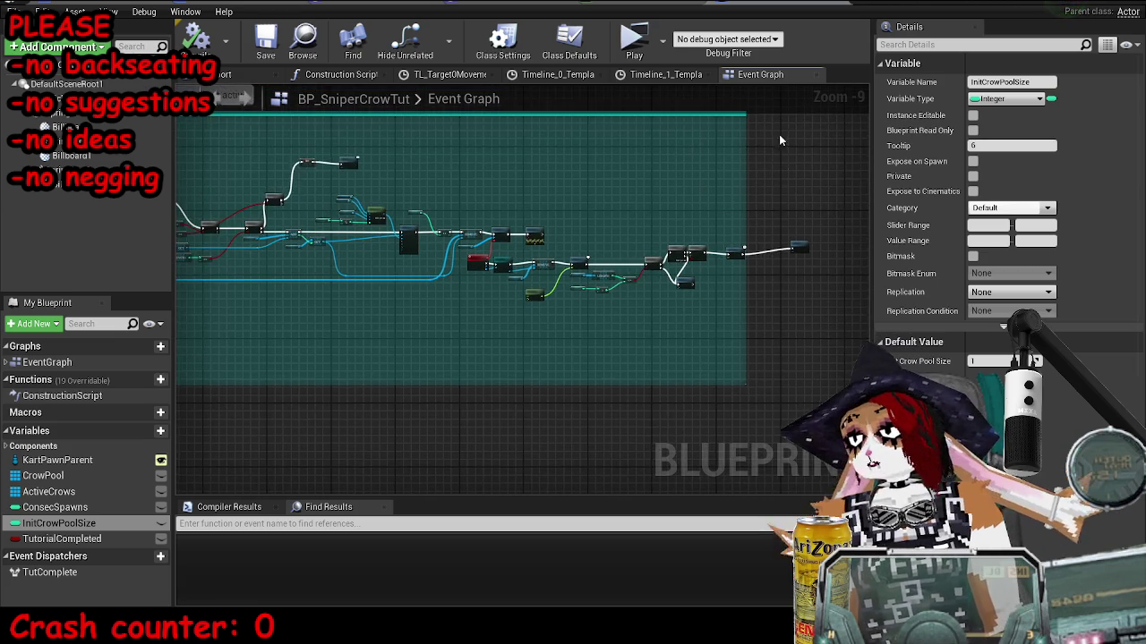
Stretch the 'grab crow from pool and make it active' comment past its rightmost nodes.
{"action": "scroll", "coordinate": [747, 192], "scroll_direction": "up", "scroll_amount": 4}
{"action": "left_click_drag", "start_coordinate": [593, 258], "coordinate": [859, 269]}
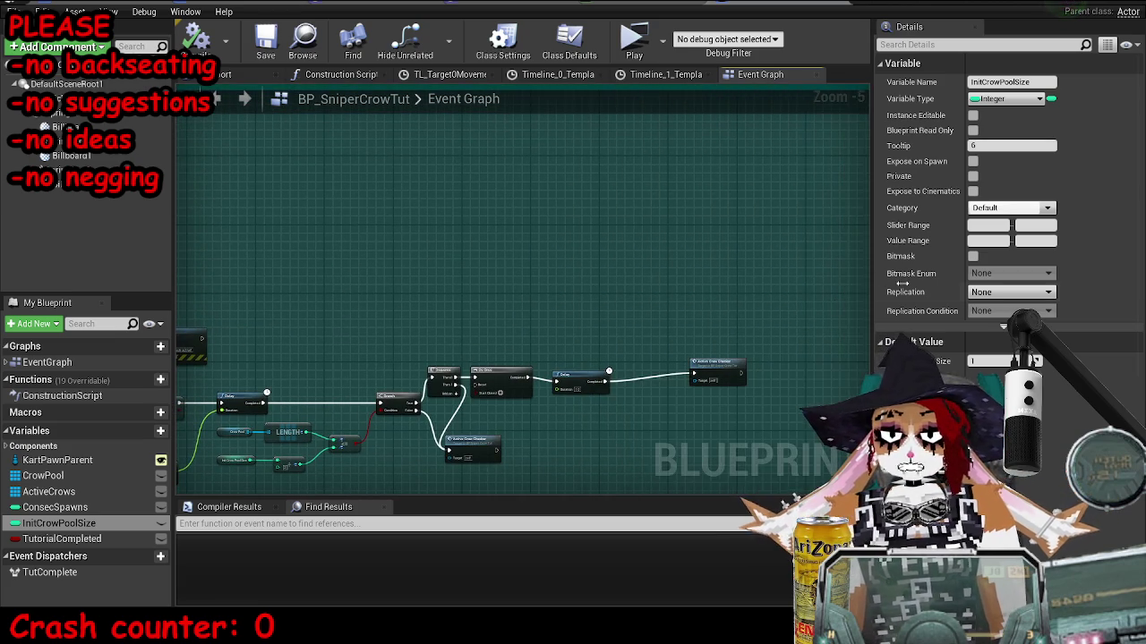
{"action": "scroll", "coordinate": [588, 235], "scroll_direction": "down", "scroll_amount": 7}
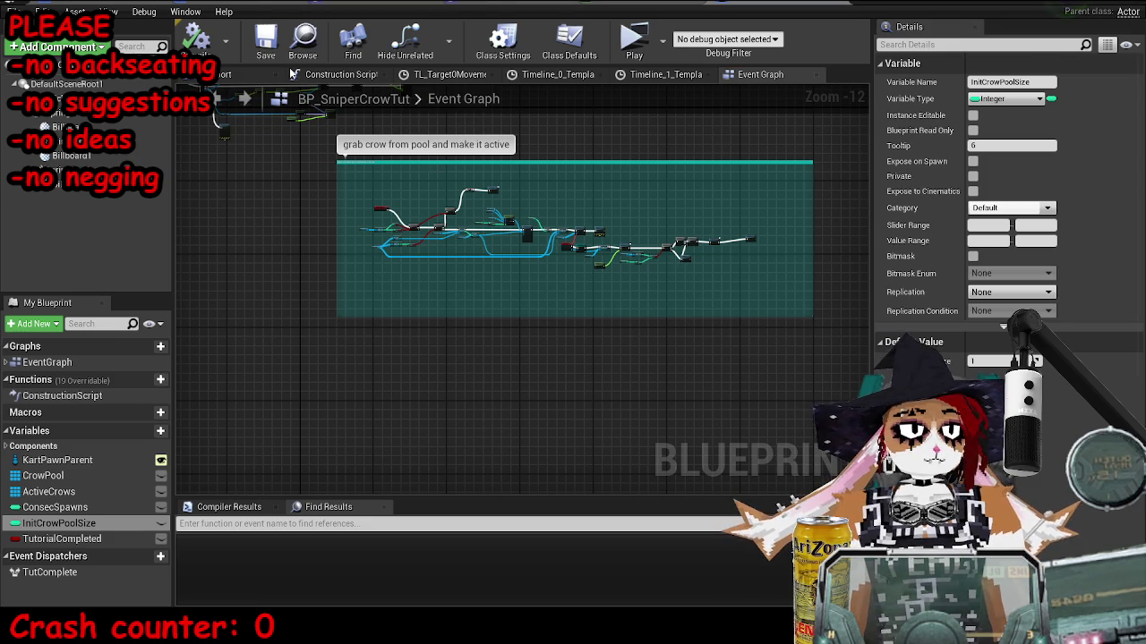
{"action": "left_click_drag", "start_coordinate": [301, 148], "coordinate": [499, 319]}
{"action": "key", "text": "alt+Tab"}
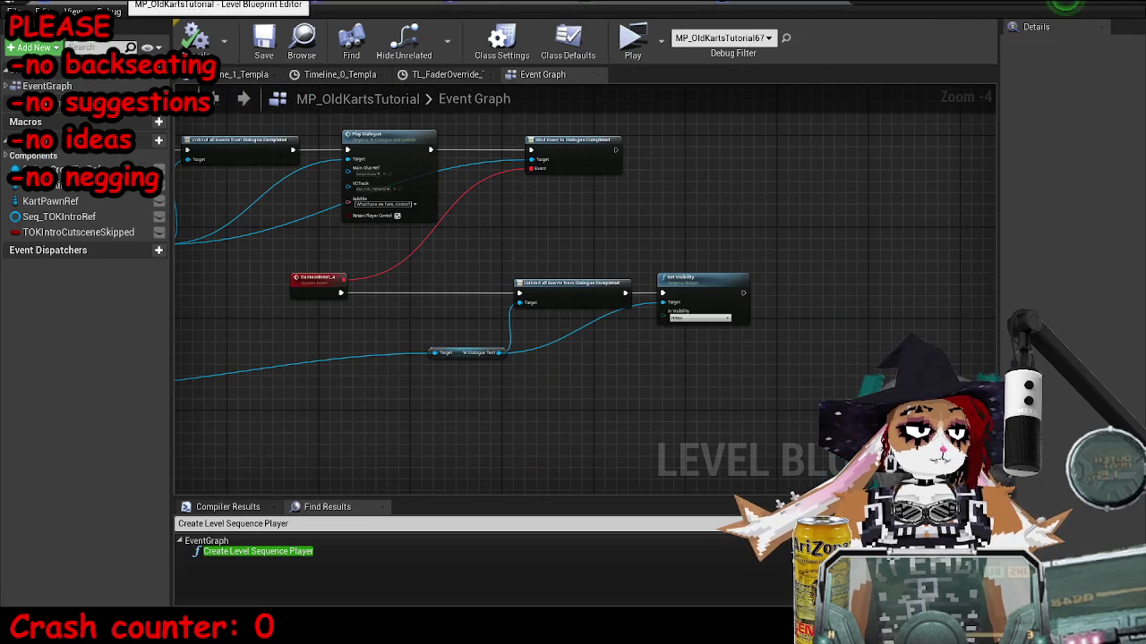
Review the level blueprint's node groups and save the tutorial map.
{"action": "mouse_move", "coordinate": [359, 251]}
{"action": "left_mouse_down"}
{"action": "mouse_move", "coordinate": [502, 286]}
{"action": "mouse_move", "coordinate": [369, 220]}
{"action": "left_mouse_up"}
{"action": "scroll", "coordinate": [465, 269], "scroll_direction": "down", "scroll_amount": 4}
{"action": "scroll", "coordinate": [490, 273], "scroll_direction": "up", "scroll_amount": 4}
{"action": "scroll", "coordinate": [368, 220], "scroll_direction": "up", "scroll_amount": 3}
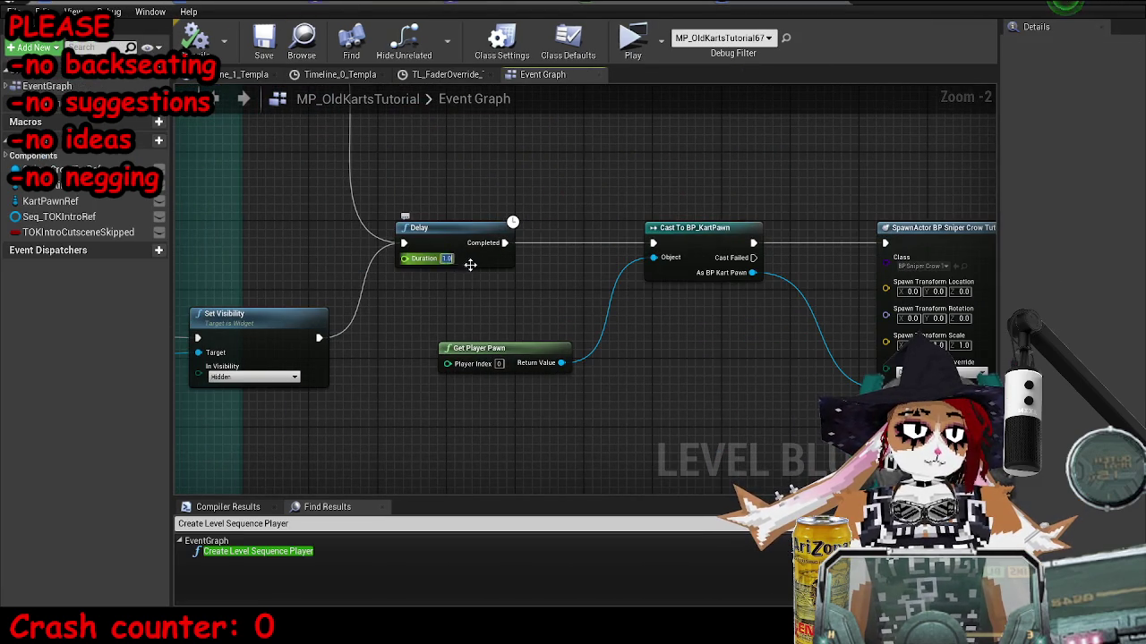
{"action": "scroll", "coordinate": [283, 207], "scroll_direction": "down", "scroll_amount": 3}
{"action": "left_click", "coordinate": [264, 40]}
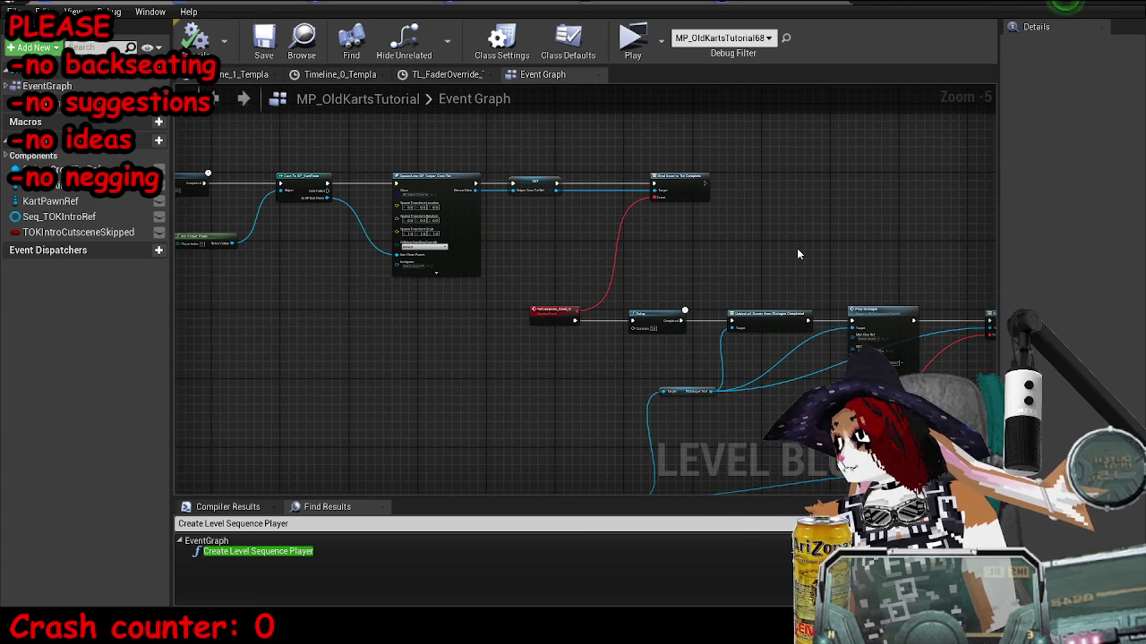
{"action": "left_click_drag", "start_coordinate": [792, 249], "coordinate": [499, 244]}
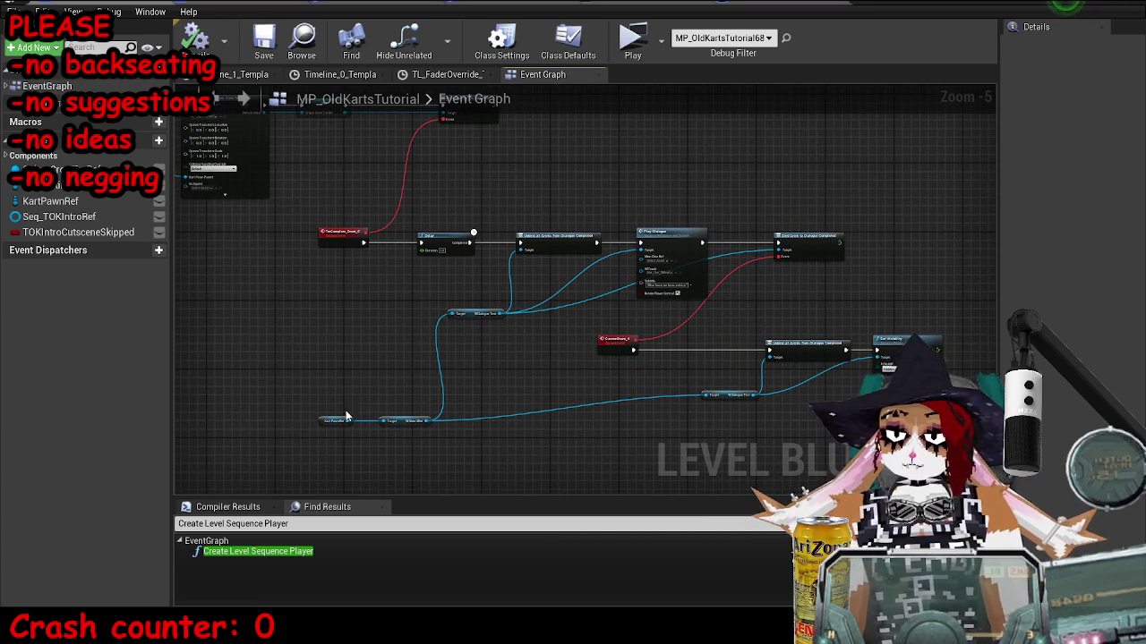
{"action": "scroll", "coordinate": [347, 417], "scroll_direction": "down", "scroll_amount": 7}
{"action": "scroll", "coordinate": [773, 262], "scroll_direction": "up", "scroll_amount": 8}
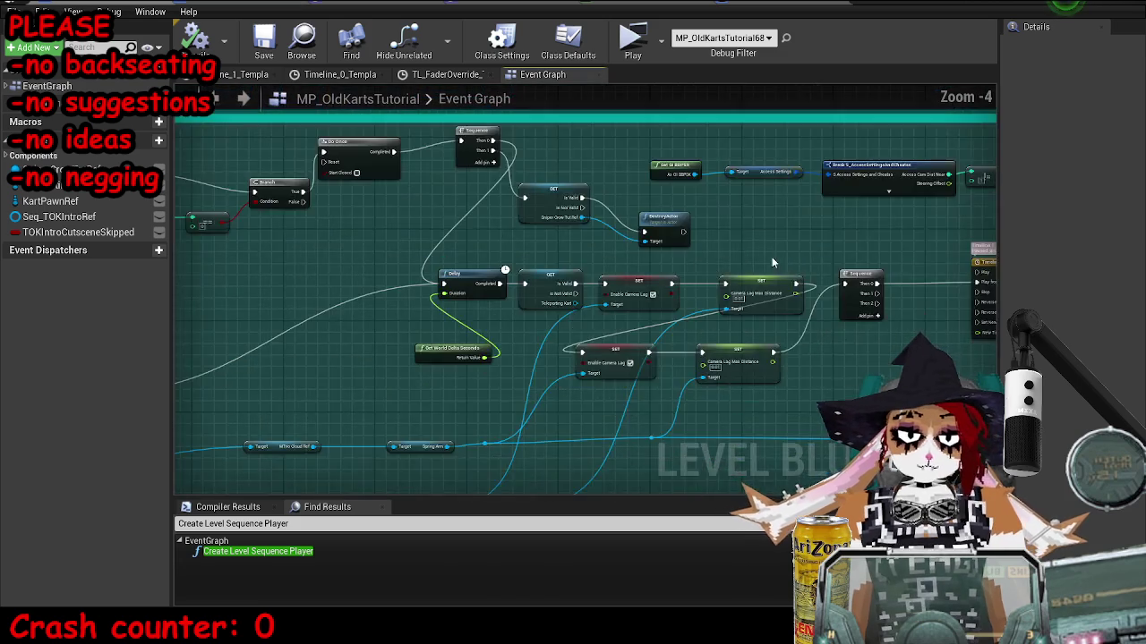
{"action": "scroll", "coordinate": [630, 337], "scroll_direction": "up", "scroll_amount": 4}
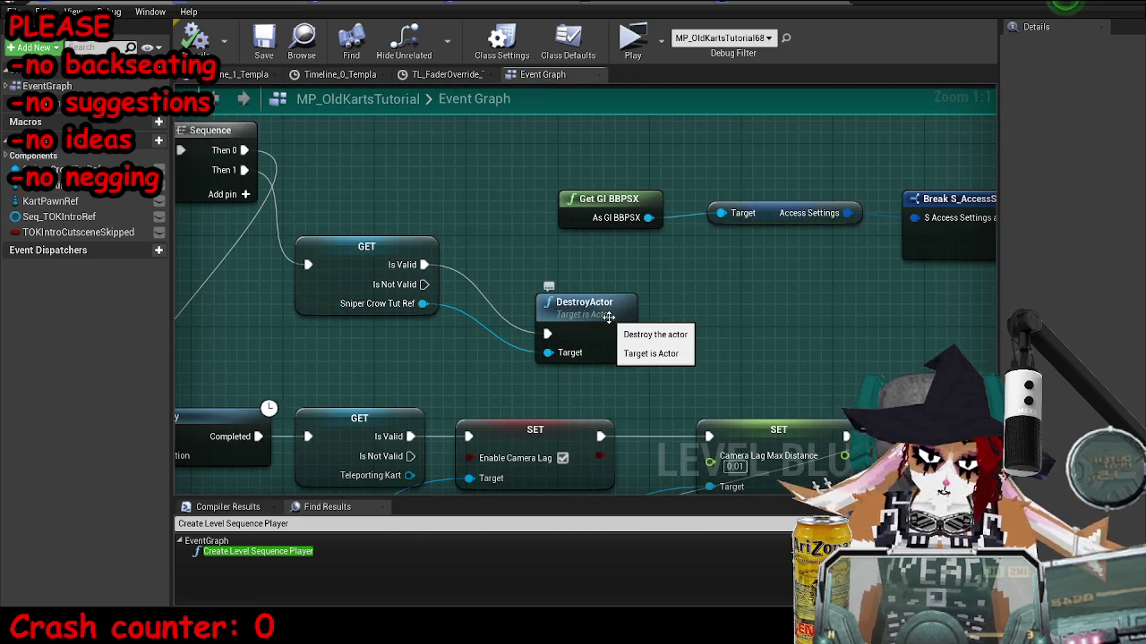
Launch Microsoft Paint from Windows search by typing 'paint'.
{"action": "key", "text": "super"}
{"action": "type", "text": "paint"}
{"action": "key", "text": "Return"}
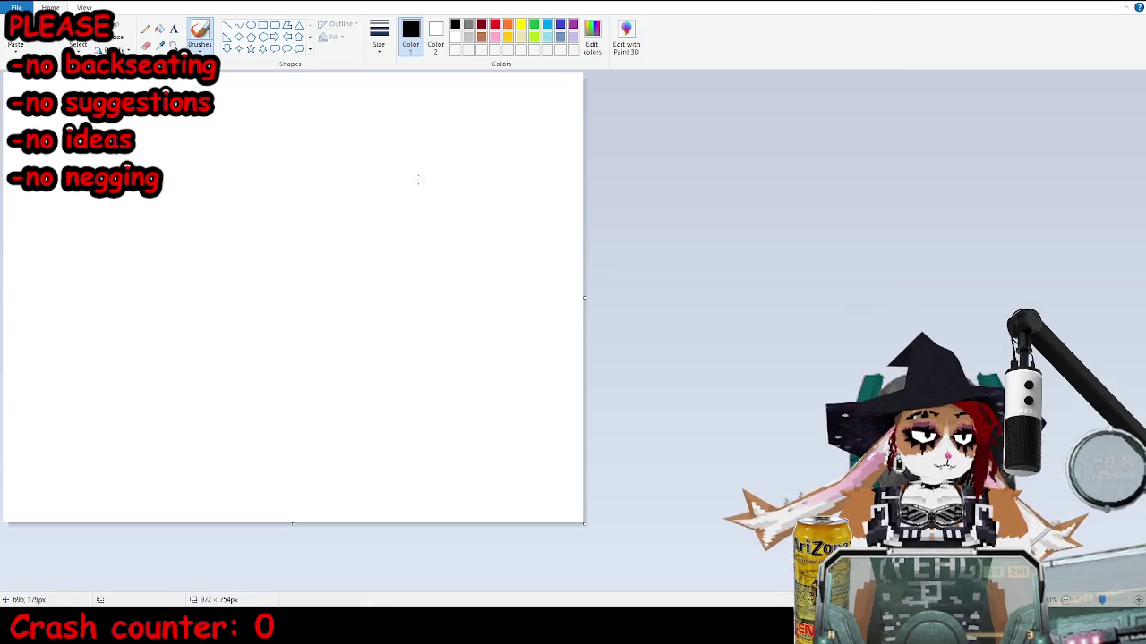
Draw two horizontal black lines and red looping arrows on the canvas.
{"action": "left_click", "coordinate": [228, 25]}
{"action": "left_click_drag", "start_coordinate": [76, 223], "coordinate": [501, 256]}
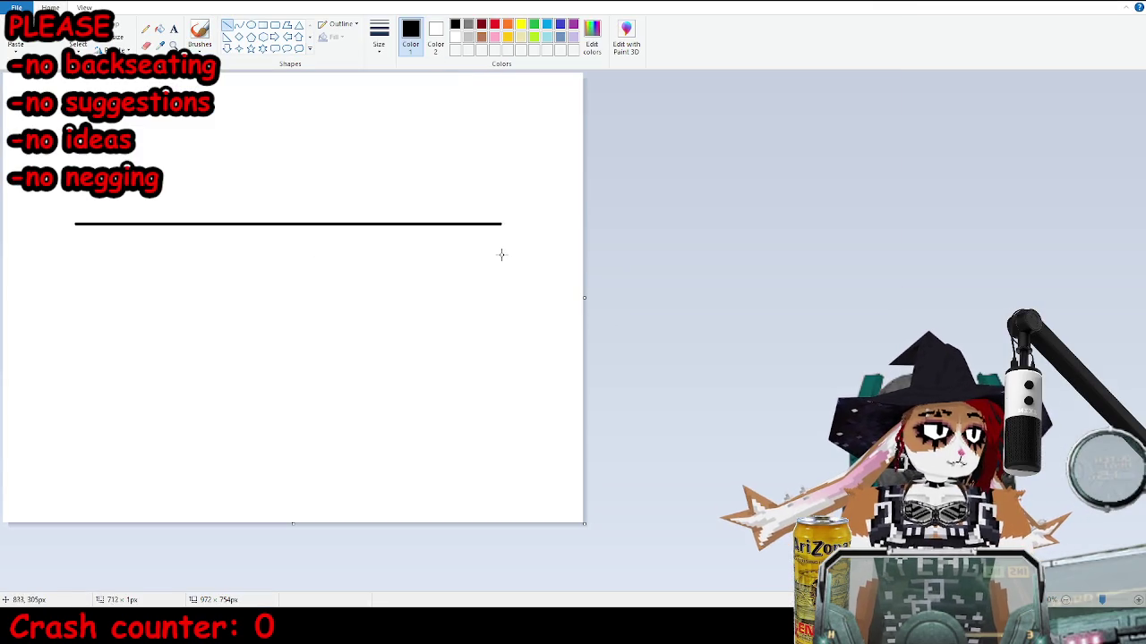
{"action": "left_click_drag", "start_coordinate": [81, 326], "coordinate": [516, 329]}
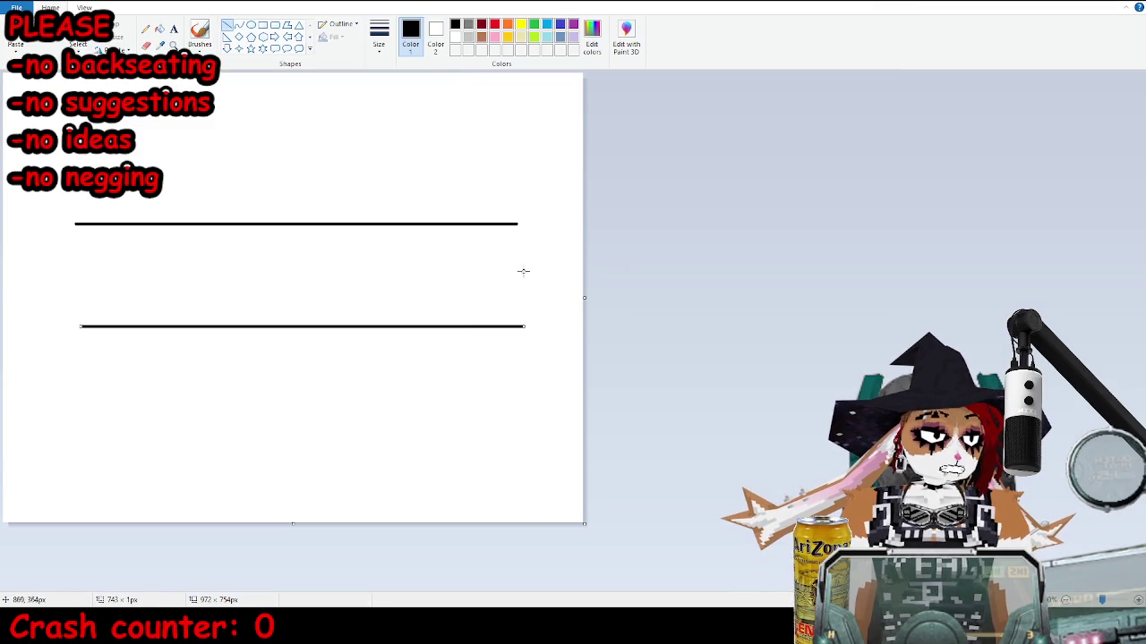
{"action": "left_click", "coordinate": [191, 41]}
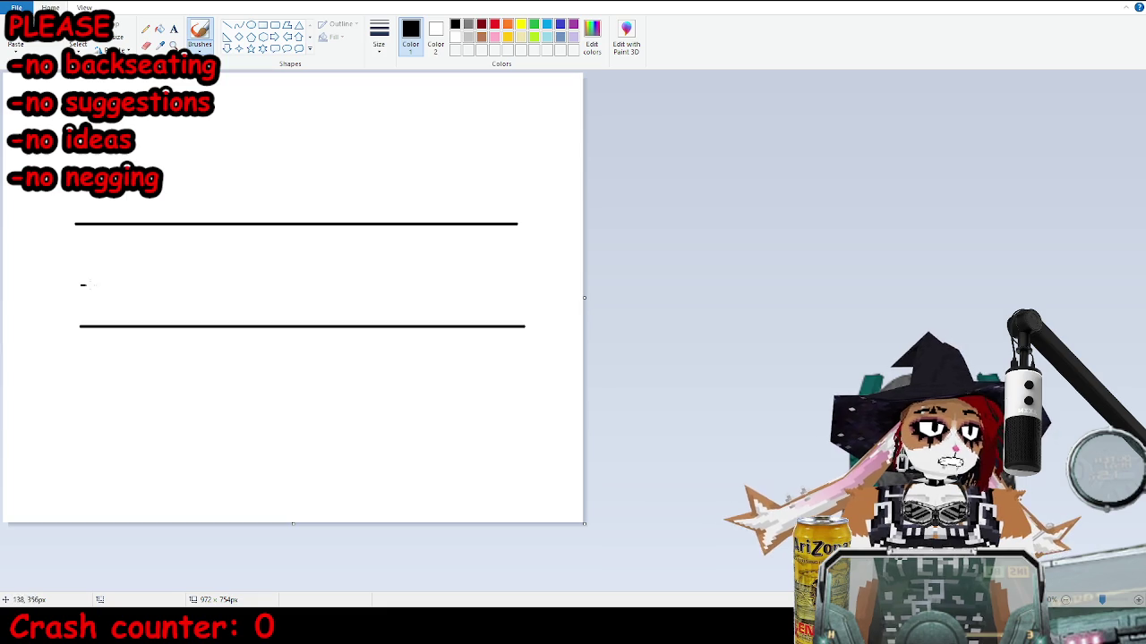
{"action": "key", "text": "ctrl+z"}
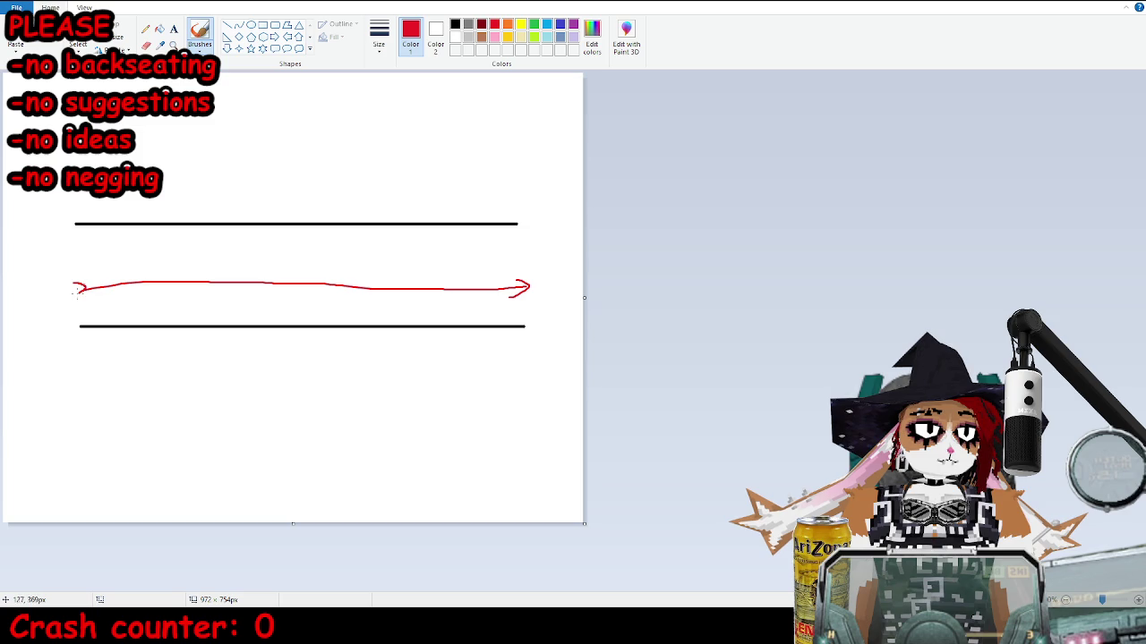
{"action": "left_click_drag", "start_coordinate": [537, 282], "coordinate": [267, 140]}
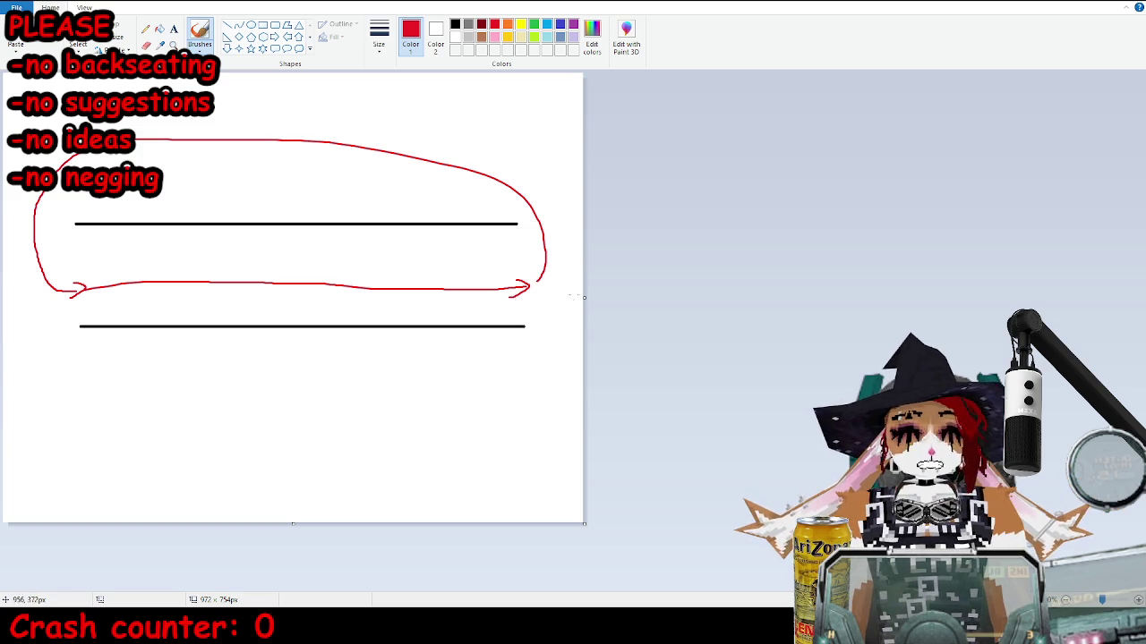
{"action": "left_click_drag", "start_coordinate": [588, 297], "coordinate": [1145, 297]}
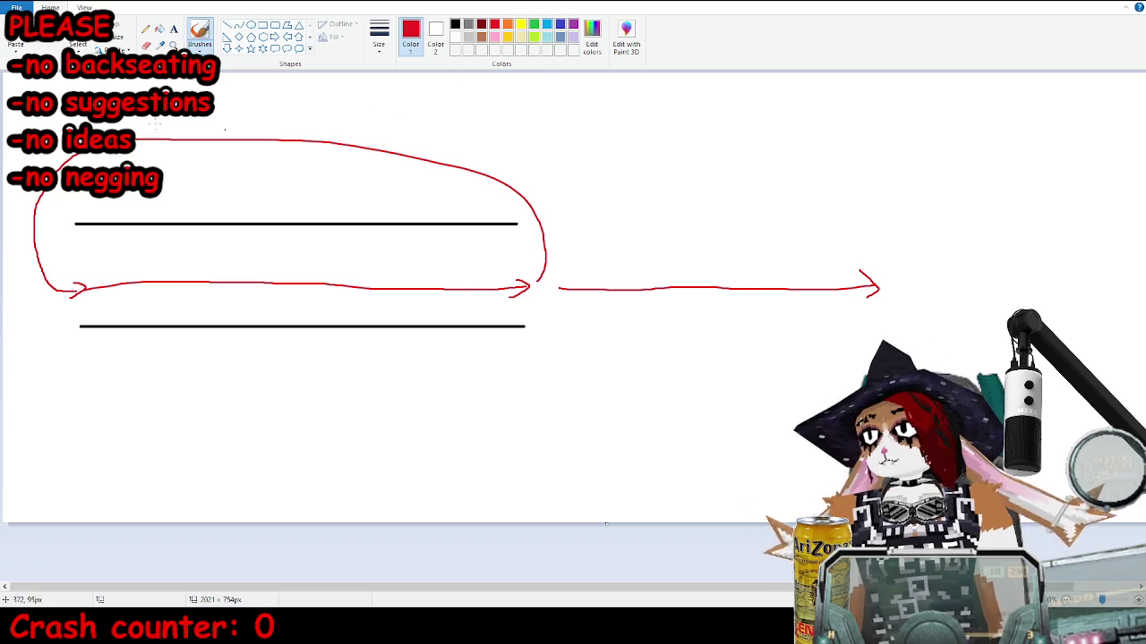
Add a circle on the right-hand red arrow, then close Paint without saving.
{"action": "left_click", "coordinate": [251, 25]}
{"action": "left_click_drag", "start_coordinate": [575, 122], "coordinate": [624, 169]}
{"action": "key", "text": "ctrl+z"}
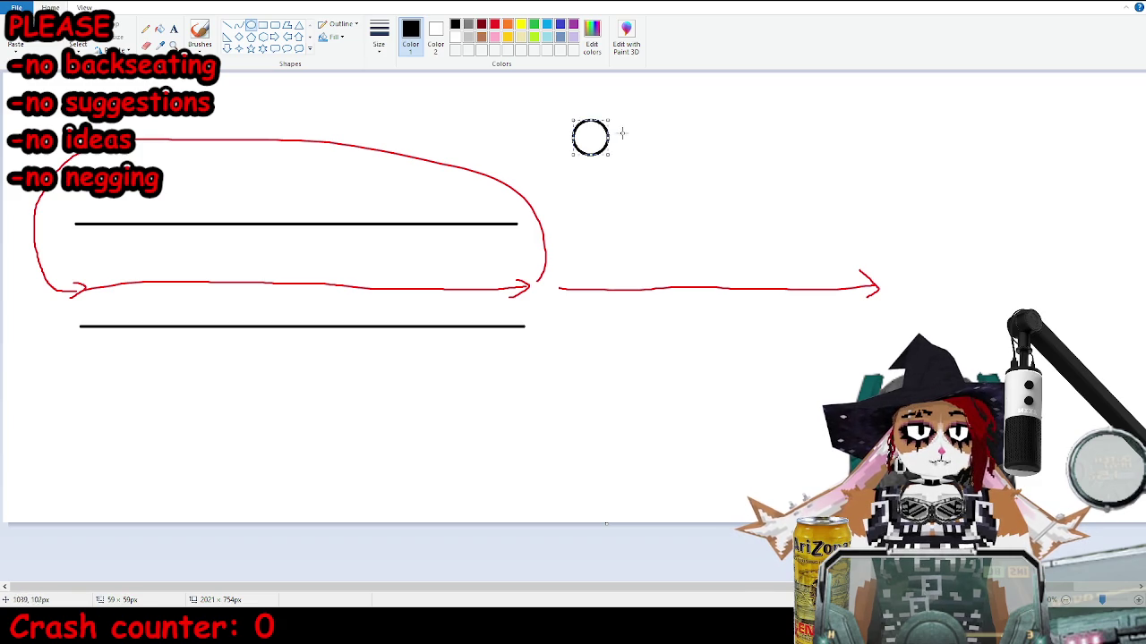
{"action": "mouse_move", "coordinate": [593, 146]}
{"action": "left_mouse_down"}
{"action": "mouse_move", "coordinate": [106, 287]}
{"action": "mouse_move", "coordinate": [189, 278]}
{"action": "mouse_move", "coordinate": [506, 292]}
{"action": "mouse_move", "coordinate": [110, 302]}
{"action": "mouse_move", "coordinate": [179, 276]}
{"action": "mouse_move", "coordinate": [270, 296]}
{"action": "mouse_move", "coordinate": [449, 276]}
{"action": "mouse_move", "coordinate": [190, 291]}
{"action": "mouse_move", "coordinate": [502, 289]}
{"action": "mouse_move", "coordinate": [473, 312]}
{"action": "mouse_move", "coordinate": [448, 296]}
{"action": "mouse_move", "coordinate": [49, 256]}
{"action": "mouse_move", "coordinate": [107, 281]}
{"action": "mouse_move", "coordinate": [302, 289]}
{"action": "mouse_move", "coordinate": [467, 293]}
{"action": "mouse_move", "coordinate": [582, 276]}
{"action": "mouse_move", "coordinate": [555, 274]}
{"action": "mouse_move", "coordinate": [591, 307]}
{"action": "mouse_move", "coordinate": [585, 284]}
{"action": "mouse_move", "coordinate": [573, 291]}
{"action": "mouse_move", "coordinate": [672, 298]}
{"action": "mouse_move", "coordinate": [701, 287]}
{"action": "mouse_move", "coordinate": [96, 295]}
{"action": "mouse_move", "coordinate": [374, 271]}
{"action": "mouse_move", "coordinate": [472, 288]}
{"action": "mouse_move", "coordinate": [640, 290]}
{"action": "left_mouse_up"}
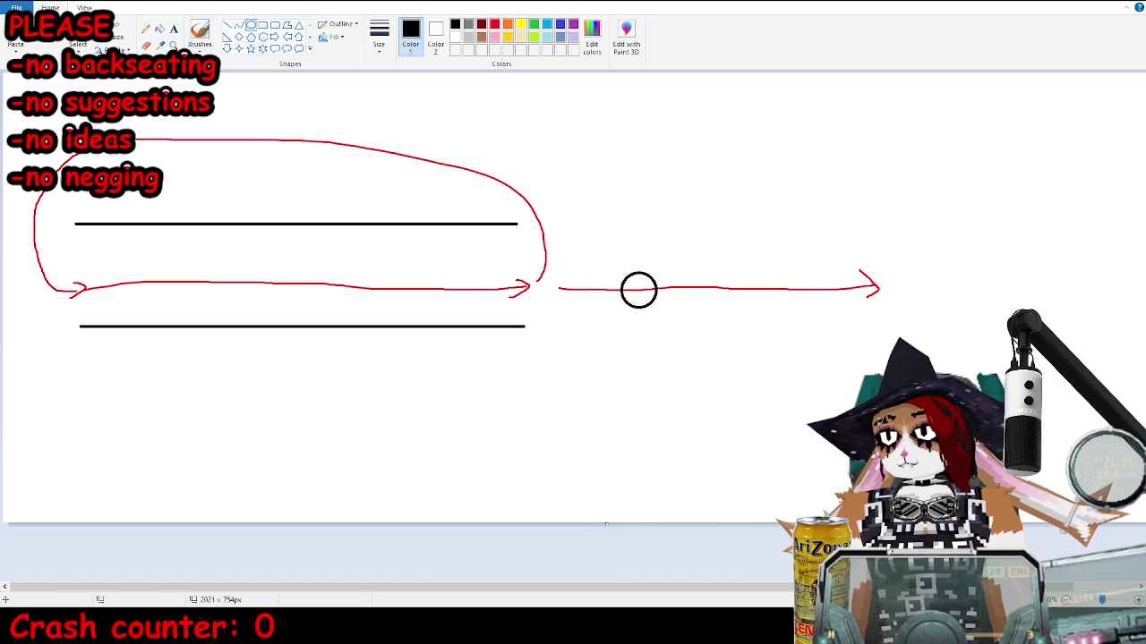
{"action": "key", "text": "ctrl+n"}
{"action": "left_click", "coordinate": [588, 303]}
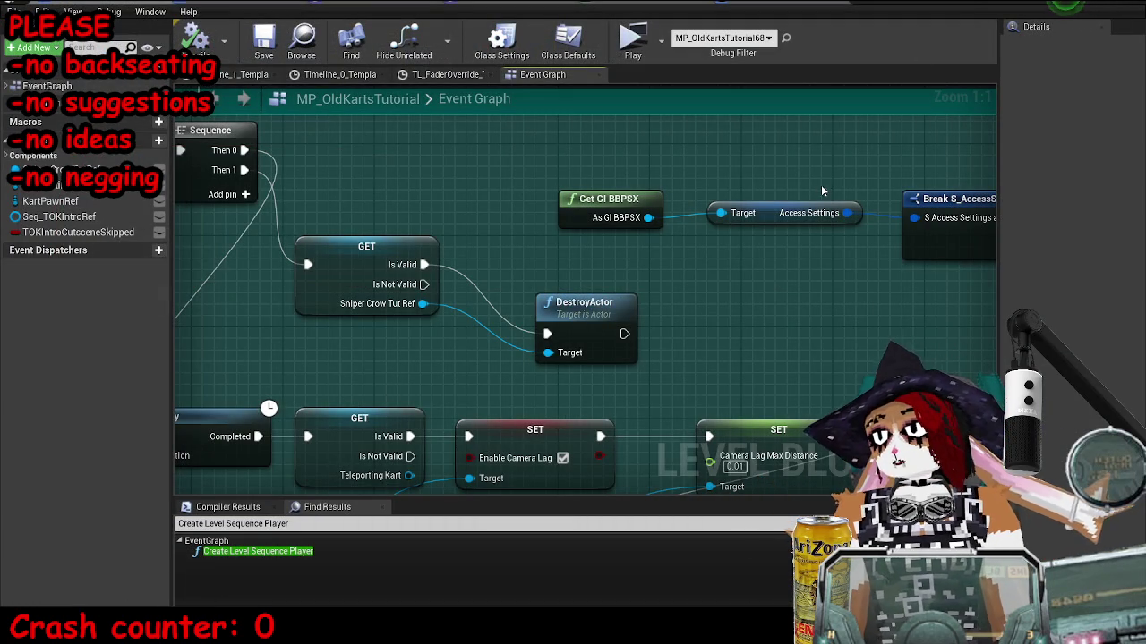
Create an Integer variable named TutorialPhase, then compile and save the level blueprint.
{"action": "left_click", "coordinate": [140, 143]}
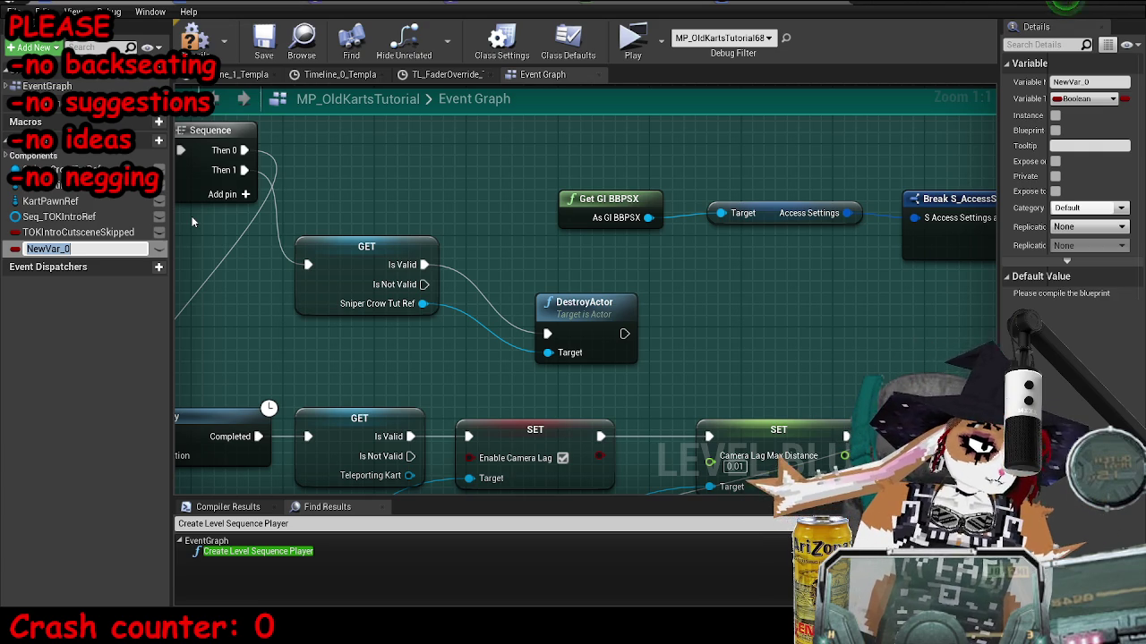
{"action": "type", "text": "Entered"}
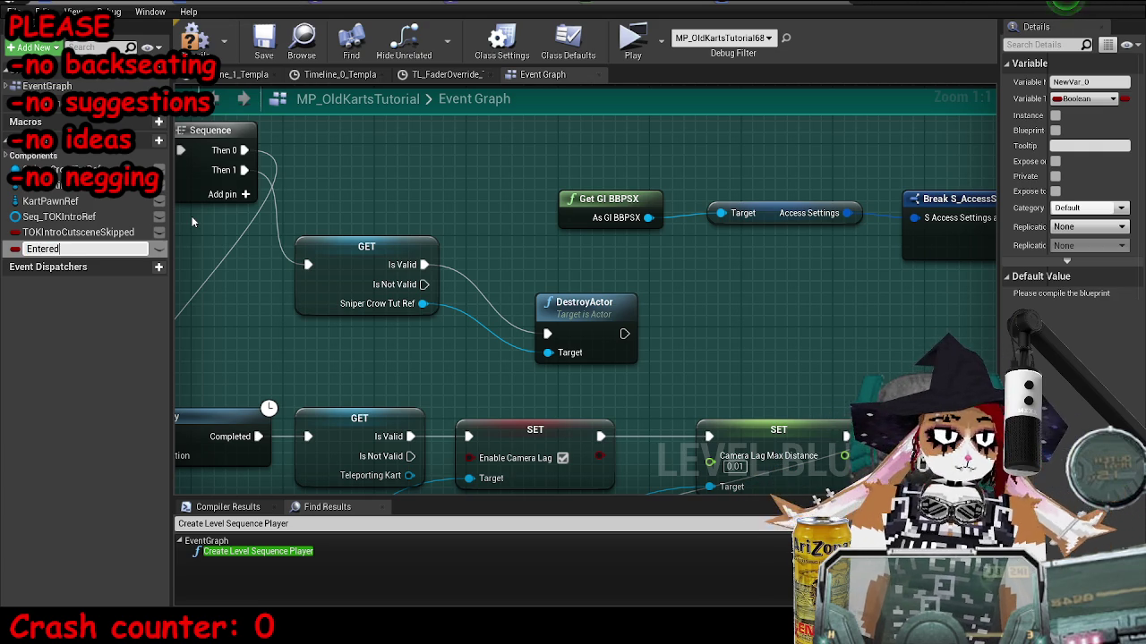
{"action": "key", "text": "Return"}
{"action": "key", "text": "Delete"}
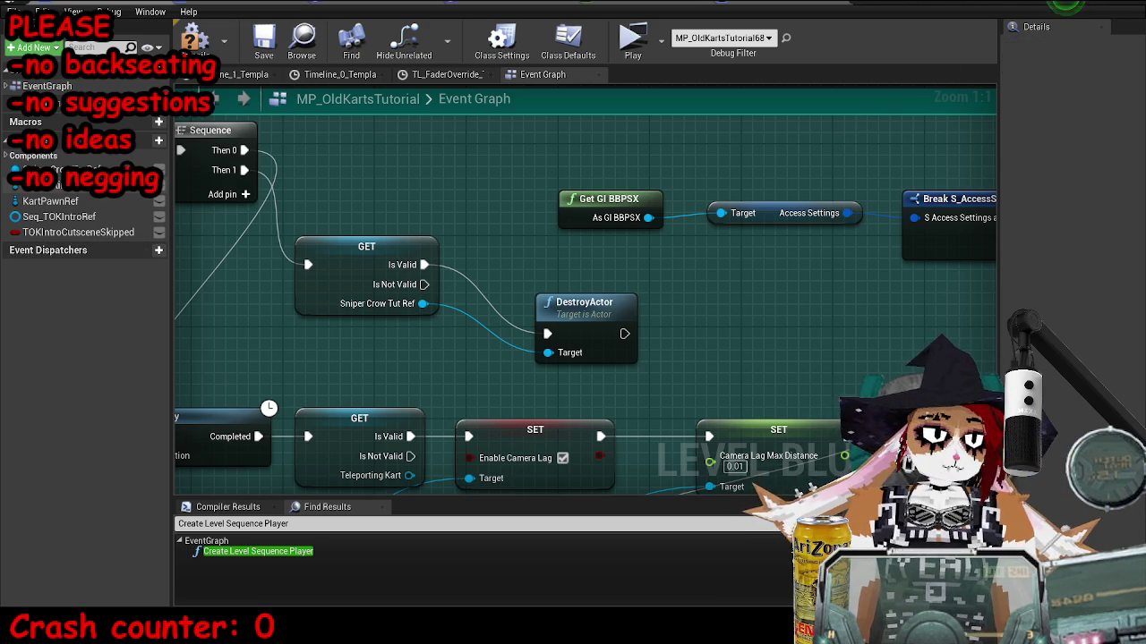
{"action": "left_click", "coordinate": [147, 142]}
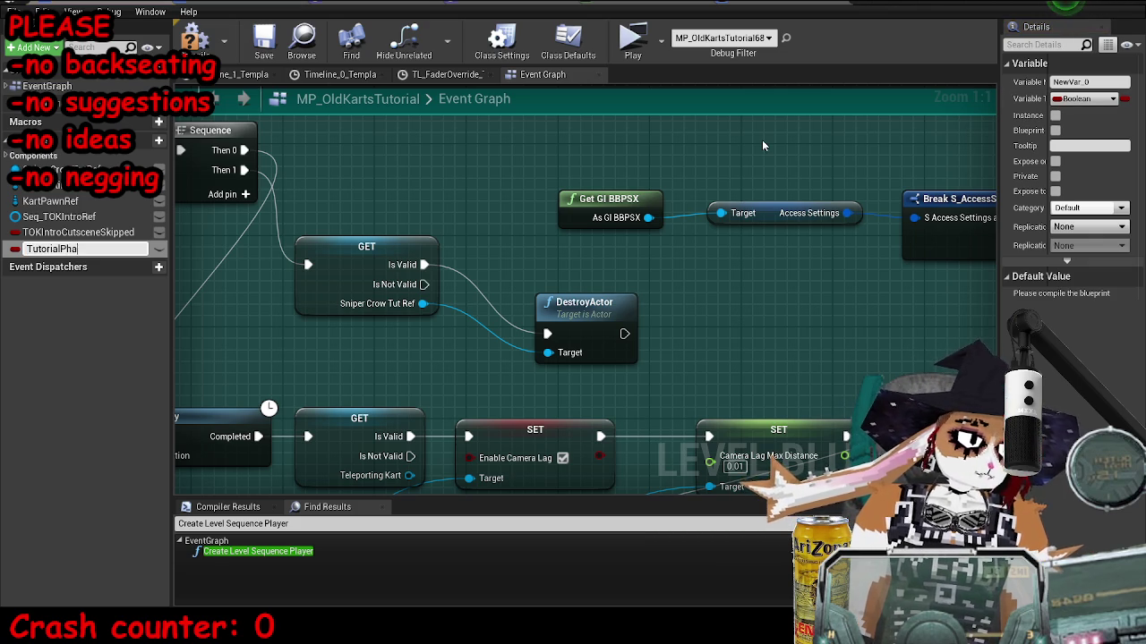
{"action": "type", "text": "se"}
{"action": "key", "text": "Return"}
{"action": "left_click", "coordinate": [1085, 98]}
{"action": "left_click", "coordinate": [940, 158]}
{"action": "left_click", "coordinate": [186, 43]}
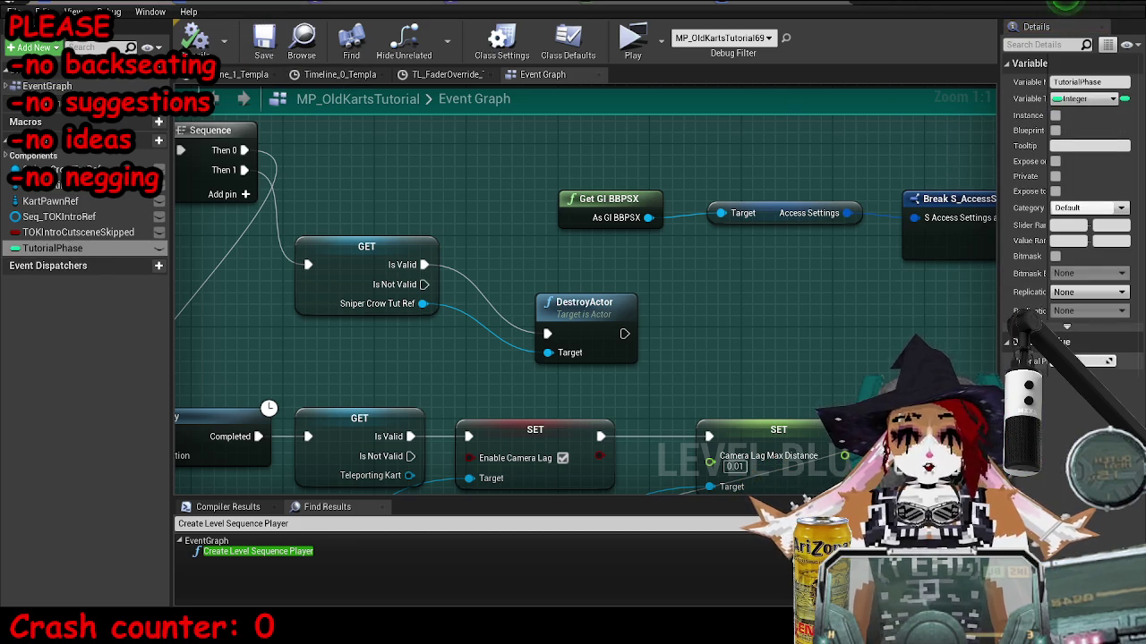
{"action": "left_click", "coordinate": [192, 41]}
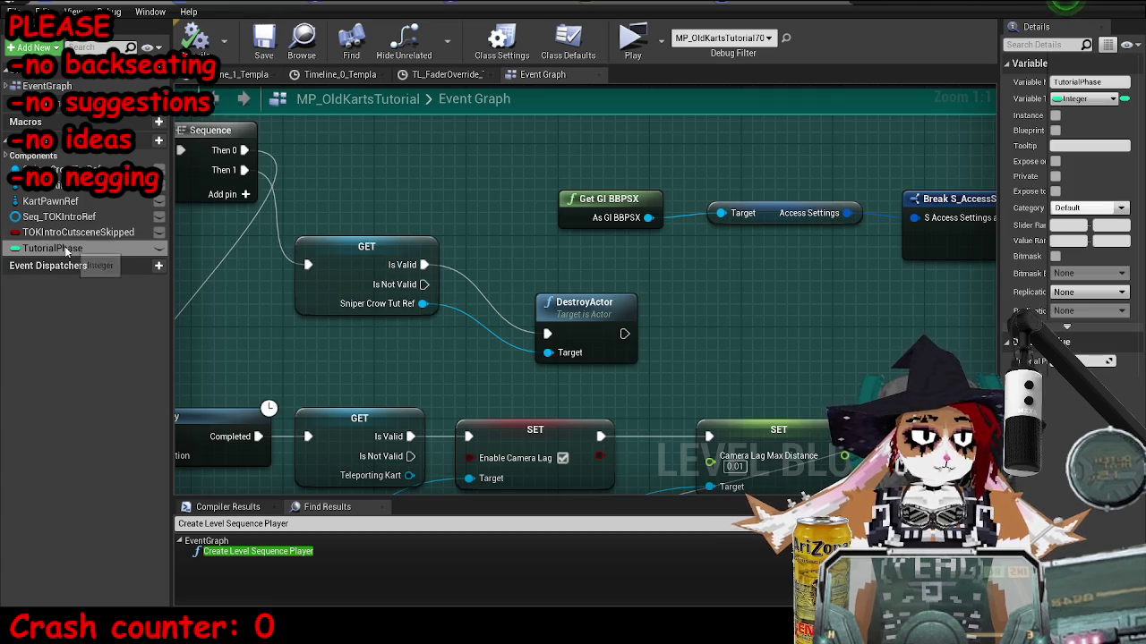
Add a SET TutorialPhase node wired after the sniper crow's DestroyActor.
{"action": "mouse_move", "coordinate": [65, 252]}
{"action": "left_mouse_down"}
{"action": "mouse_move", "coordinate": [615, 286]}
{"action": "mouse_move", "coordinate": [709, 304]}
{"action": "left_mouse_up"}
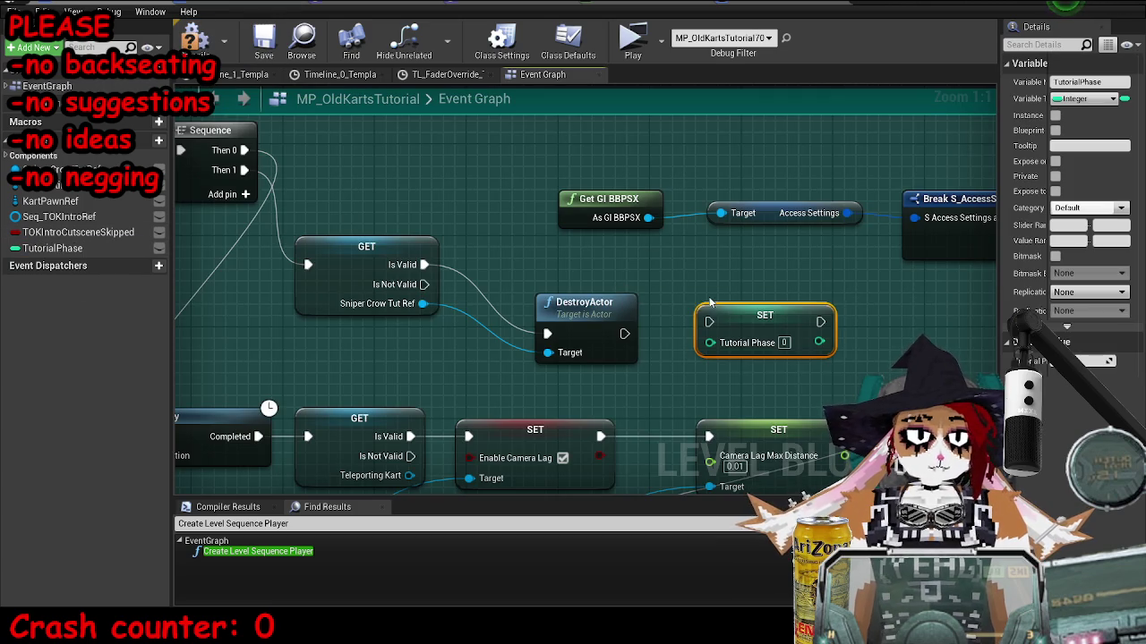
{"action": "mouse_move", "coordinate": [624, 333]}
{"action": "left_mouse_down"}
{"action": "mouse_move", "coordinate": [757, 328]}
{"action": "mouse_move", "coordinate": [626, 338]}
{"action": "left_mouse_up"}
{"action": "key", "text": "Escape"}
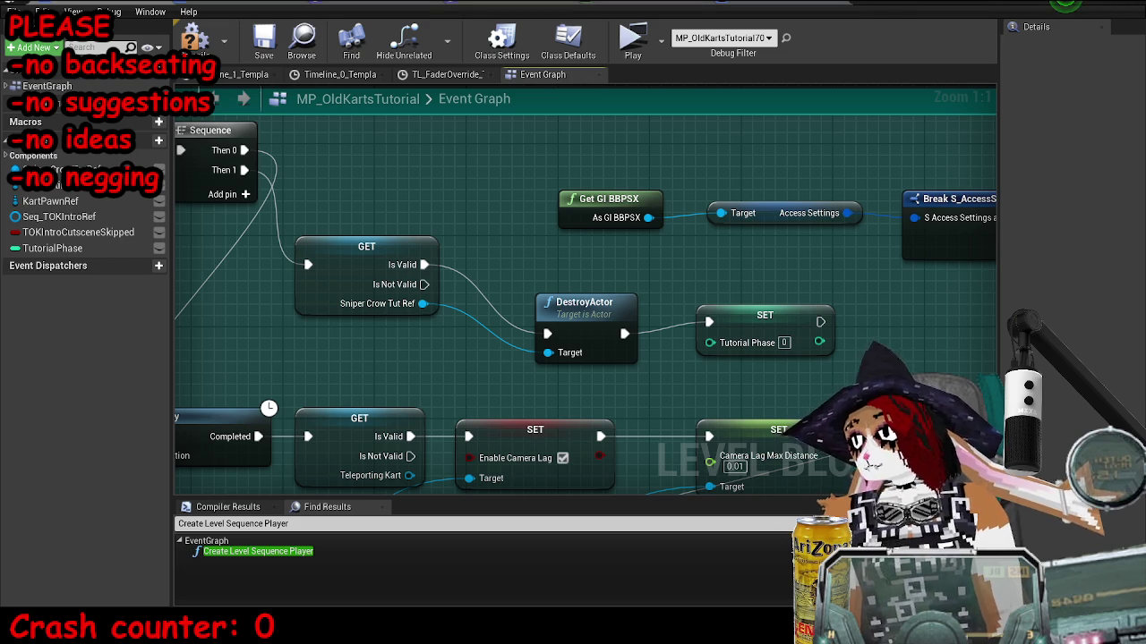
{"action": "left_click_drag", "start_coordinate": [850, 342], "coordinate": [763, 359]}
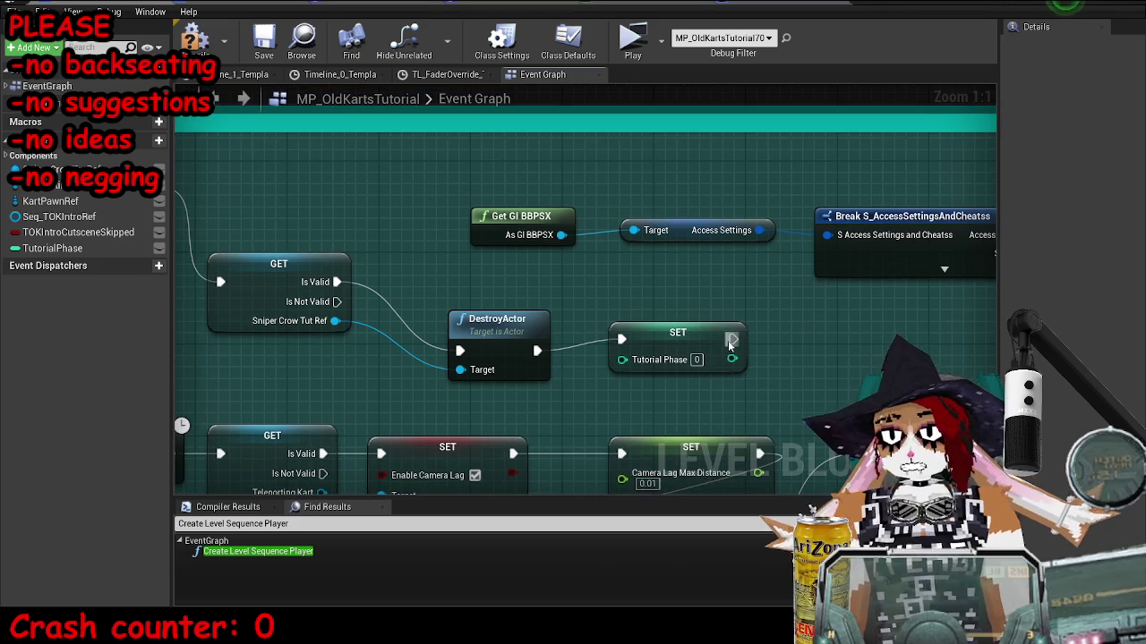
{"action": "left_click", "coordinate": [696, 359]}
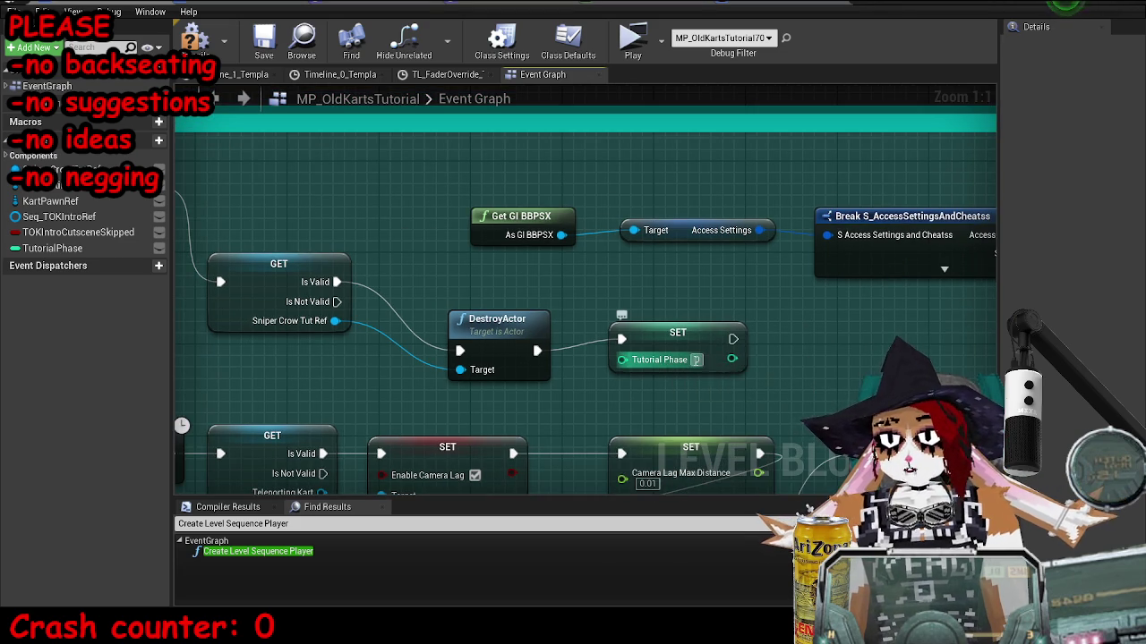
Zoom around the Event Graph, then move the Blueprint editor window aside to reveal the TOKTut voice clips.
{"action": "scroll", "coordinate": [903, 312], "scroll_direction": "down", "scroll_amount": 5}
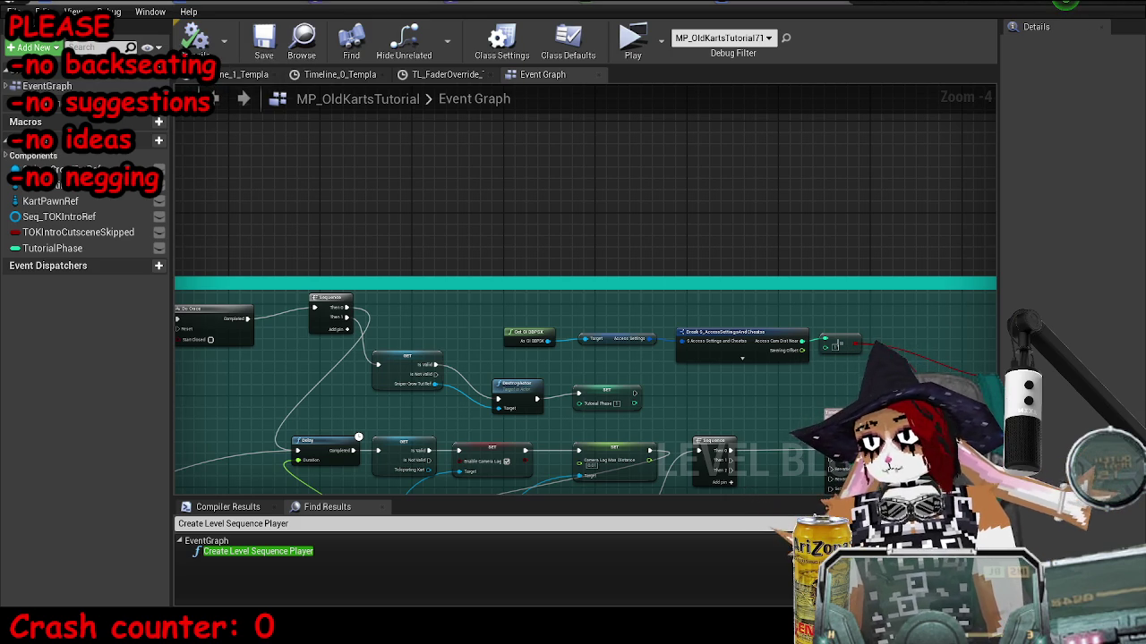
{"action": "scroll", "coordinate": [688, 379], "scroll_direction": "up", "scroll_amount": 3}
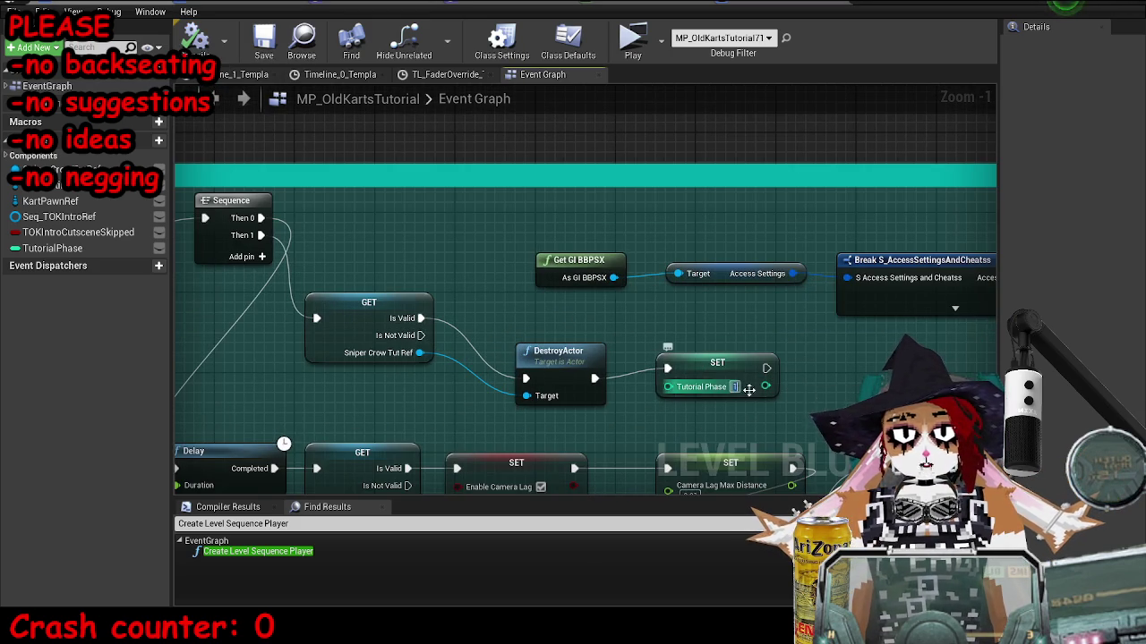
{"action": "scroll", "coordinate": [683, 358], "scroll_direction": "down", "scroll_amount": 3}
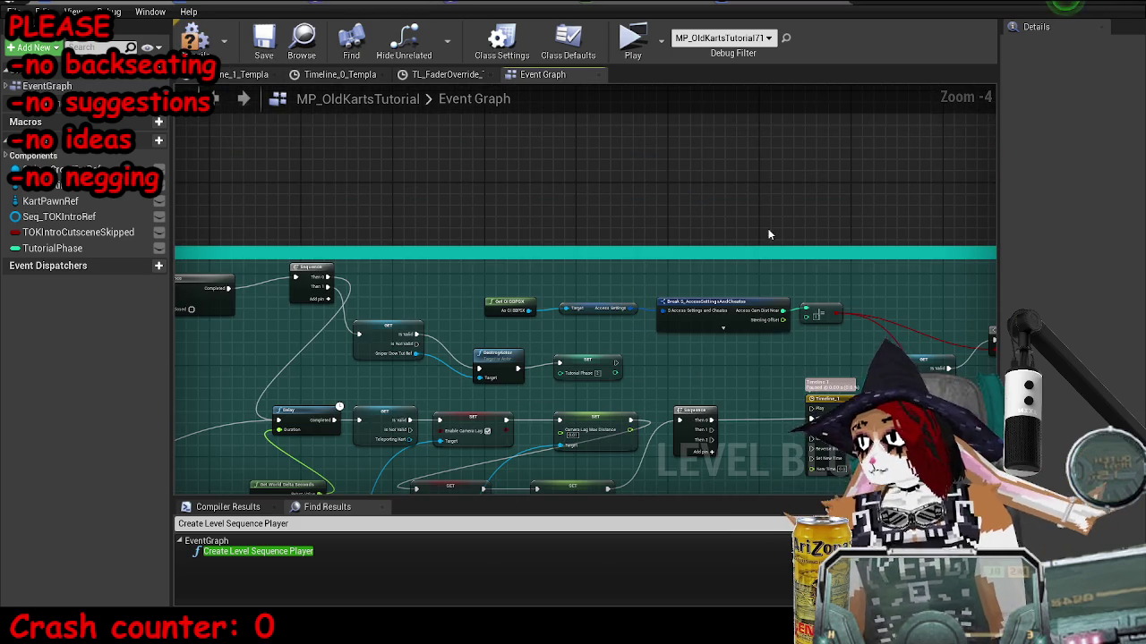
{"action": "scroll", "coordinate": [719, 268], "scroll_direction": "down", "scroll_amount": 4}
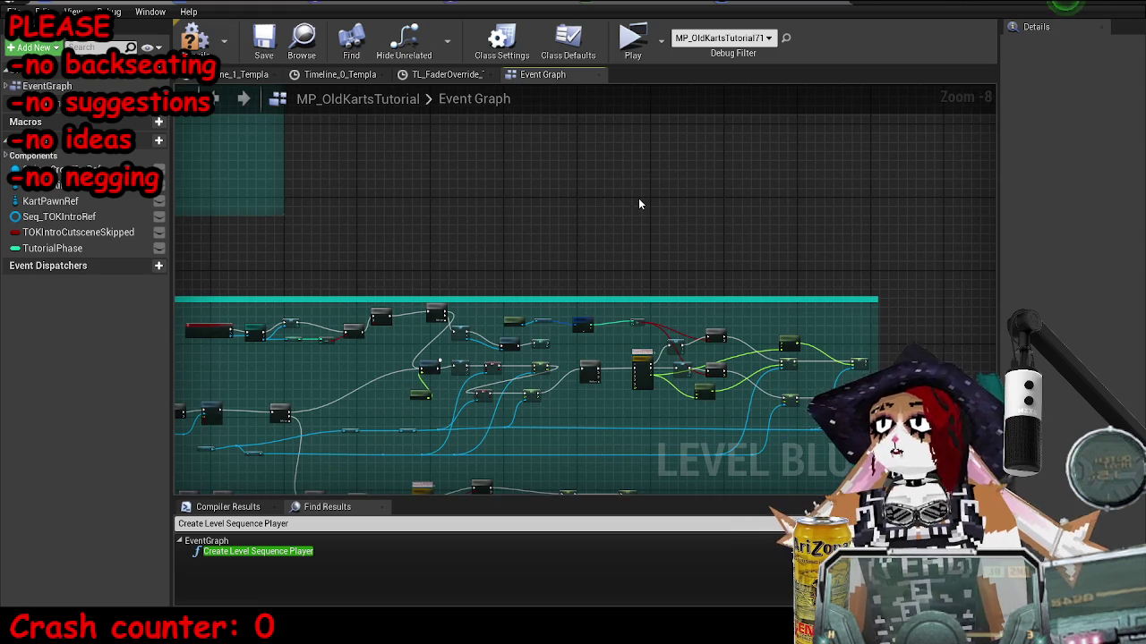
{"action": "scroll", "coordinate": [491, 220], "scroll_direction": "down", "scroll_amount": 4}
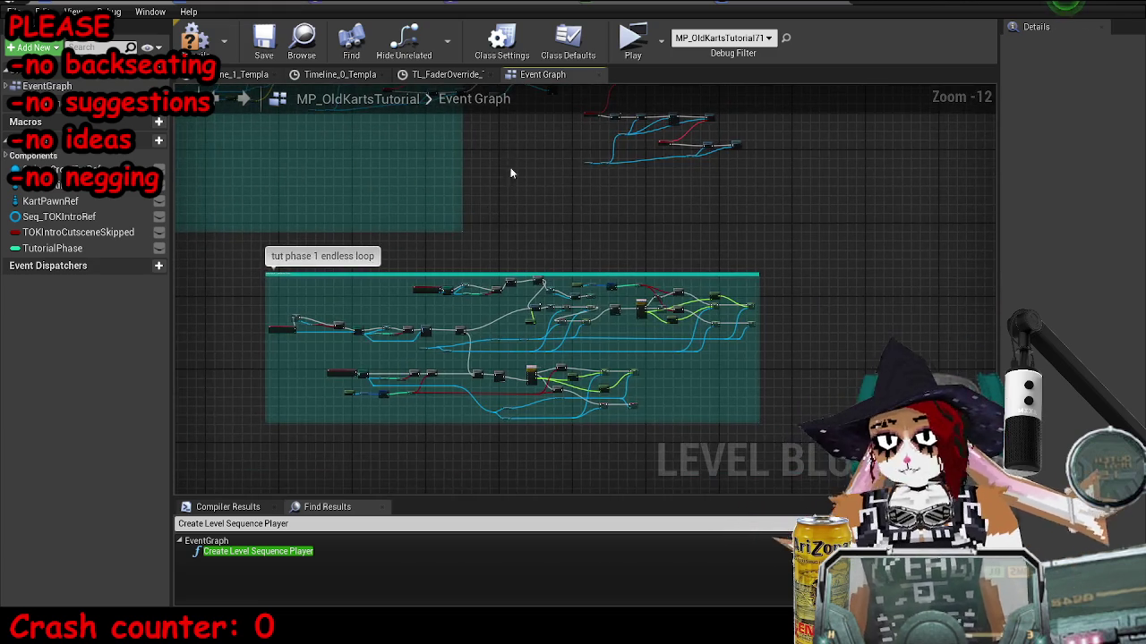
{"action": "scroll", "coordinate": [629, 266], "scroll_direction": "up", "scroll_amount": 13}
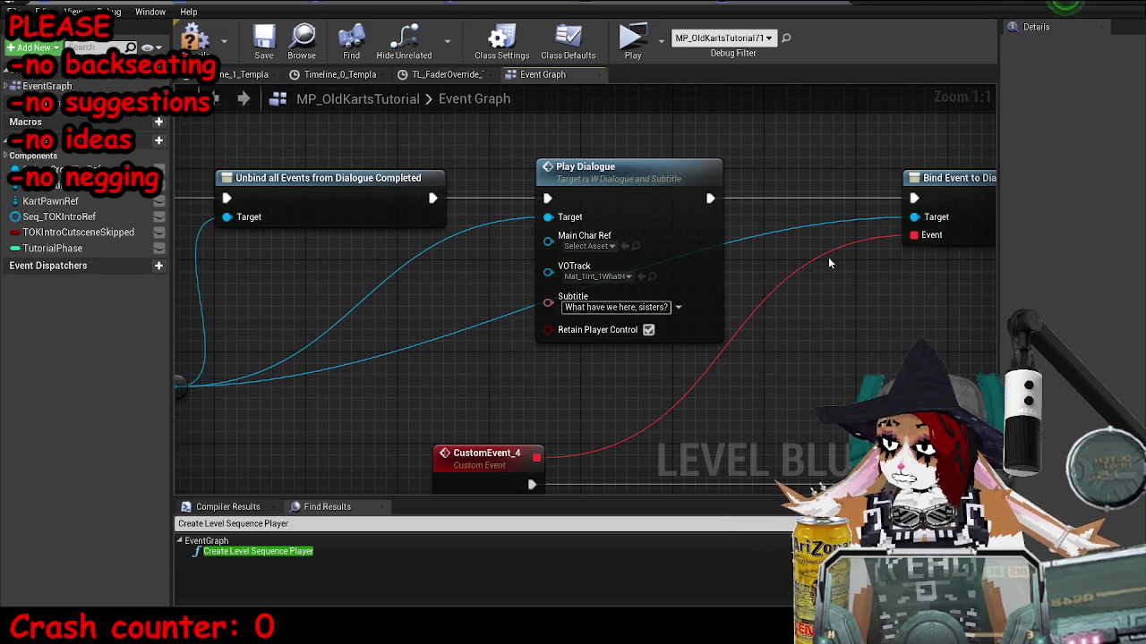
{"action": "scroll", "coordinate": [587, 285], "scroll_direction": "down", "scroll_amount": 3}
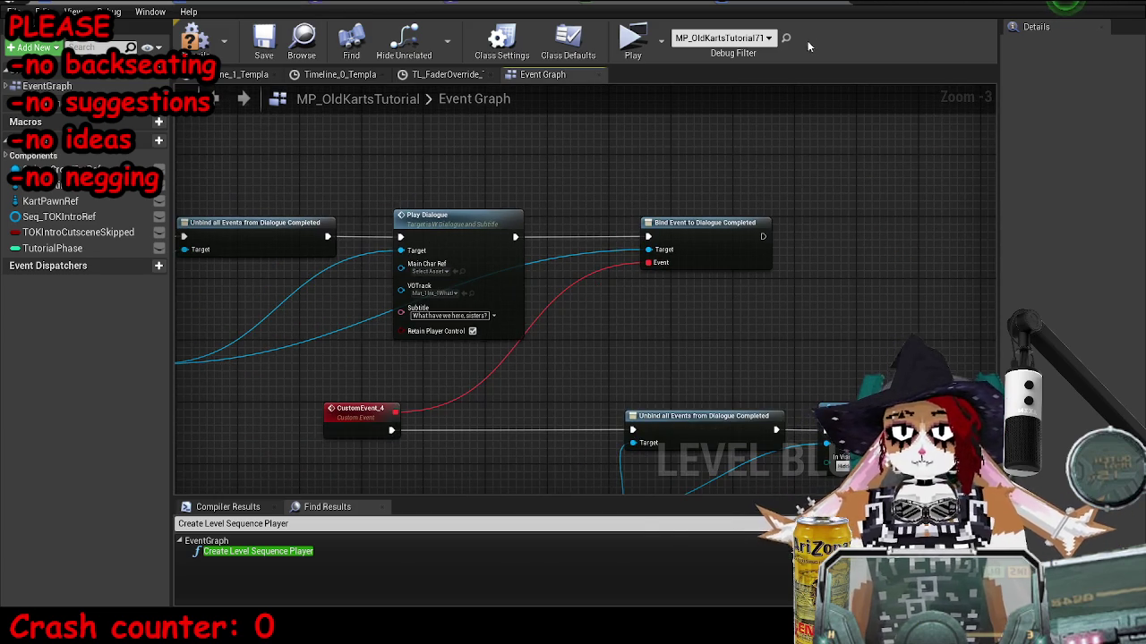
{"action": "left_click_drag", "start_coordinate": [808, 40], "coordinate": [929, 49]}
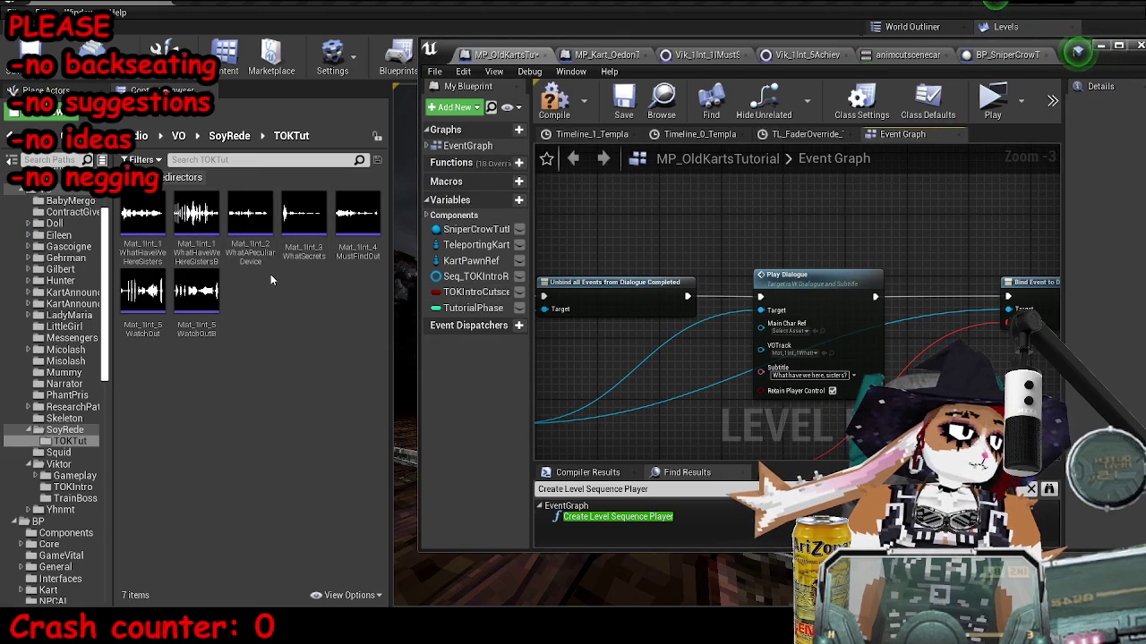
{"action": "left_click", "coordinate": [299, 250]}
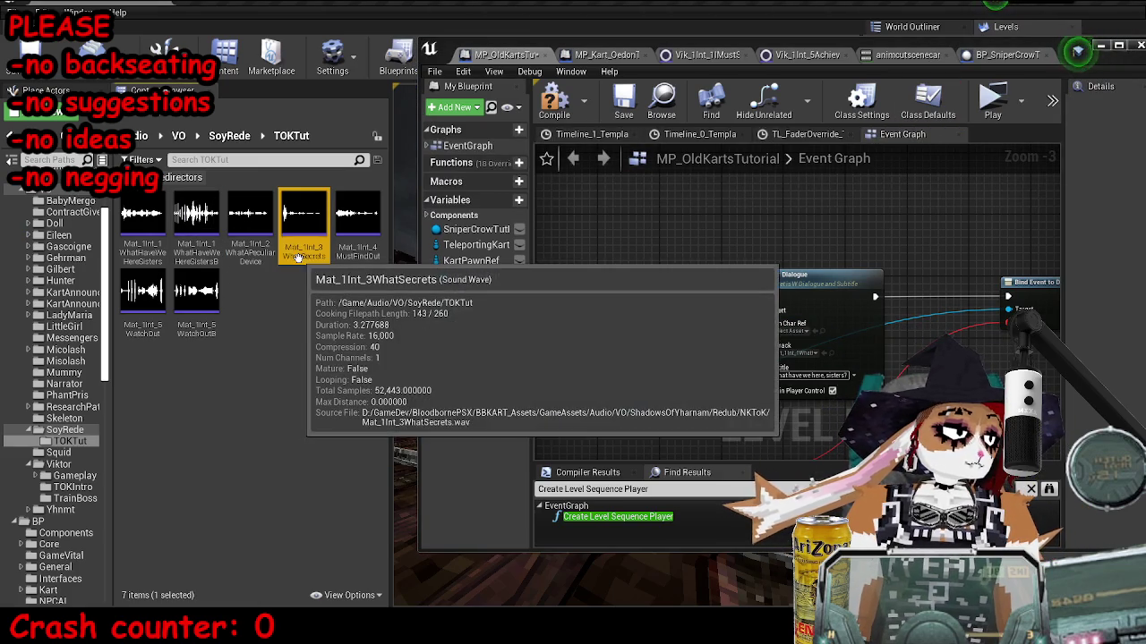
{"action": "left_click", "coordinate": [252, 249]}
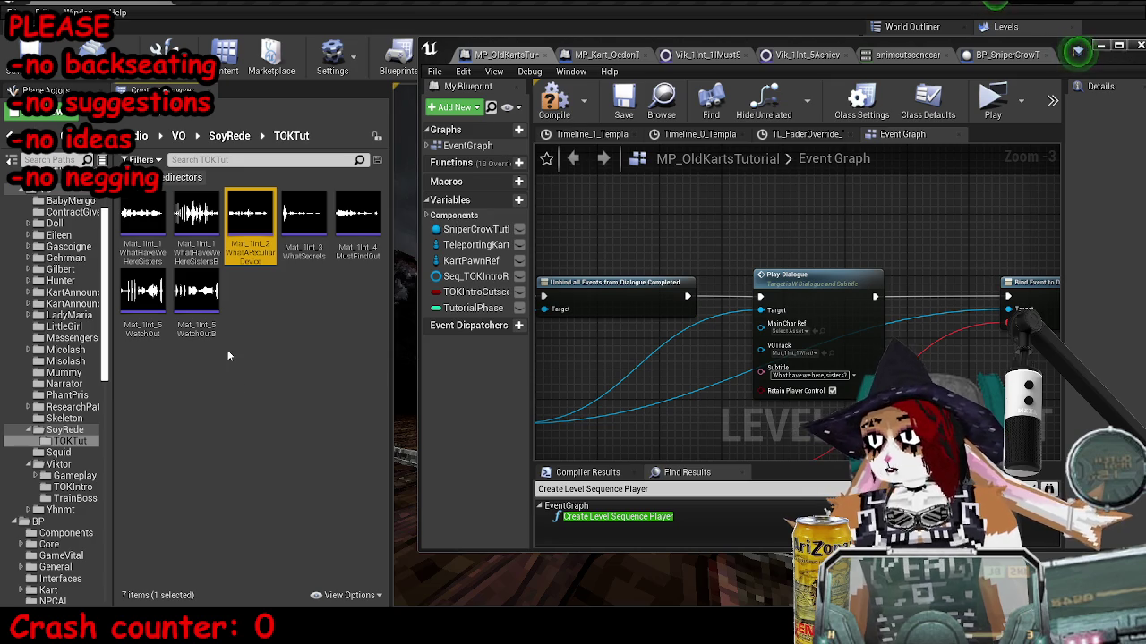
{"action": "left_click", "coordinate": [249, 252]}
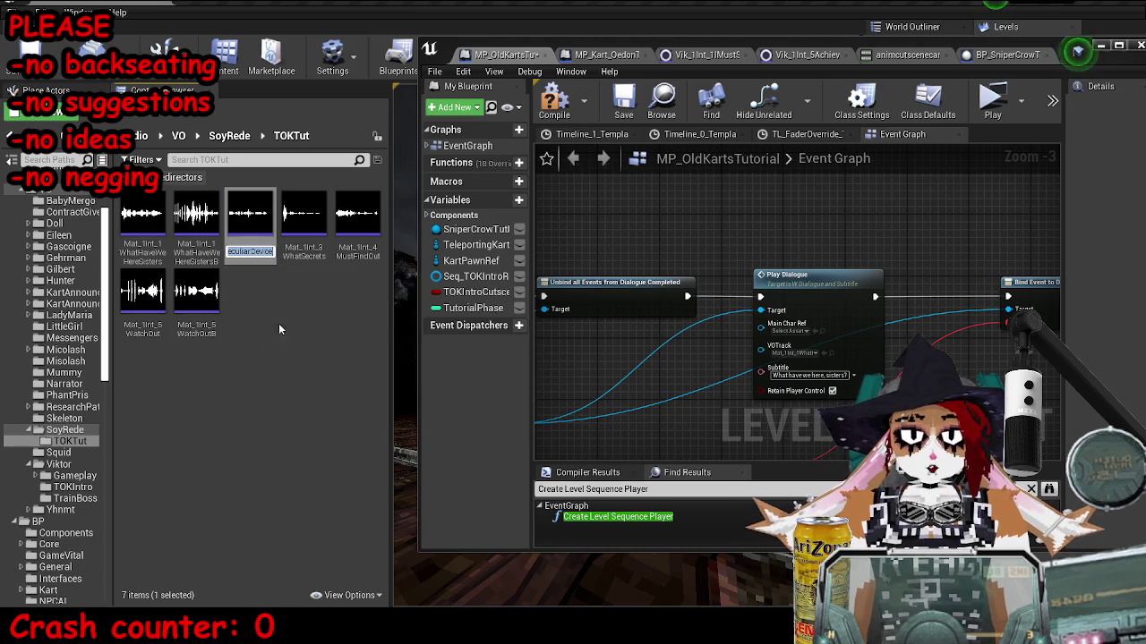
{"action": "left_click", "coordinate": [304, 255]}
{"action": "left_click", "coordinate": [357, 224]}
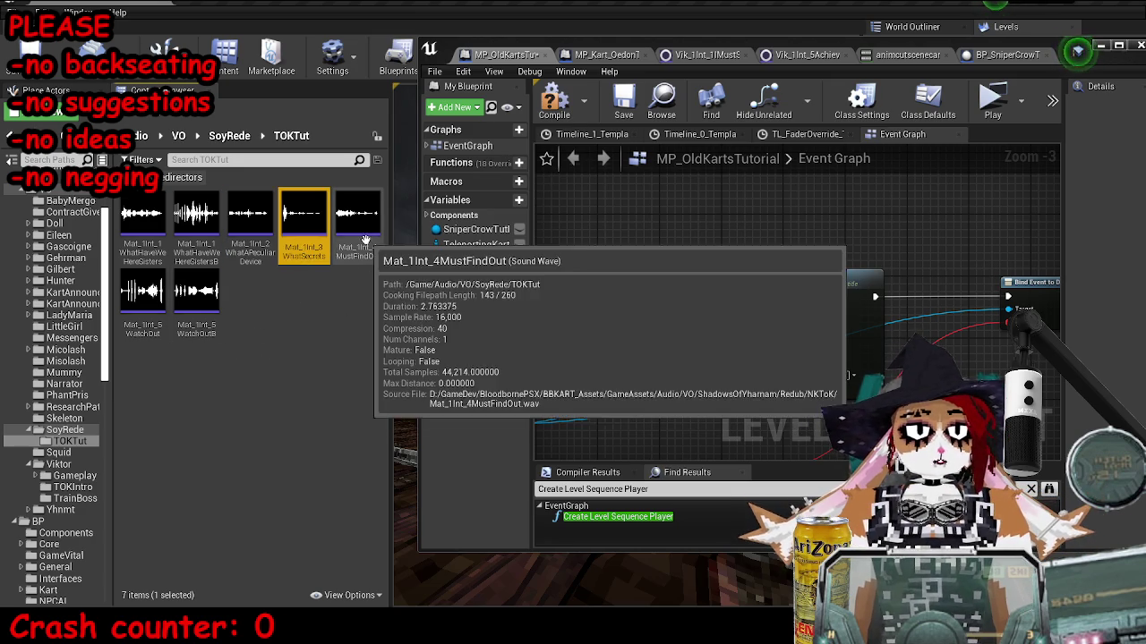
{"action": "left_click_drag", "start_coordinate": [918, 252], "coordinate": [728, 277]}
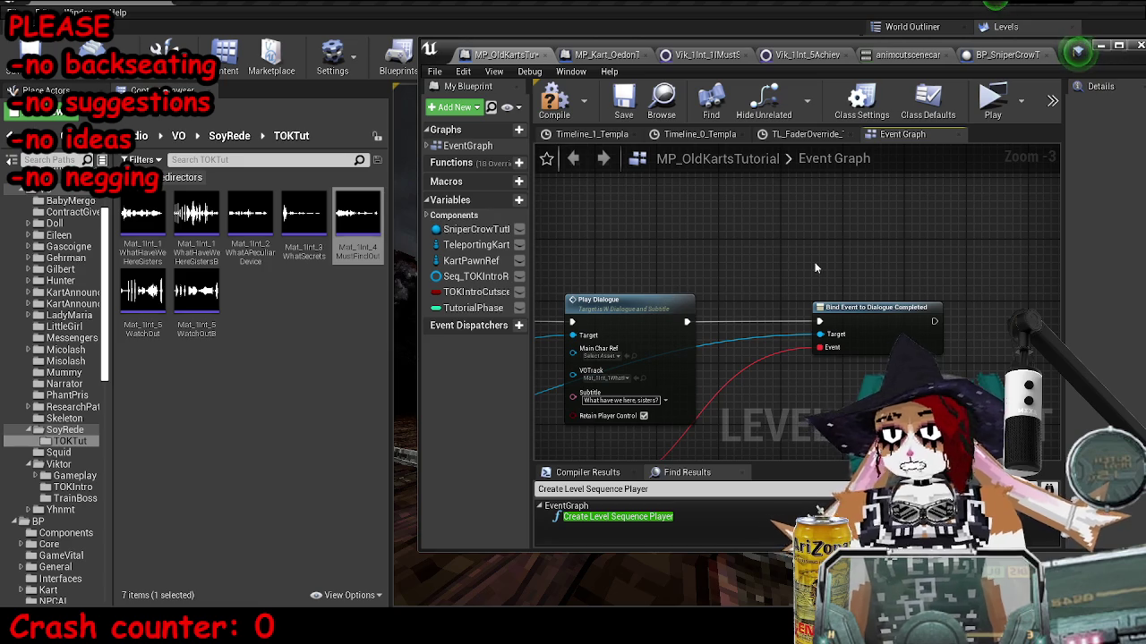
{"action": "left_click", "coordinate": [1118, 45]}
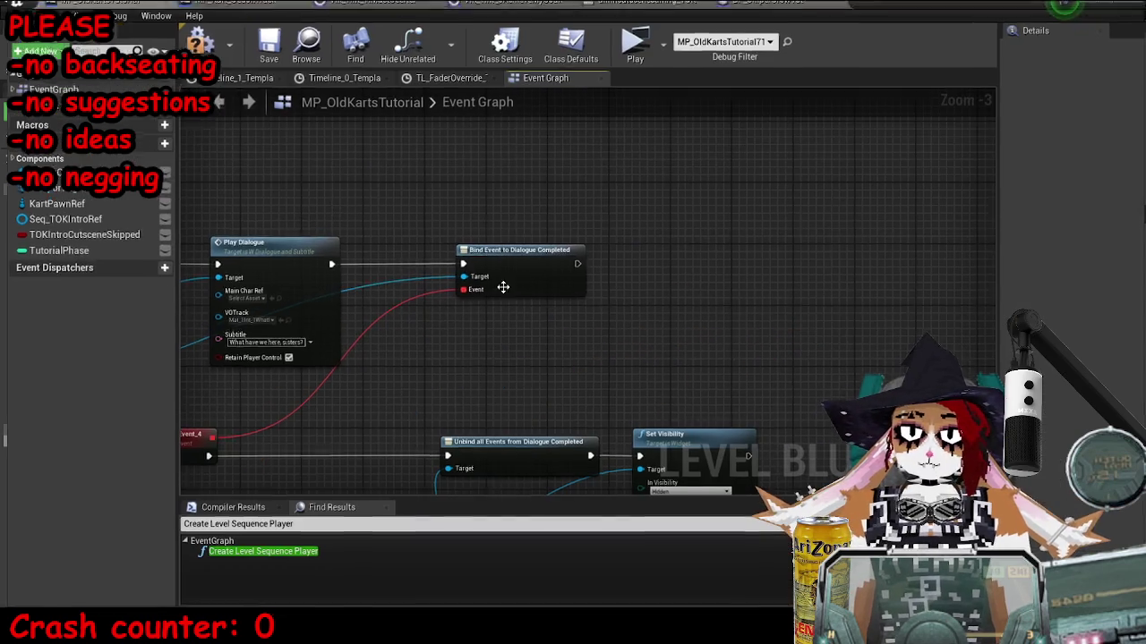
Place a TutorialPhase getter below the dialogue binding and attach an equals (==) comparison to it.
{"action": "mouse_move", "coordinate": [53, 248]}
{"action": "left_mouse_down"}
{"action": "mouse_move", "coordinate": [618, 360]}
{"action": "mouse_move", "coordinate": [568, 349]}
{"action": "mouse_move", "coordinate": [619, 493]}
{"action": "mouse_move", "coordinate": [650, 361]}
{"action": "left_mouse_up"}
{"action": "scroll", "coordinate": [588, 350], "scroll_direction": "down", "scroll_amount": 4}
{"action": "scroll", "coordinate": [591, 351], "scroll_direction": "up", "scroll_amount": 4}
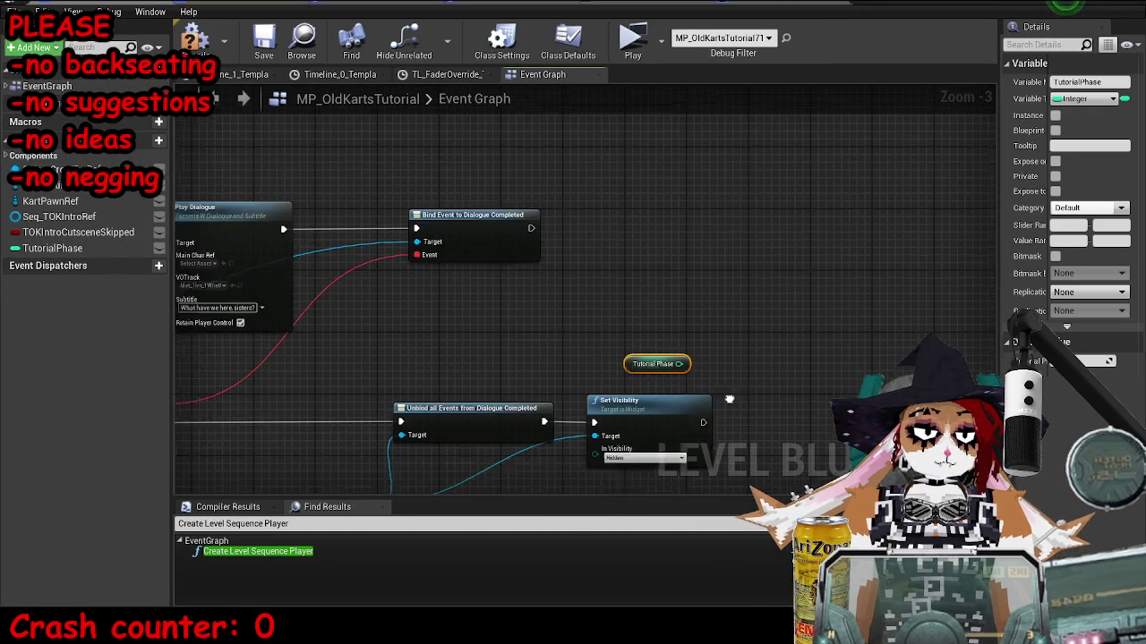
{"action": "left_click_drag", "start_coordinate": [646, 281], "coordinate": [733, 283]}
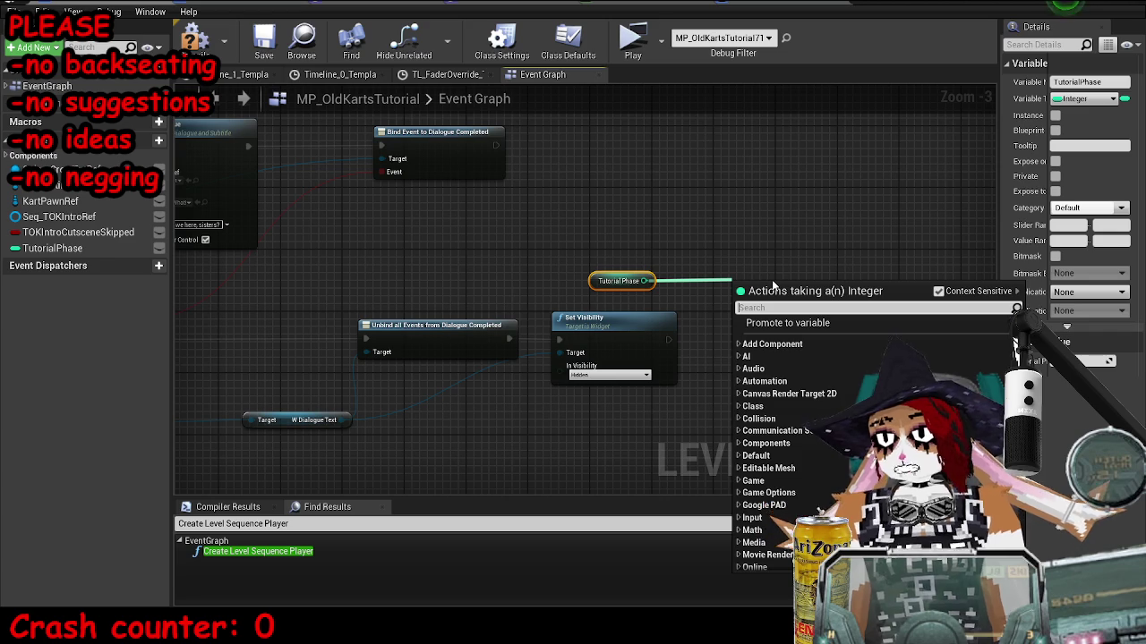
{"action": "type", "text": "=="}
{"action": "key", "text": "Return"}
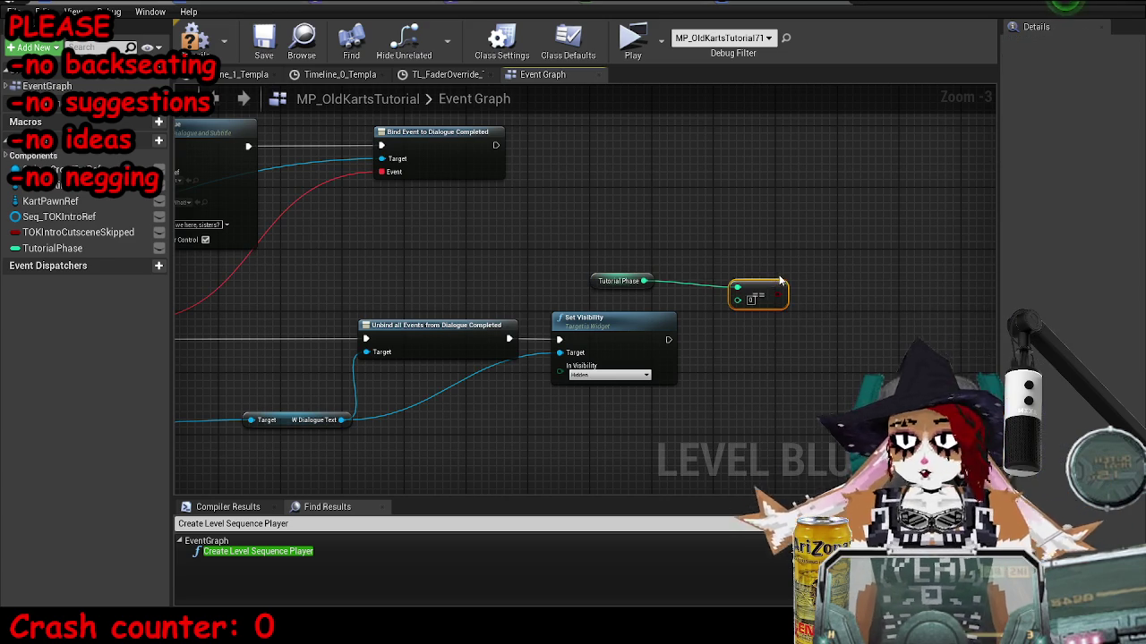
Wire the equals-1 result into a new Branch's Condition and frame the whole node network.
{"action": "scroll", "coordinate": [781, 281], "scroll_direction": "up", "scroll_amount": 4}
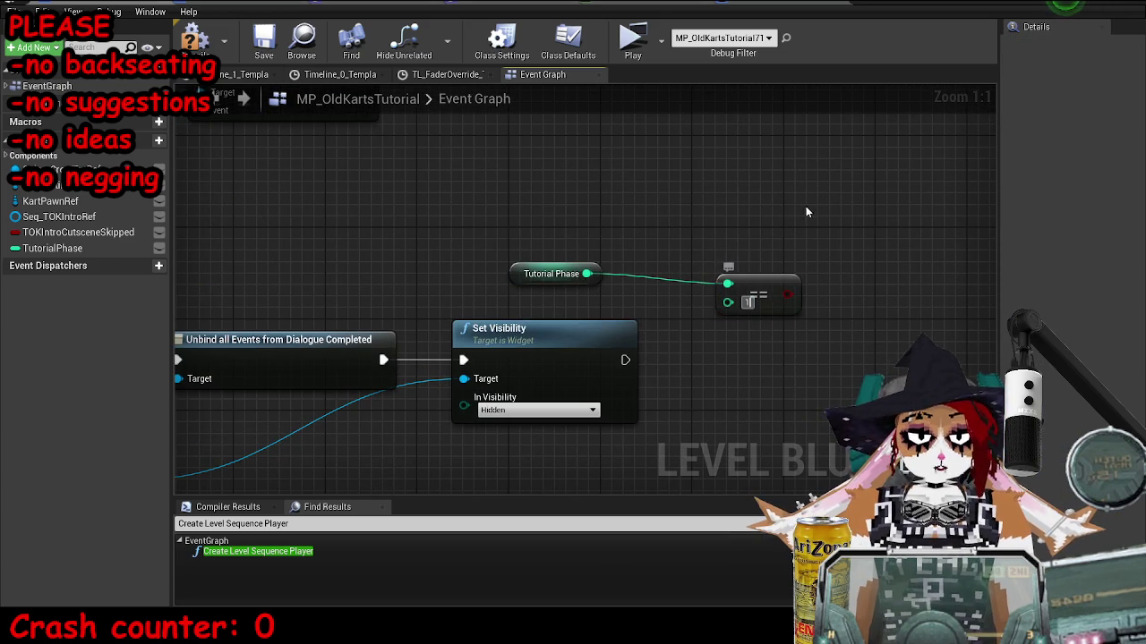
{"action": "left_click", "coordinate": [816, 199]}
{"action": "mouse_move", "coordinate": [786, 294]}
{"action": "left_mouse_down"}
{"action": "mouse_move", "coordinate": [833, 233]}
{"action": "mouse_move", "coordinate": [709, 286]}
{"action": "left_mouse_up"}
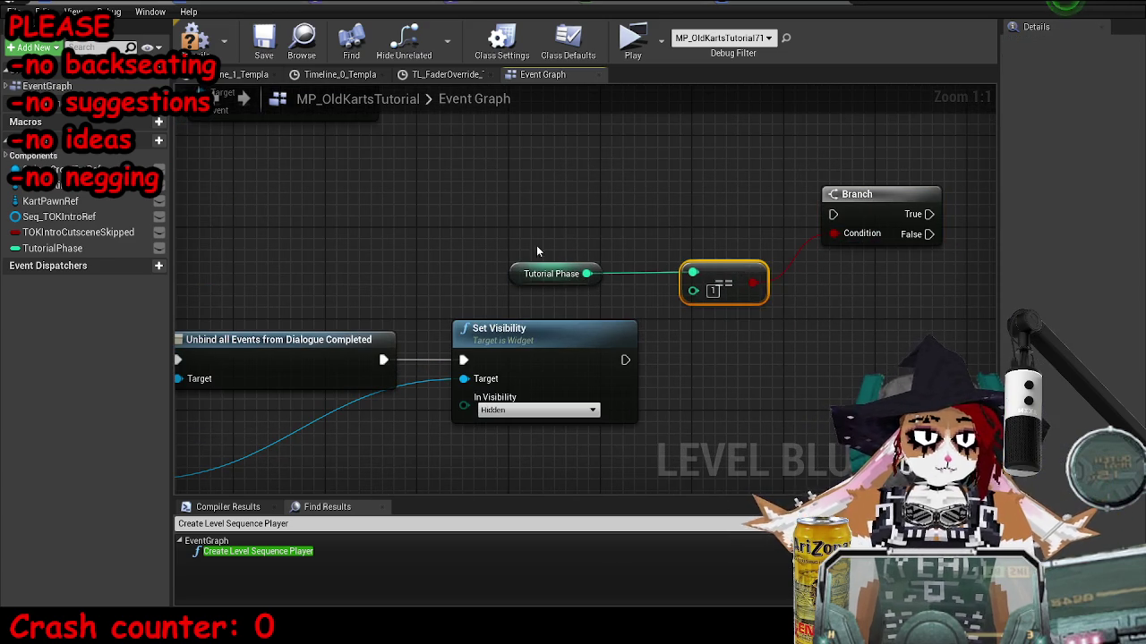
{"action": "left_click", "coordinate": [548, 273], "text": "ctrl"}
{"action": "scroll", "coordinate": [627, 273], "scroll_direction": "down", "scroll_amount": 4}
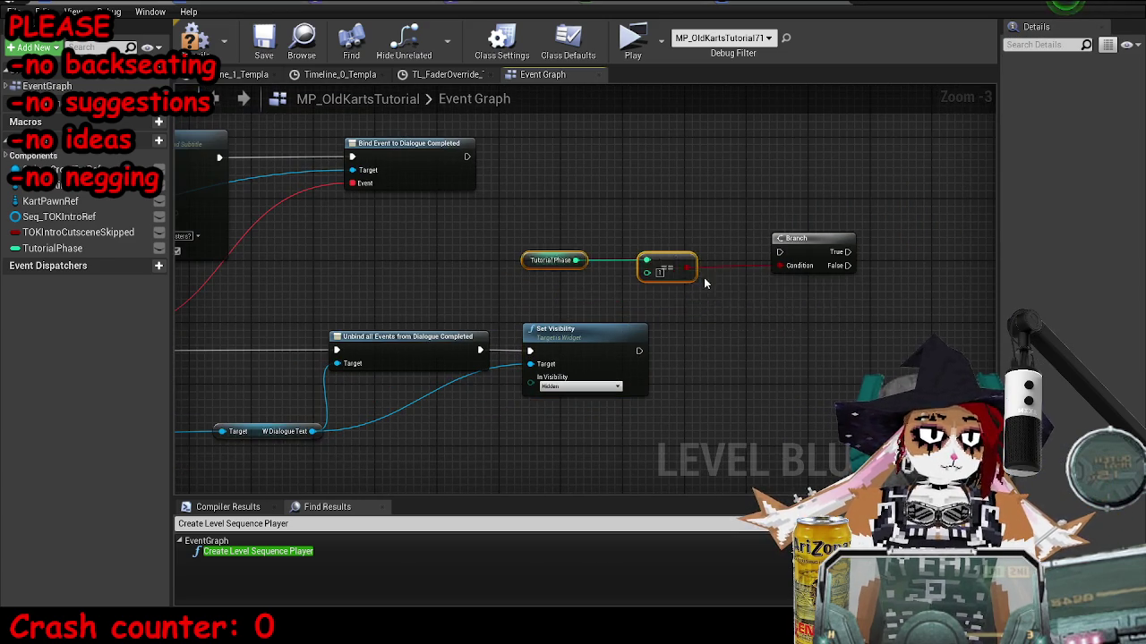
{"action": "scroll", "coordinate": [704, 283], "scroll_direction": "down", "scroll_amount": 4}
{"action": "left_click_drag", "start_coordinate": [690, 354], "coordinate": [622, 297]}
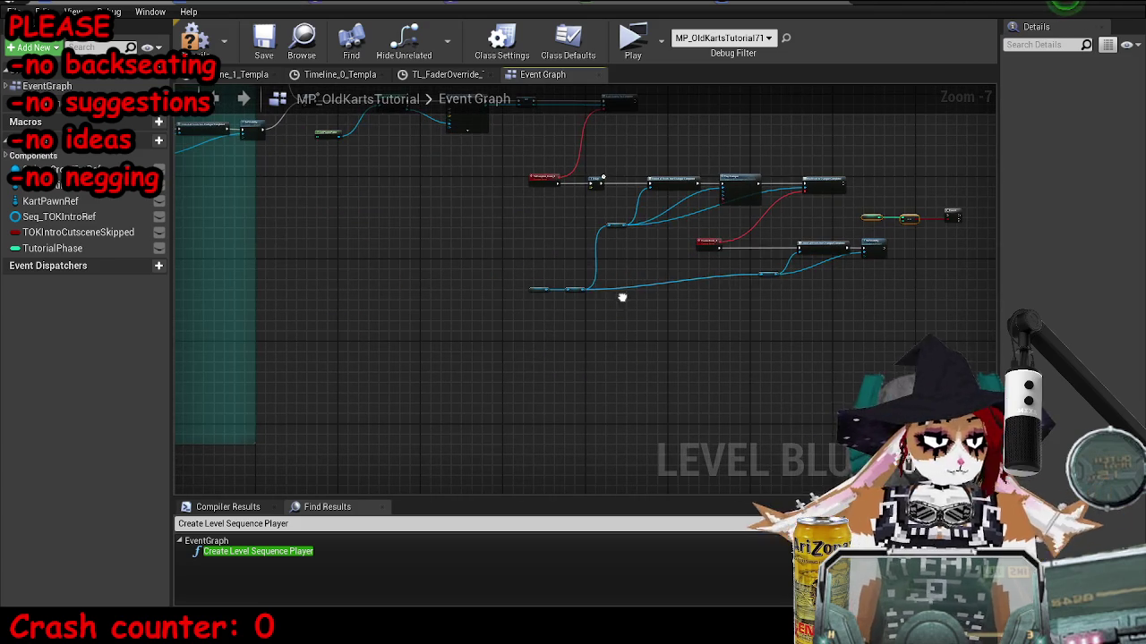
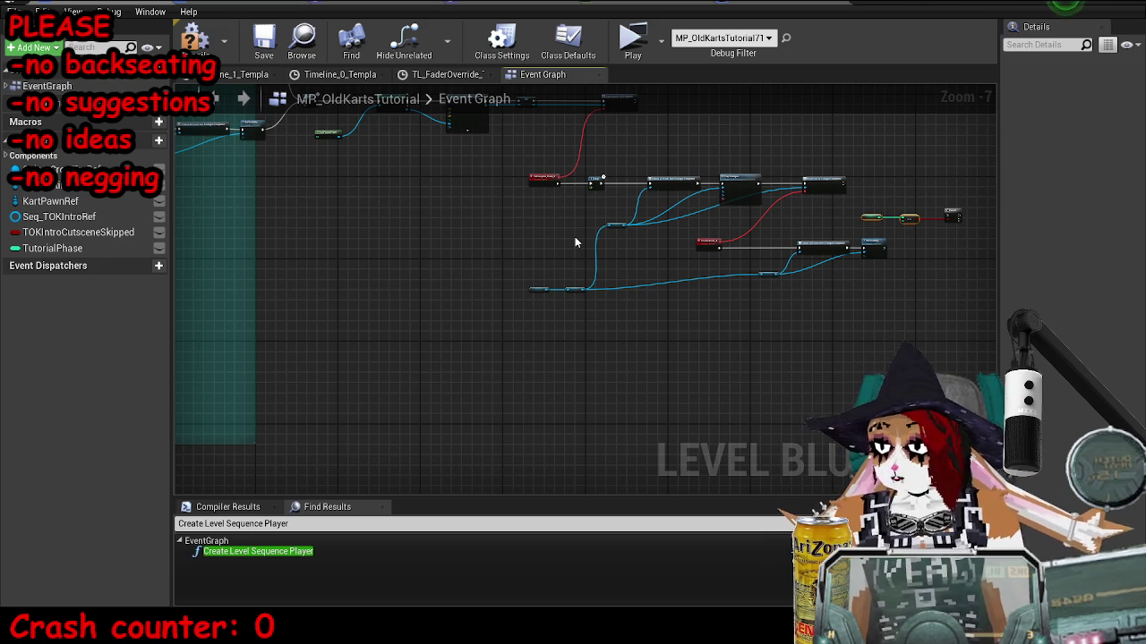
Make room after Set Visibility and add a Delay node with a 1.0 second duration.
{"action": "left_click_drag", "start_coordinate": [568, 236], "coordinate": [660, 249]}
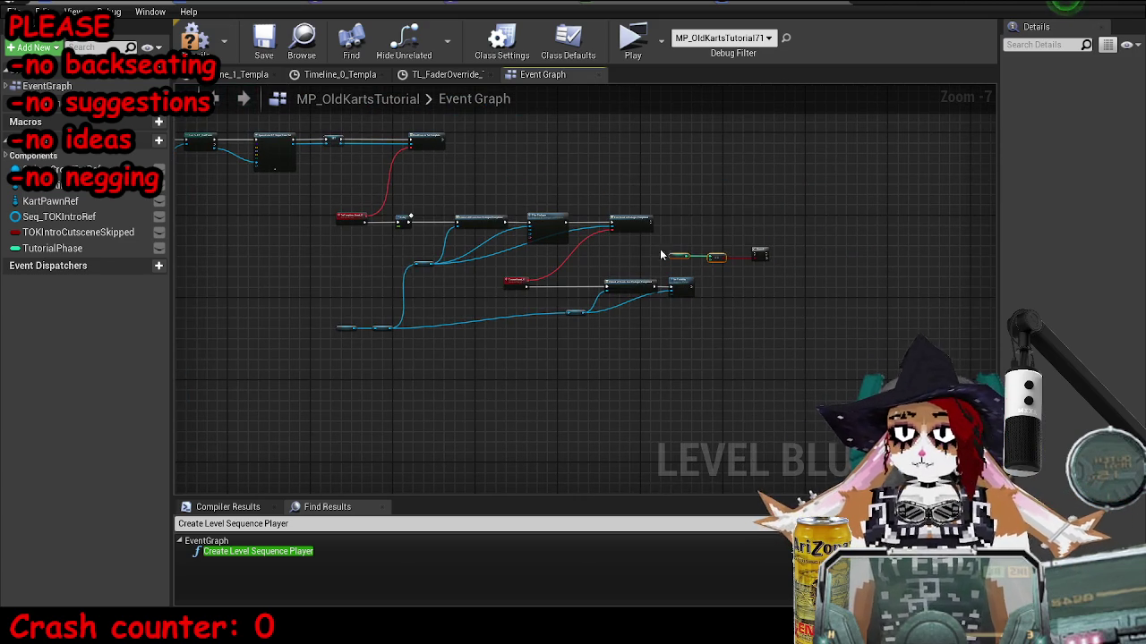
{"action": "scroll", "coordinate": [667, 197], "scroll_direction": "up", "scroll_amount": 4}
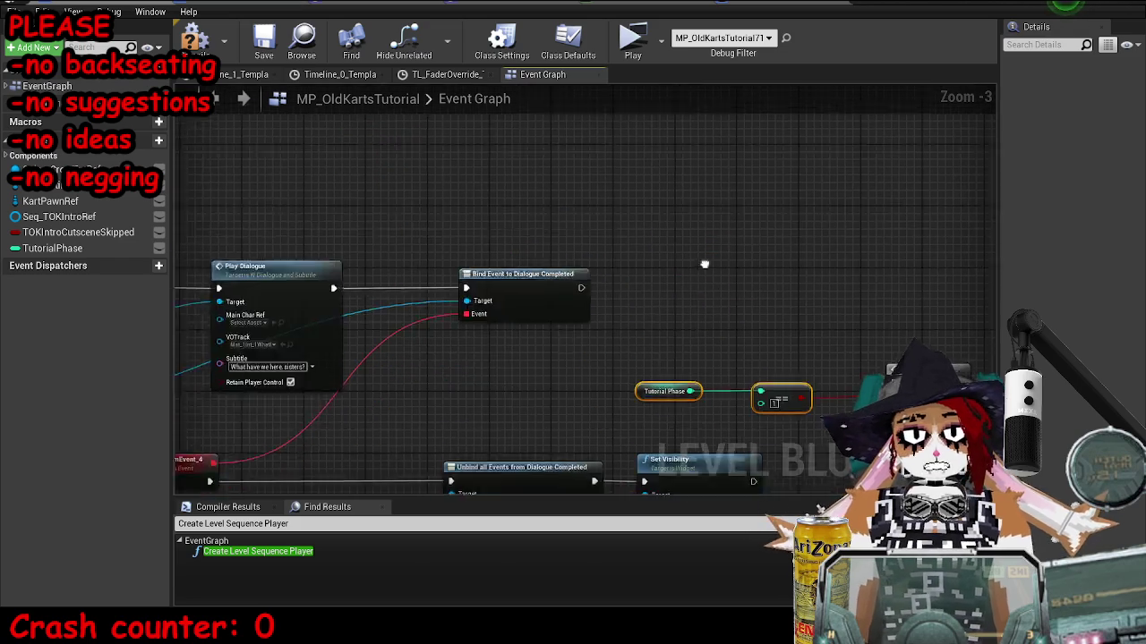
{"action": "left_click", "coordinate": [617, 316]}
{"action": "left_click_drag", "start_coordinate": [626, 376], "coordinate": [770, 333]}
{"action": "mouse_move", "coordinate": [809, 280]}
{"action": "left_mouse_down"}
{"action": "mouse_move", "coordinate": [863, 280]}
{"action": "mouse_move", "coordinate": [693, 278]}
{"action": "left_mouse_up"}
{"action": "mouse_move", "coordinate": [609, 350]}
{"action": "left_mouse_down"}
{"action": "mouse_move", "coordinate": [594, 352]}
{"action": "mouse_move", "coordinate": [880, 324]}
{"action": "mouse_move", "coordinate": [670, 356]}
{"action": "mouse_move", "coordinate": [676, 374]}
{"action": "mouse_move", "coordinate": [759, 363]}
{"action": "mouse_move", "coordinate": [724, 350]}
{"action": "left_mouse_up"}
{"action": "type", "text": "delay"}
{"action": "key", "text": "Return"}
{"action": "left_click", "coordinate": [803, 393]}
{"action": "type", "text": "1"}
{"action": "key", "text": "Return"}
Move the Tutorial Phase check and Branch, then wire the Delay's Completed pin into the Branch.
{"action": "mouse_move", "coordinate": [469, 215]}
{"action": "left_mouse_down"}
{"action": "mouse_move", "coordinate": [811, 298]}
{"action": "mouse_move", "coordinate": [829, 168]}
{"action": "left_mouse_up"}
{"action": "left_click_drag", "start_coordinate": [682, 387], "coordinate": [780, 171]}
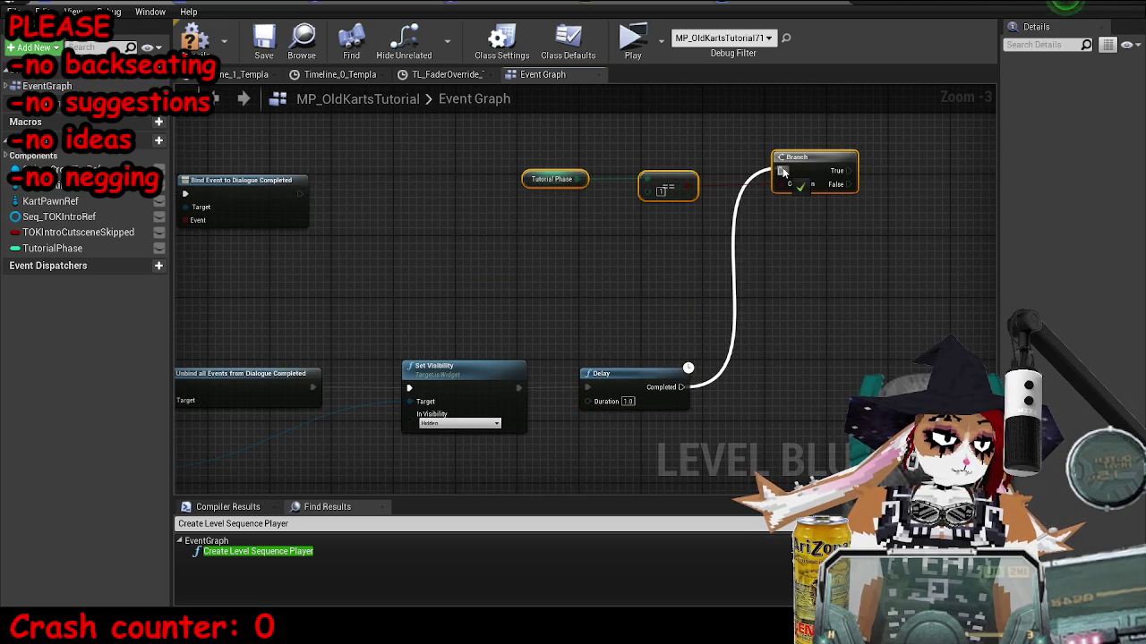
{"action": "scroll", "coordinate": [902, 264], "scroll_direction": "down", "scroll_amount": 3}
{"action": "mouse_move", "coordinate": [432, 267]}
{"action": "left_mouse_down"}
{"action": "mouse_move", "coordinate": [734, 343]}
{"action": "mouse_move", "coordinate": [802, 375]}
{"action": "left_mouse_up"}
{"action": "left_click_drag", "start_coordinate": [795, 298], "coordinate": [598, 211]}
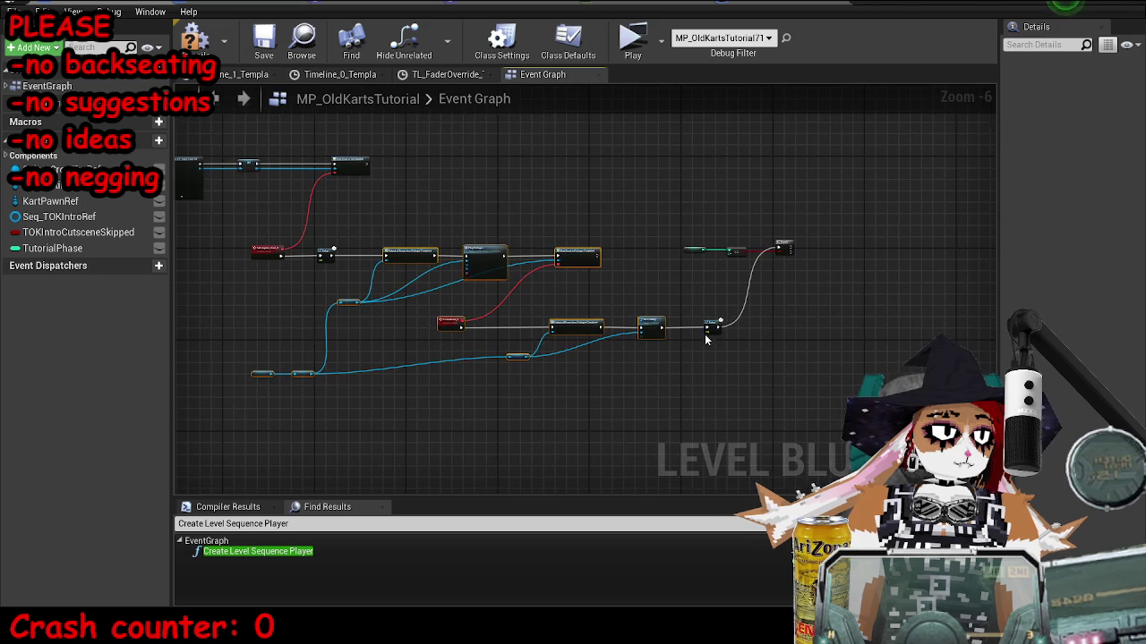
{"action": "scroll", "coordinate": [880, 297], "scroll_direction": "up", "scroll_amount": 3}
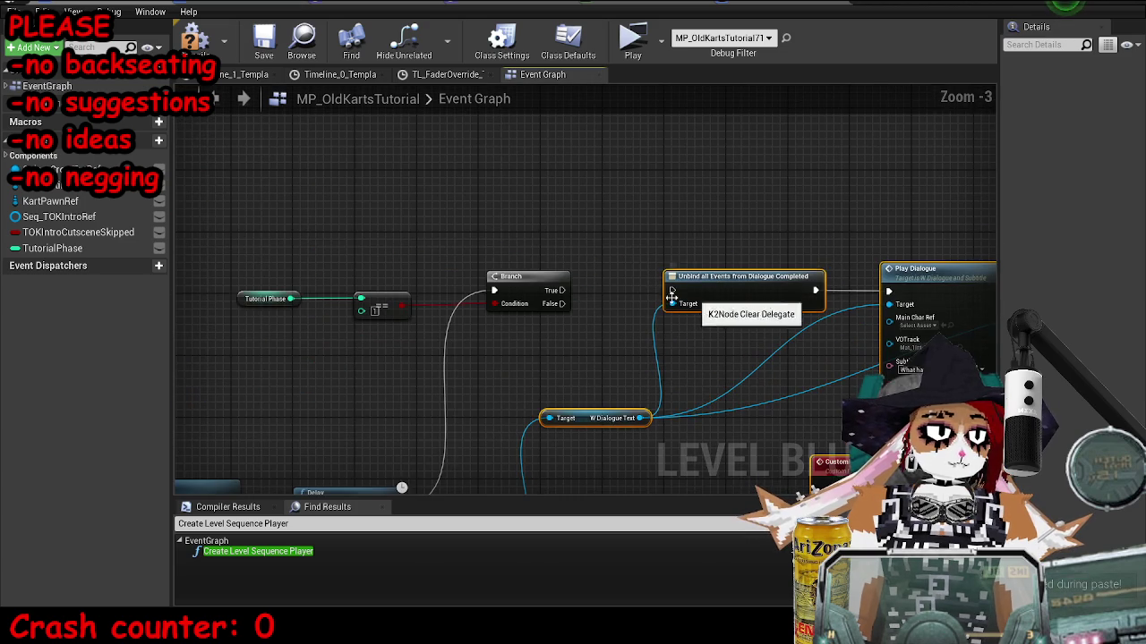
Connect the Branch's True output to the Unbind all Events node.
{"action": "left_click_drag", "start_coordinate": [561, 289], "coordinate": [673, 290]}
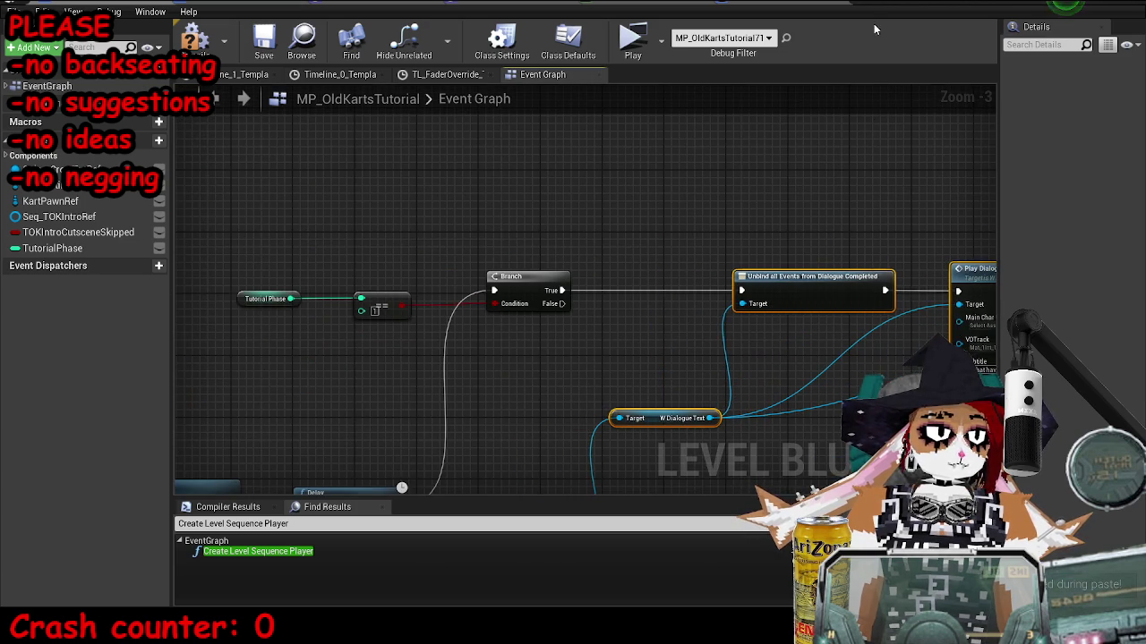
{"action": "left_click_drag", "start_coordinate": [390, 271], "coordinate": [547, 274]}
{"action": "scroll", "coordinate": [496, 327], "scroll_direction": "up", "scroll_amount": 3}
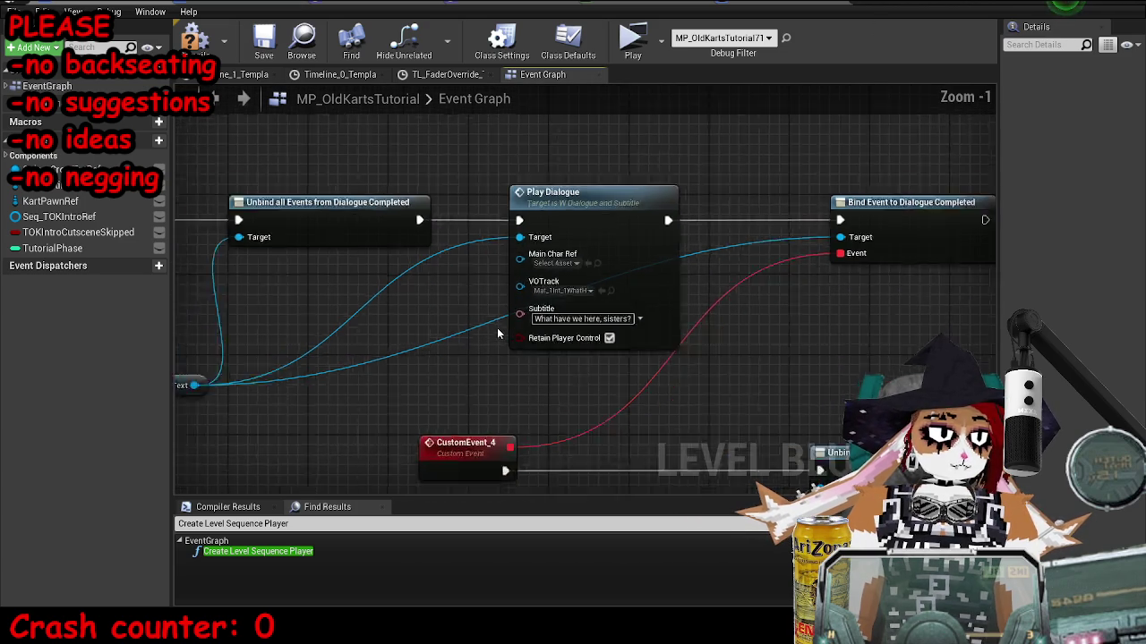
{"action": "left_click_drag", "start_coordinate": [926, 11], "coordinate": [927, 37]}
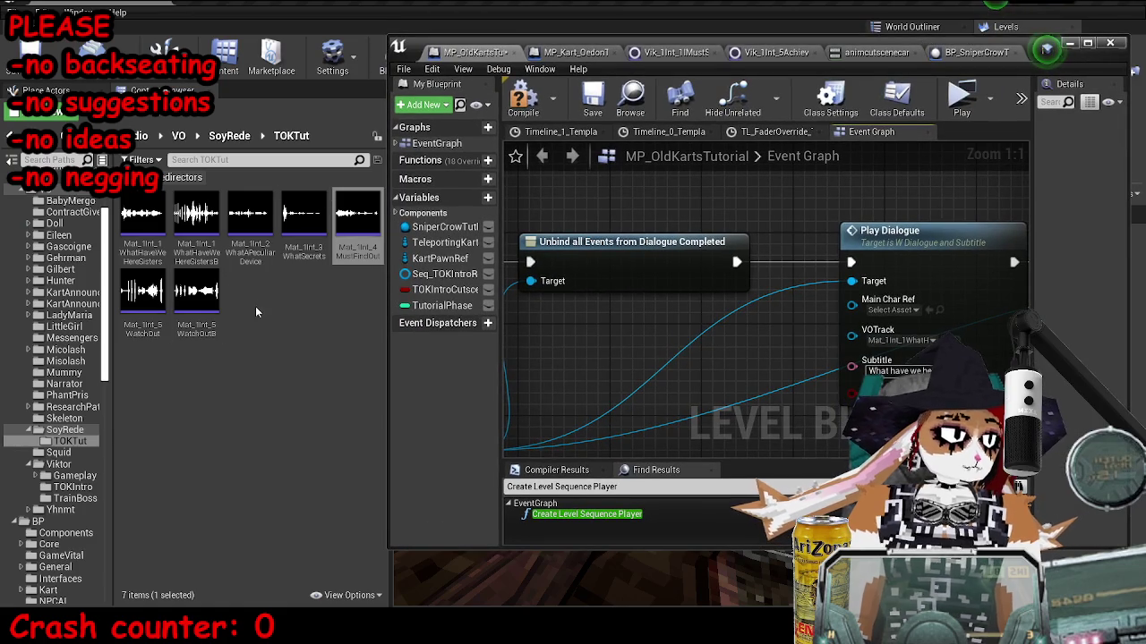
Audition the first voice track and finish its subtitle text beginning 'My,'.
{"action": "left_click", "coordinate": [203, 216]}
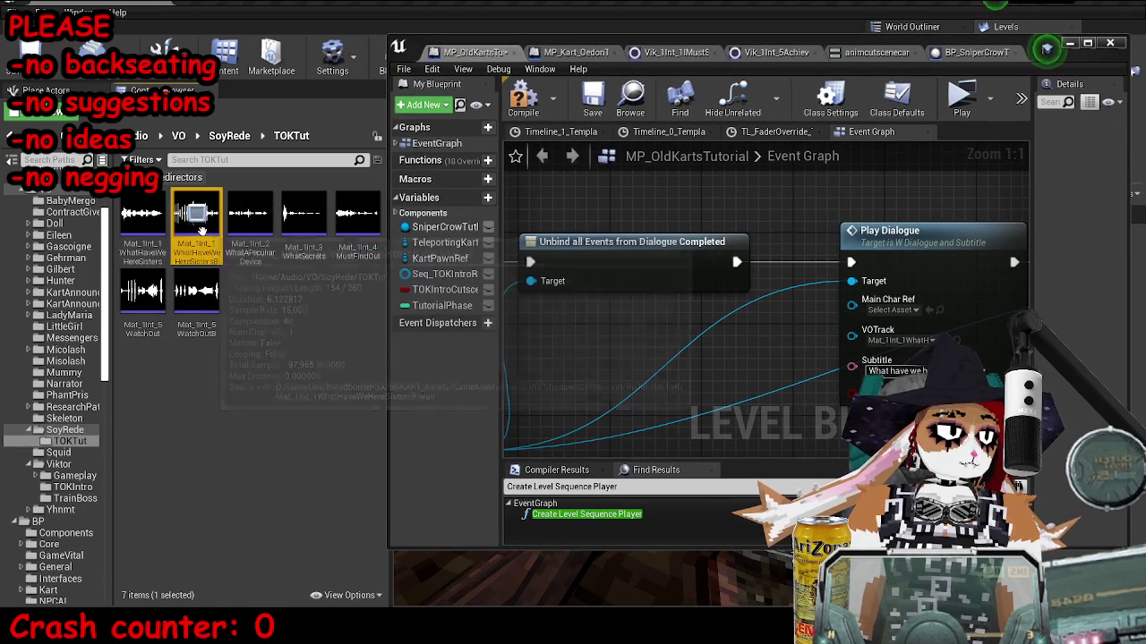
{"action": "left_click_drag", "start_coordinate": [876, 367], "coordinate": [759, 367]}
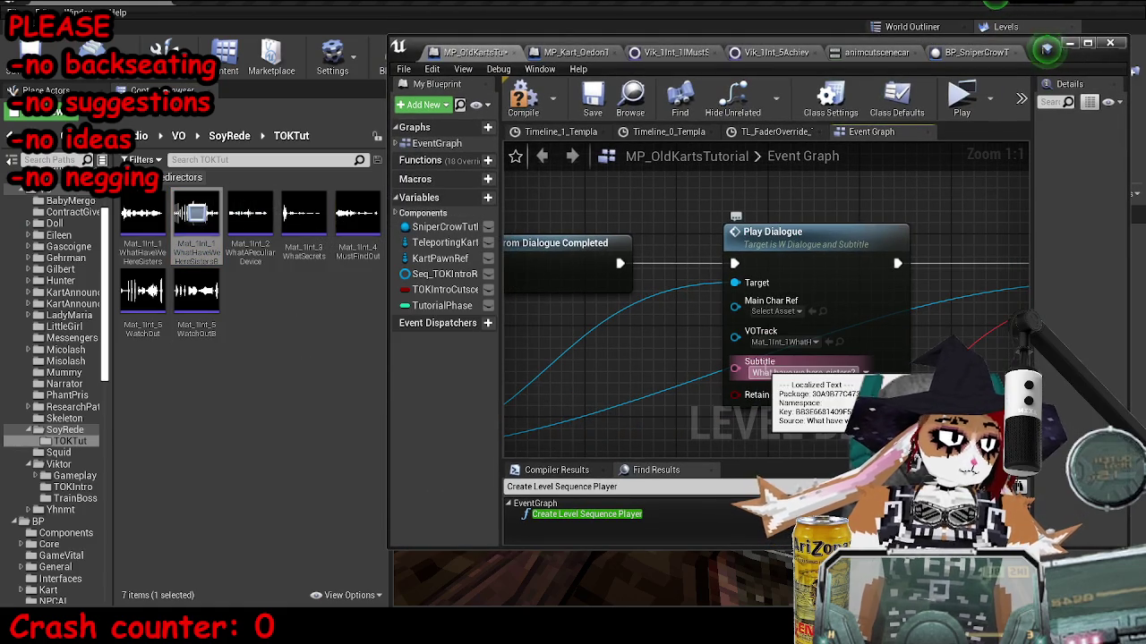
{"action": "type", "text": "My,"}
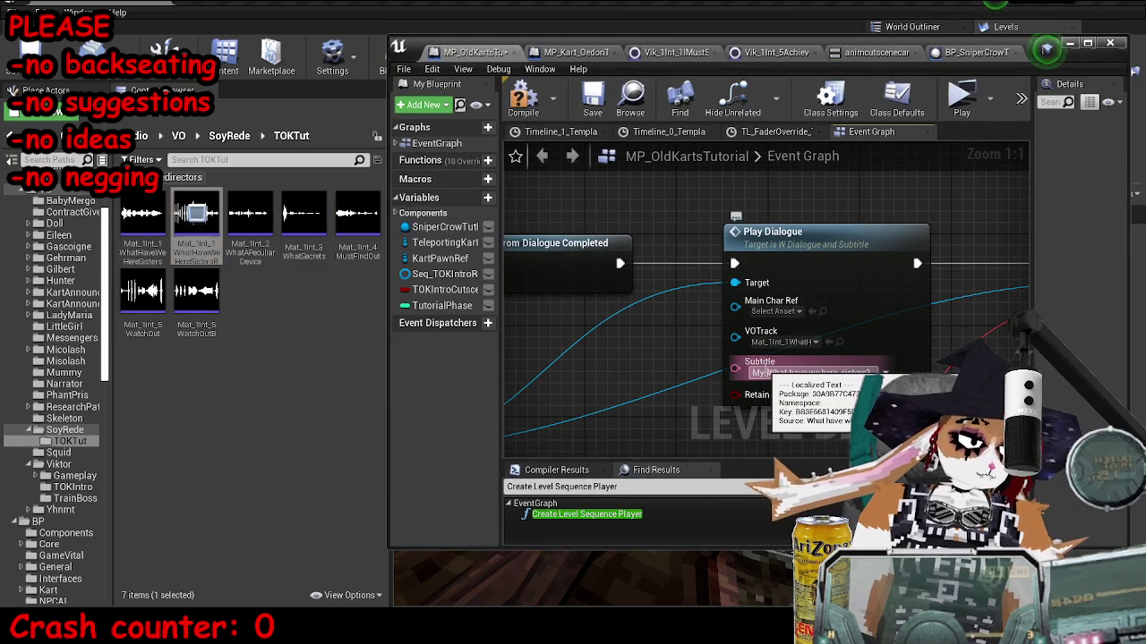
{"action": "left_click", "coordinate": [957, 314]}
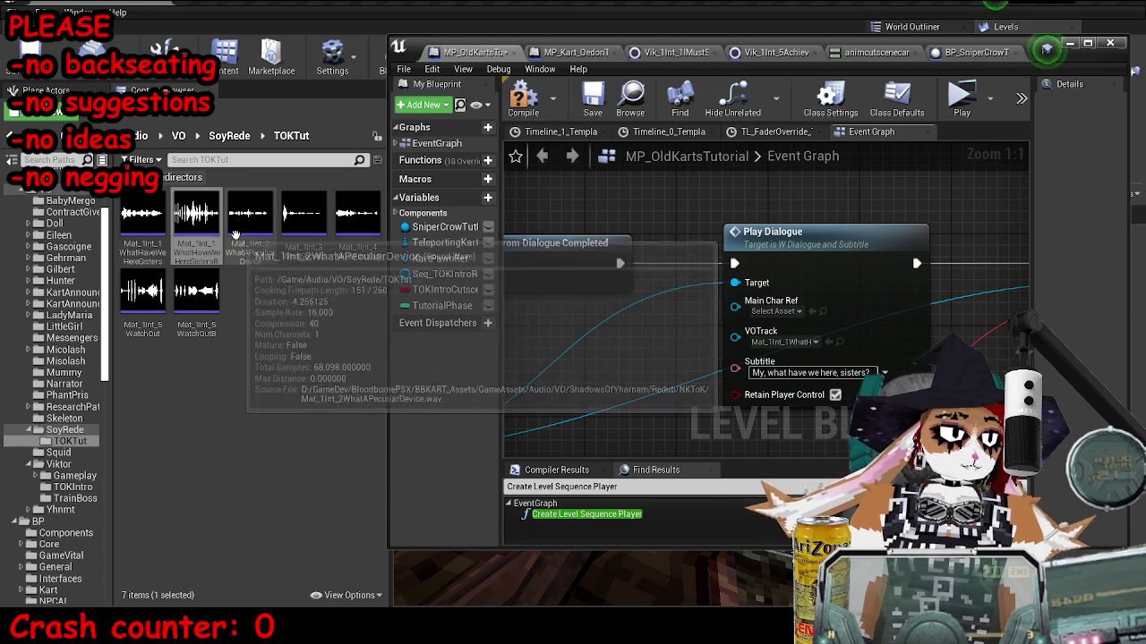
Audition Mat_1Int_2WhatAPeculiarDevice and set the Play Dialogue subtitle to 'Ah, what a peculiar device!'.
{"action": "left_click", "coordinate": [197, 215]}
{"action": "left_click", "coordinate": [253, 216]}
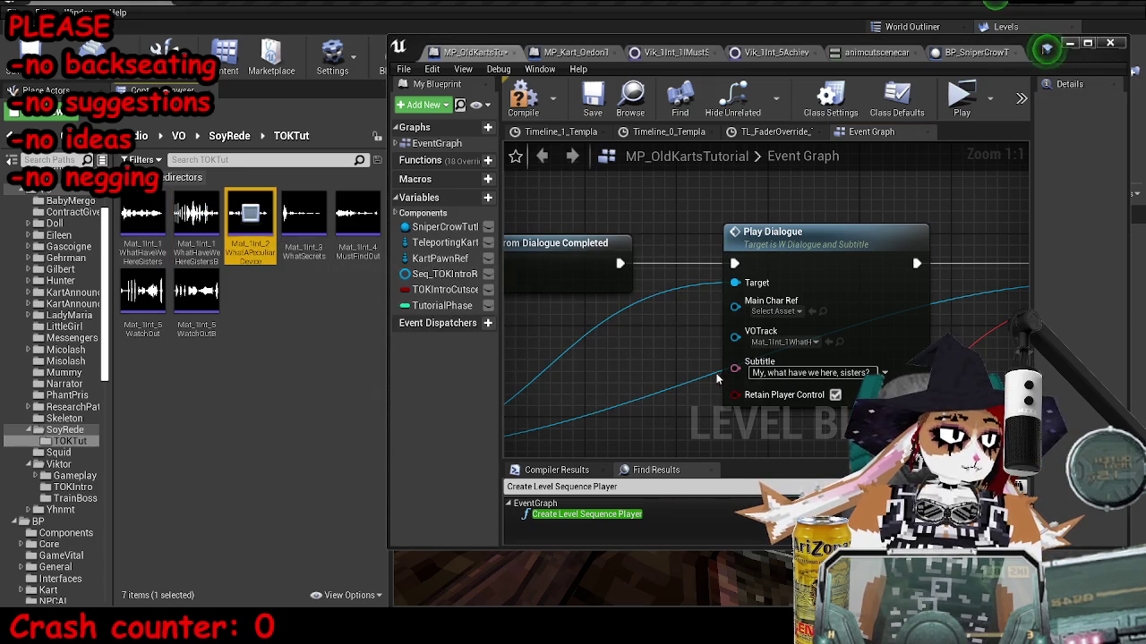
{"action": "scroll", "coordinate": [716, 307], "scroll_direction": "down", "scroll_amount": 4}
{"action": "scroll", "coordinate": [862, 312], "scroll_direction": "up", "scroll_amount": 2}
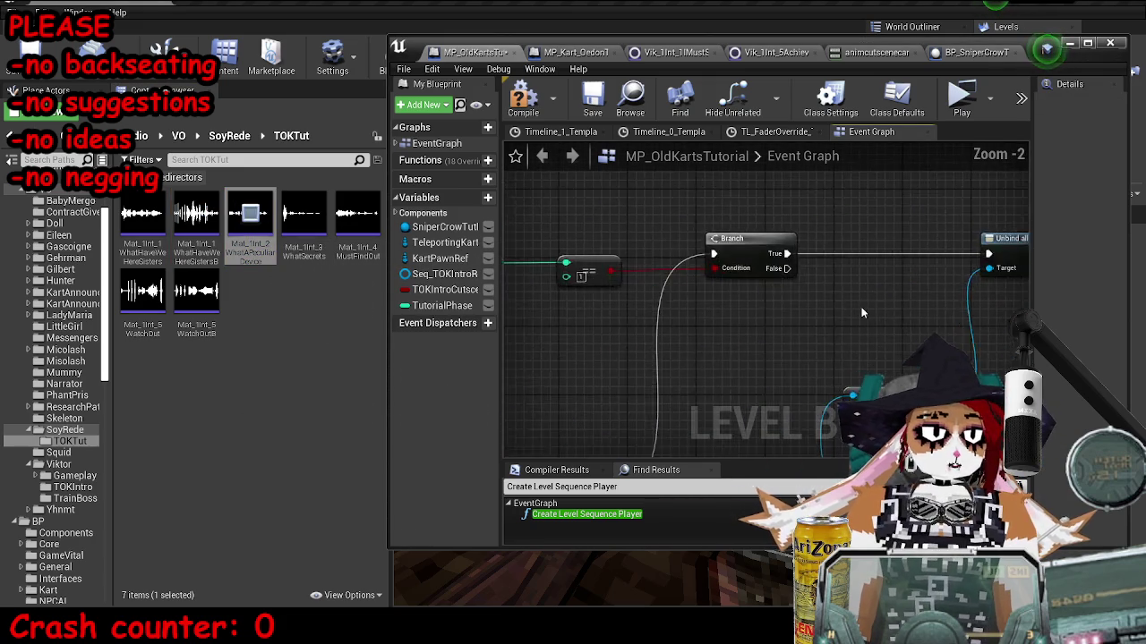
{"action": "scroll", "coordinate": [816, 349], "scroll_direction": "up", "scroll_amount": 1}
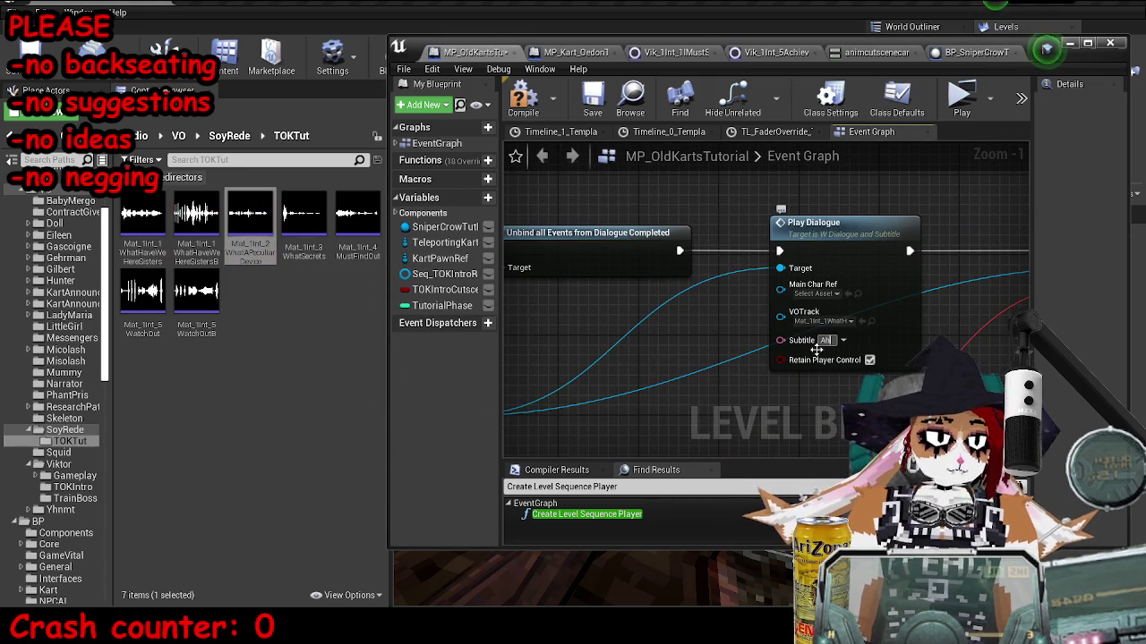
{"action": "left_click", "coordinate": [817, 346]}
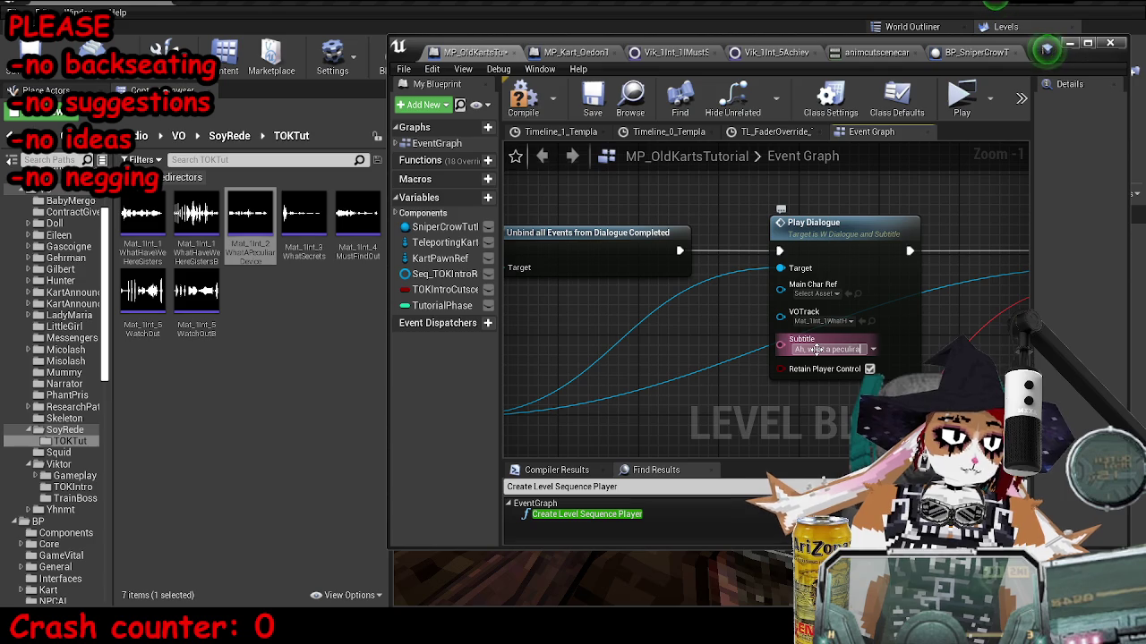
{"action": "type", "text": "device"}
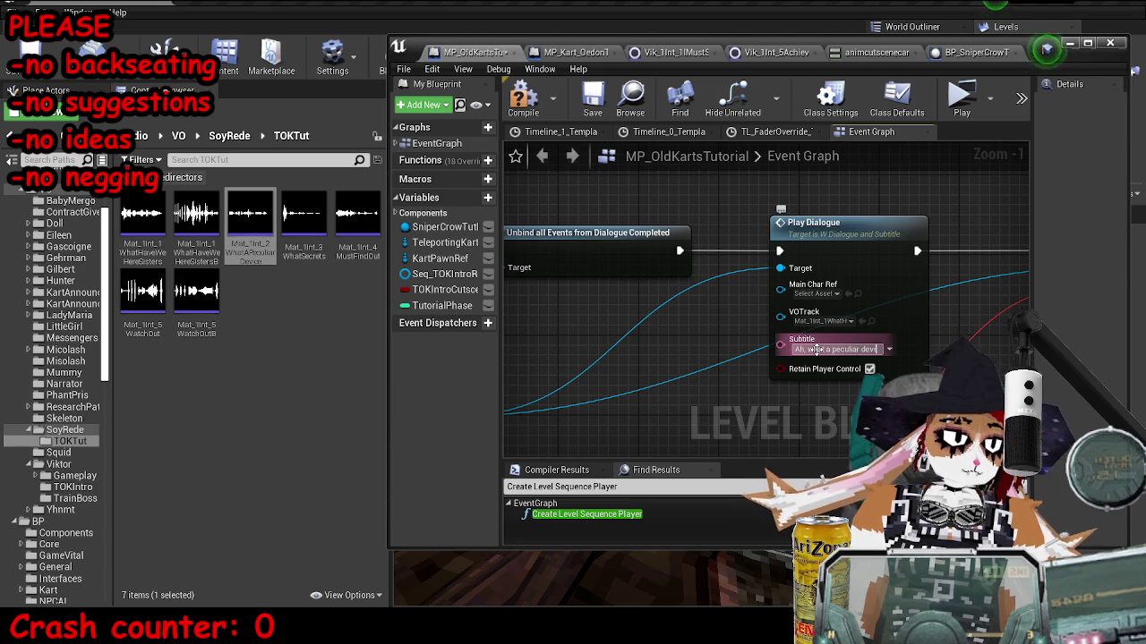
Maximize the Blueprint editor and select the branch and dialogue nodes.
{"action": "left_click_drag", "start_coordinate": [913, 322], "coordinate": [769, 313]}
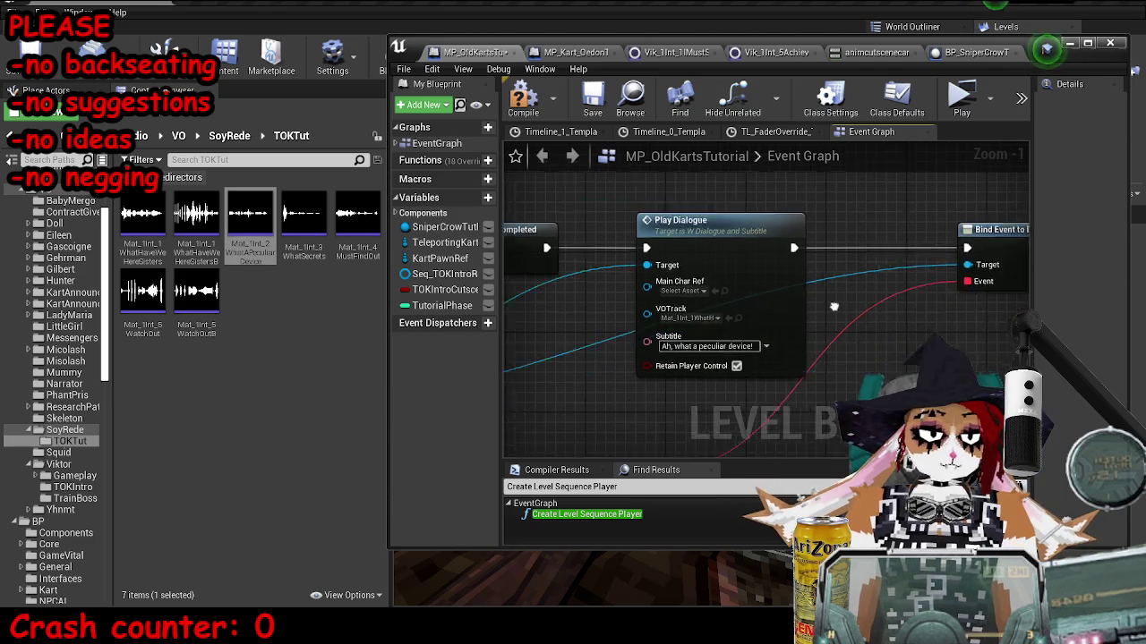
{"action": "scroll", "coordinate": [727, 302], "scroll_direction": "down", "scroll_amount": 4}
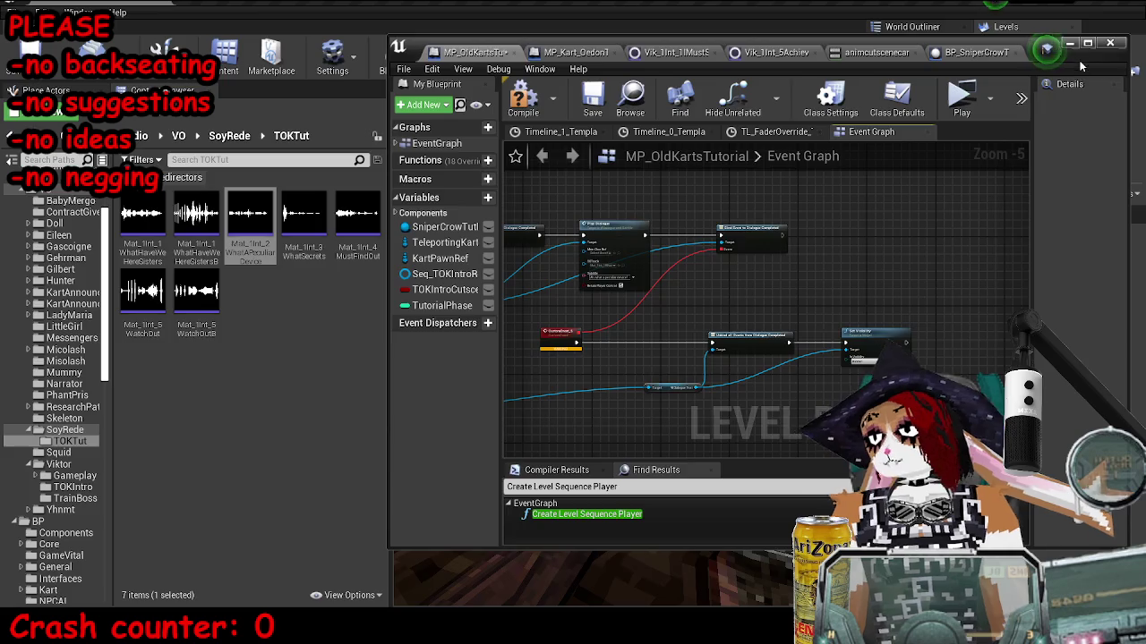
{"action": "left_click", "coordinate": [1087, 43]}
{"action": "scroll", "coordinate": [652, 307], "scroll_direction": "down", "scroll_amount": 2}
{"action": "left_click_drag", "start_coordinate": [374, 202], "coordinate": [618, 255]}
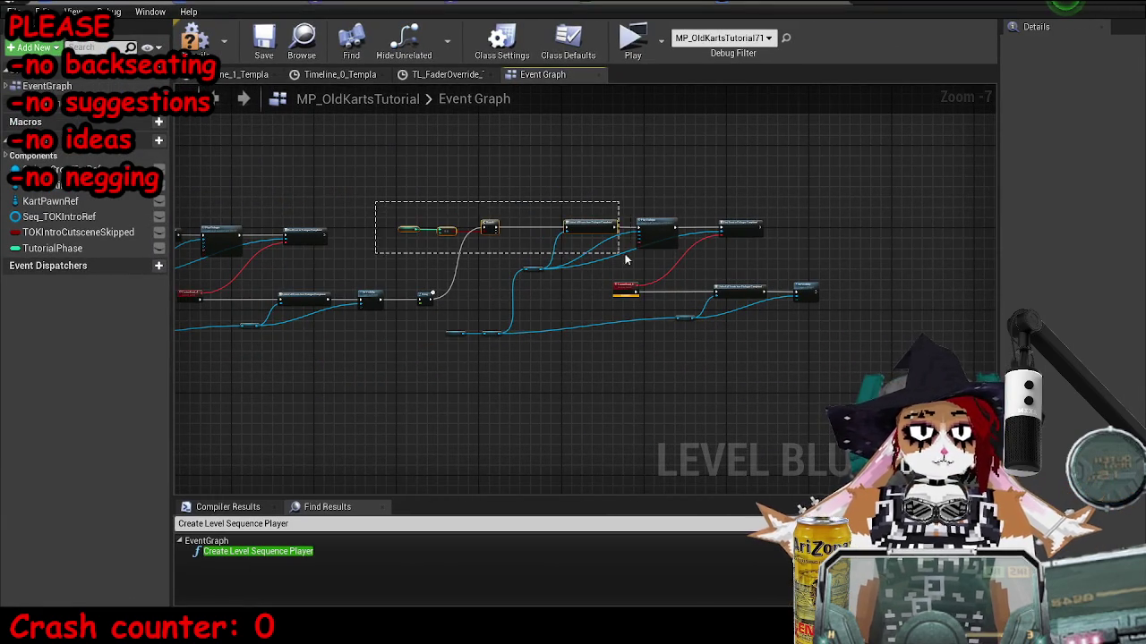
Frame the selected nodes and wire Set Visibility's exec into the 1-second Delay.
{"action": "left_click_drag", "start_coordinate": [517, 185], "coordinate": [887, 460]}
{"action": "left_click_drag", "start_coordinate": [452, 260], "coordinate": [739, 392]}
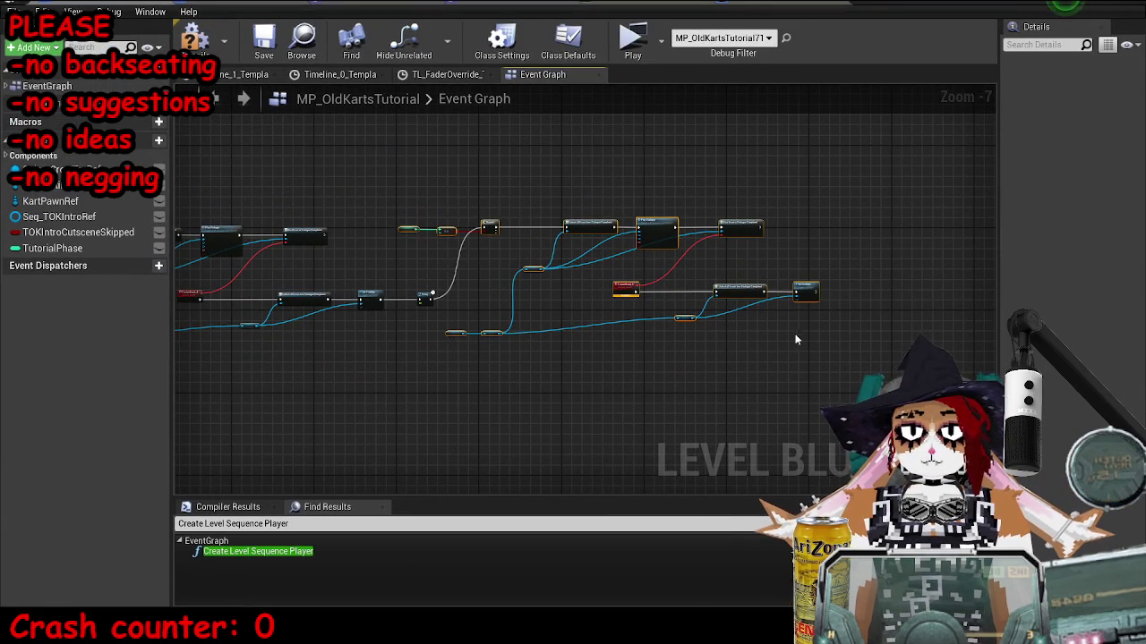
{"action": "key", "text": "f"}
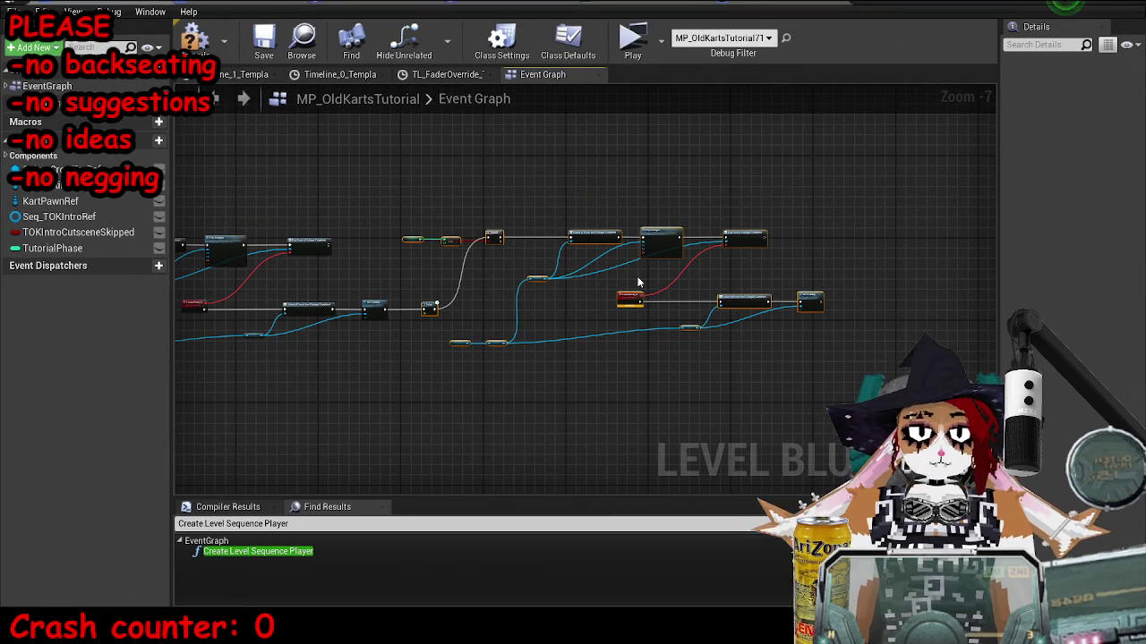
{"action": "scroll", "coordinate": [830, 271], "scroll_direction": "up", "scroll_amount": 6}
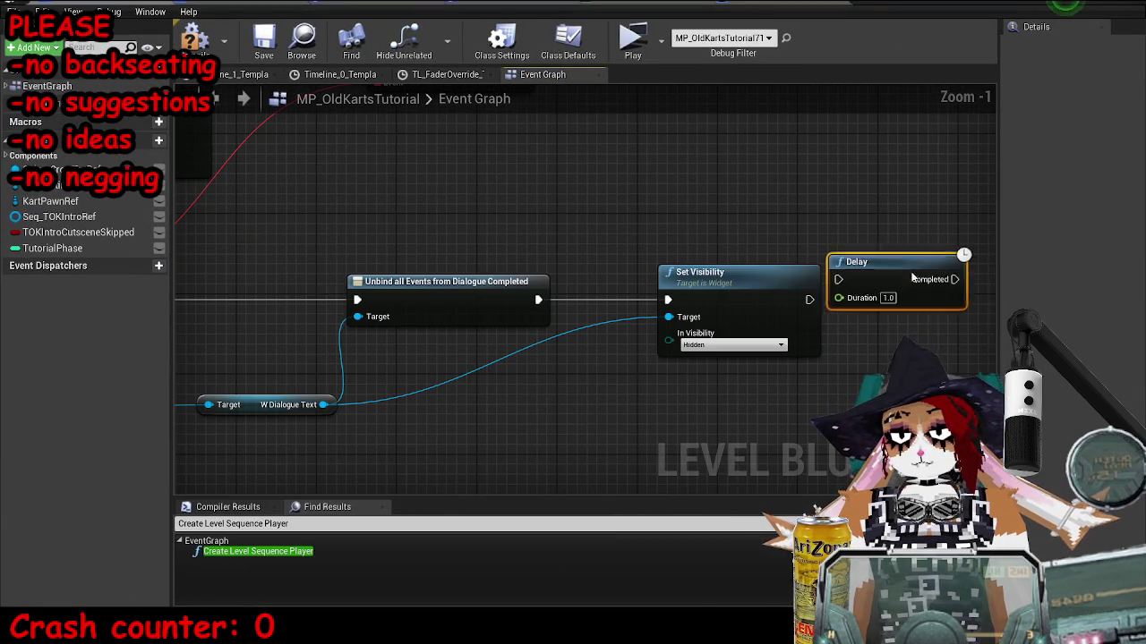
{"action": "left_click_drag", "start_coordinate": [809, 300], "coordinate": [839, 279]}
{"action": "left_click_drag", "start_coordinate": [863, 275], "coordinate": [892, 294]}
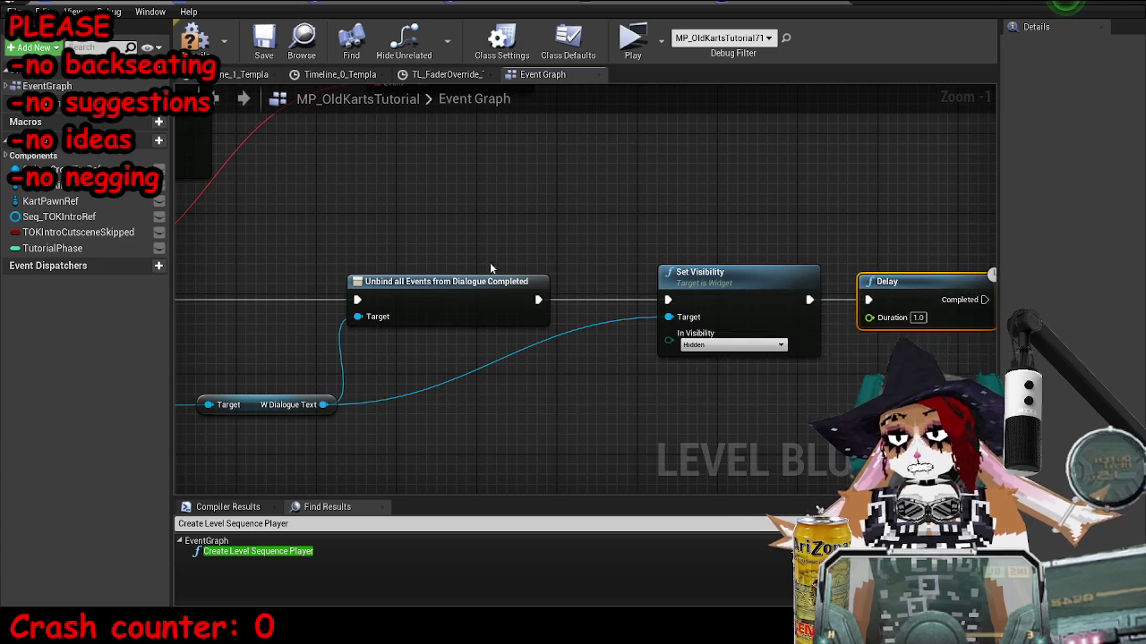
Connect the Delay's Completed output to the Tutorial Phase Branch input.
{"action": "scroll", "coordinate": [490, 268], "scroll_direction": "down", "scroll_amount": 7}
{"action": "mouse_move", "coordinate": [338, 195]}
{"action": "left_mouse_down"}
{"action": "mouse_move", "coordinate": [464, 276]}
{"action": "mouse_move", "coordinate": [873, 345]}
{"action": "left_mouse_up"}
{"action": "scroll", "coordinate": [810, 214], "scroll_direction": "up", "scroll_amount": 2}
{"action": "scroll", "coordinate": [845, 210], "scroll_direction": "up", "scroll_amount": 3}
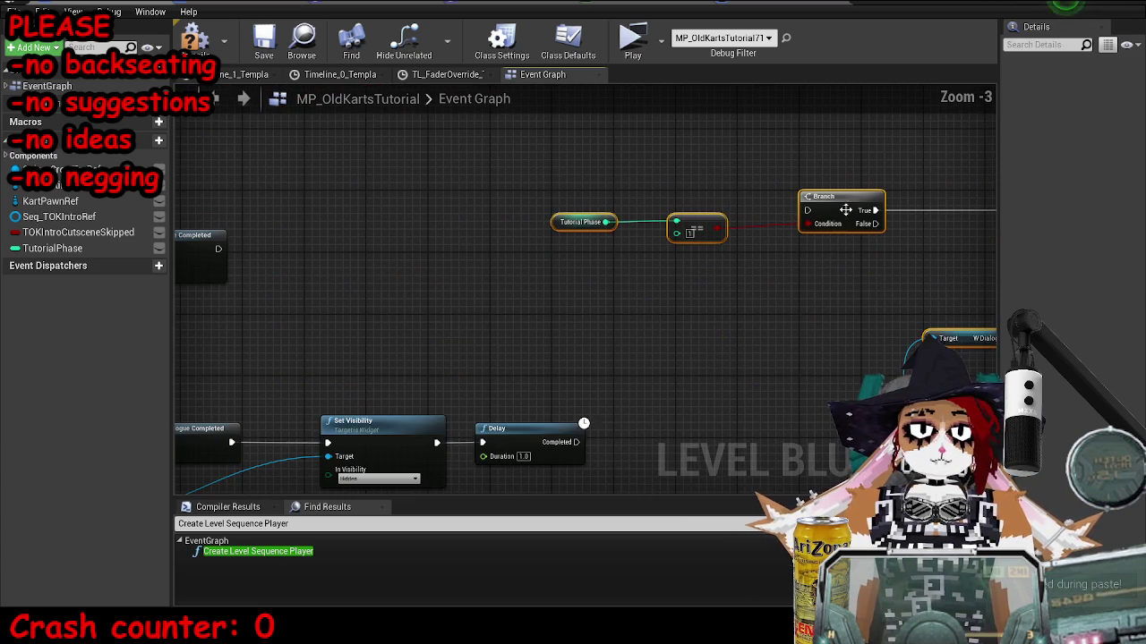
{"action": "left_click_drag", "start_coordinate": [578, 442], "coordinate": [714, 296]}
{"action": "left_click_drag", "start_coordinate": [806, 222], "coordinate": [807, 215]}
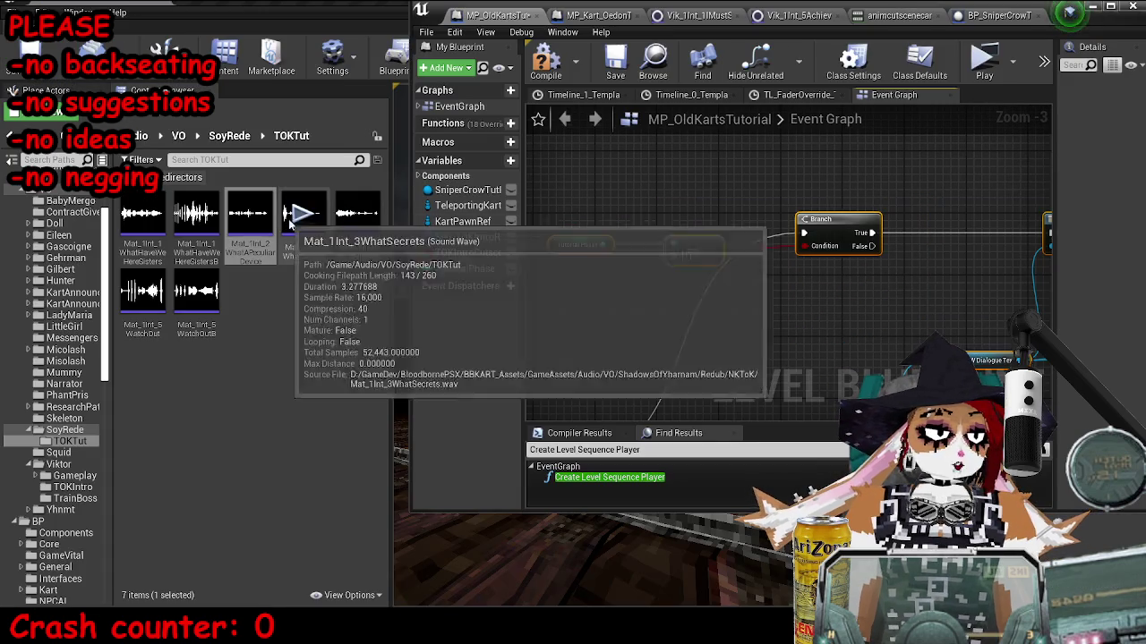
Audition the WhatSecrets and MustFindOut voice tracks and rewrite the dialogue's subtitle text.
{"action": "left_click", "coordinate": [304, 213]}
{"action": "scroll", "coordinate": [653, 266], "scroll_direction": "up", "scroll_amount": 3}
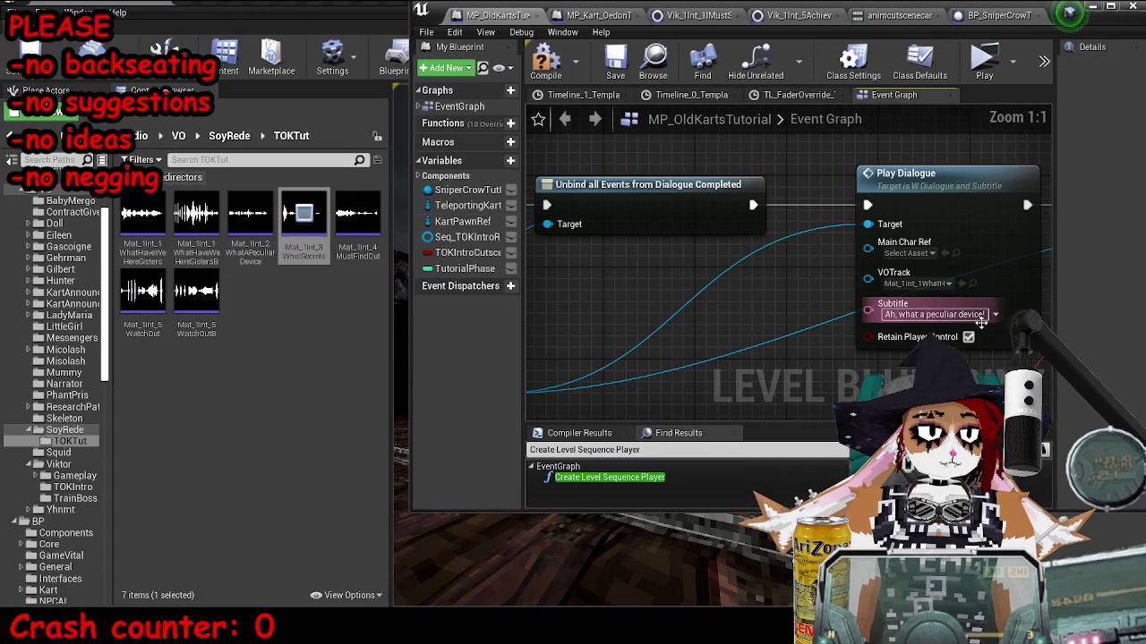
{"action": "left_click", "coordinate": [959, 314]}
{"action": "type", "text": "W"}
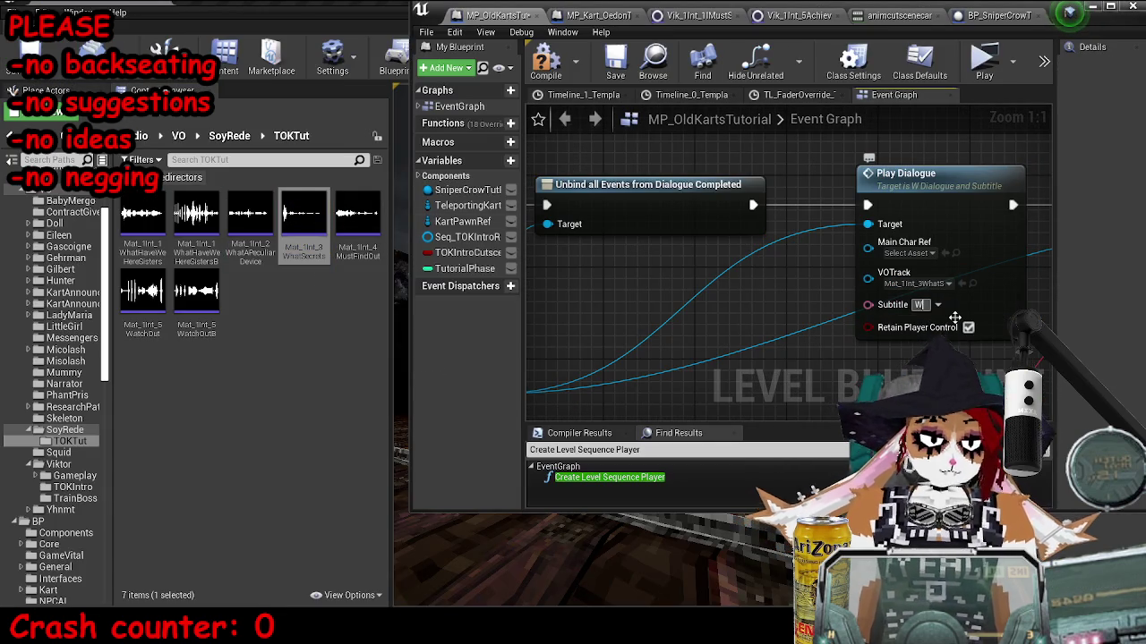
{"action": "type", "text": "s secrets?"}
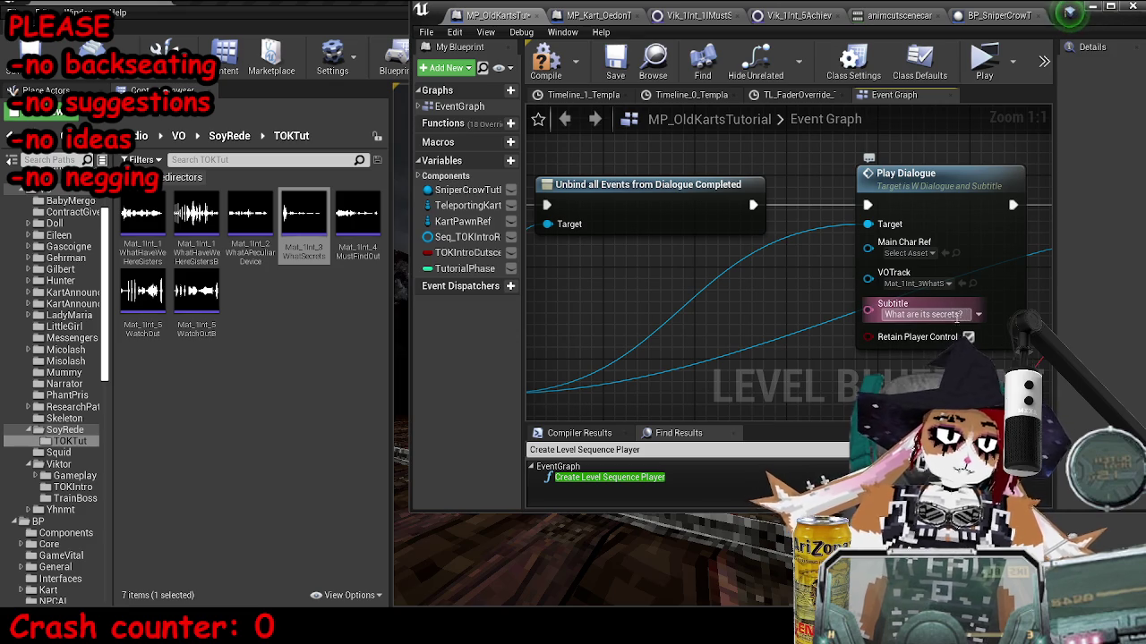
{"action": "scroll", "coordinate": [627, 268], "scroll_direction": "down", "scroll_amount": 6}
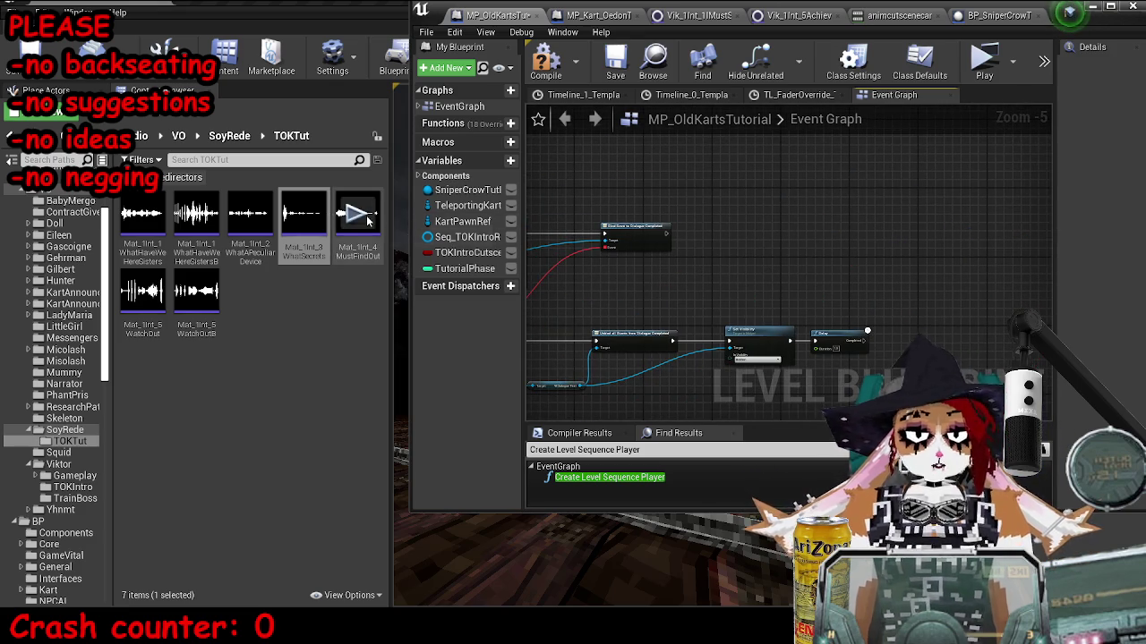
{"action": "left_click", "coordinate": [363, 215]}
{"action": "scroll", "coordinate": [689, 264], "scroll_direction": "down", "scroll_amount": 2}
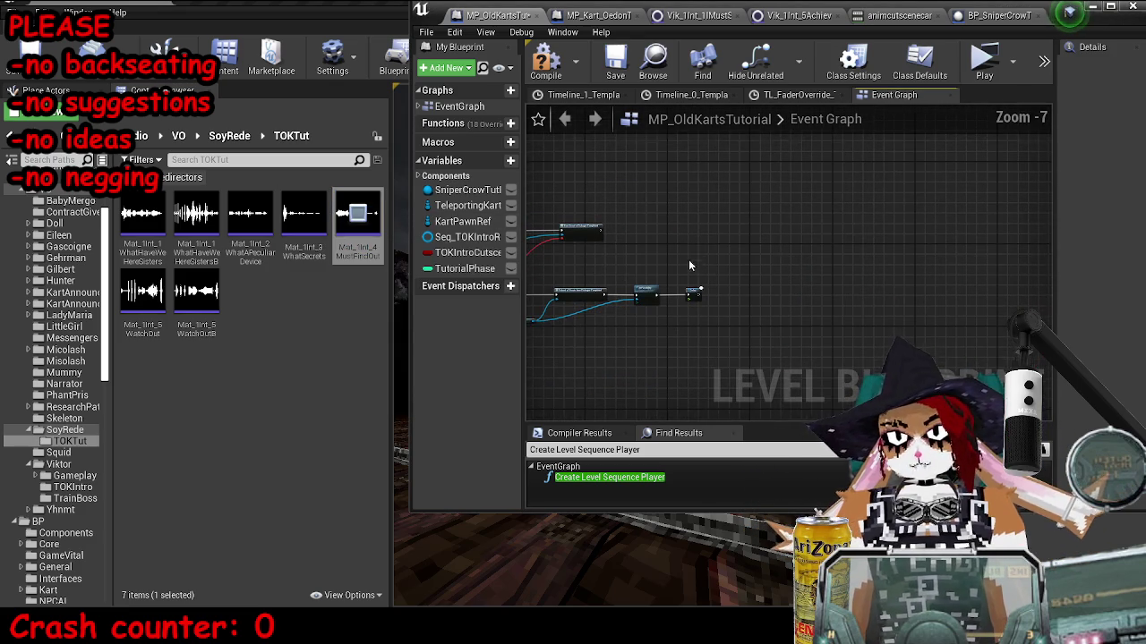
{"action": "scroll", "coordinate": [766, 199], "scroll_direction": "up", "scroll_amount": 4}
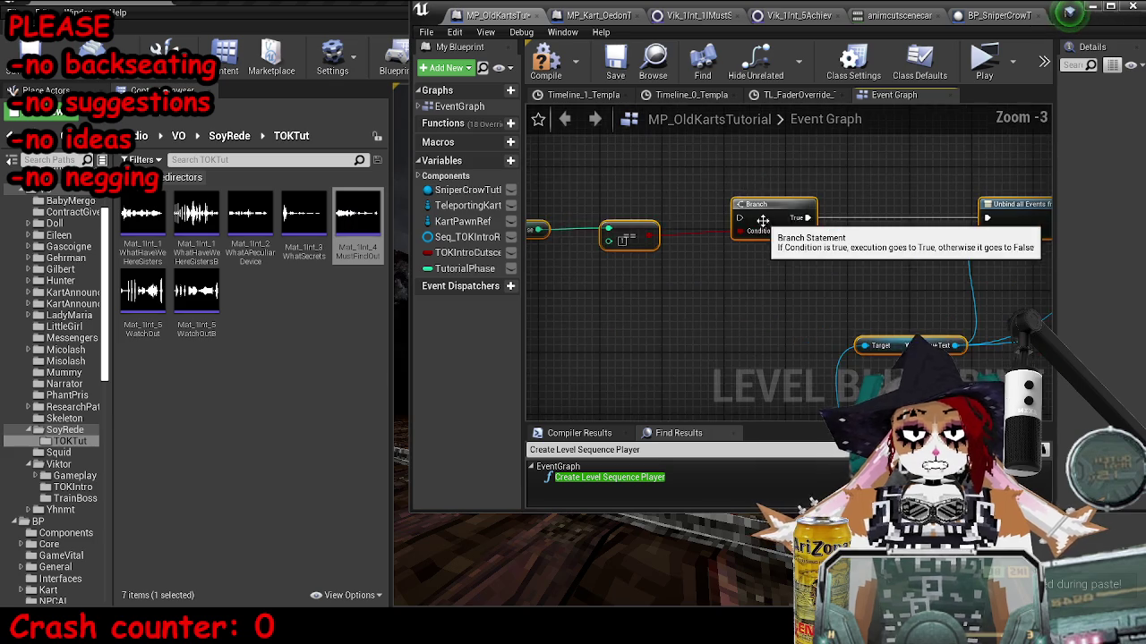
Wire the Delay's Completed pin into the pasted Branch and maximize the Blueprint editor.
{"action": "left_click_drag", "start_coordinate": [656, 381], "coordinate": [759, 160]}
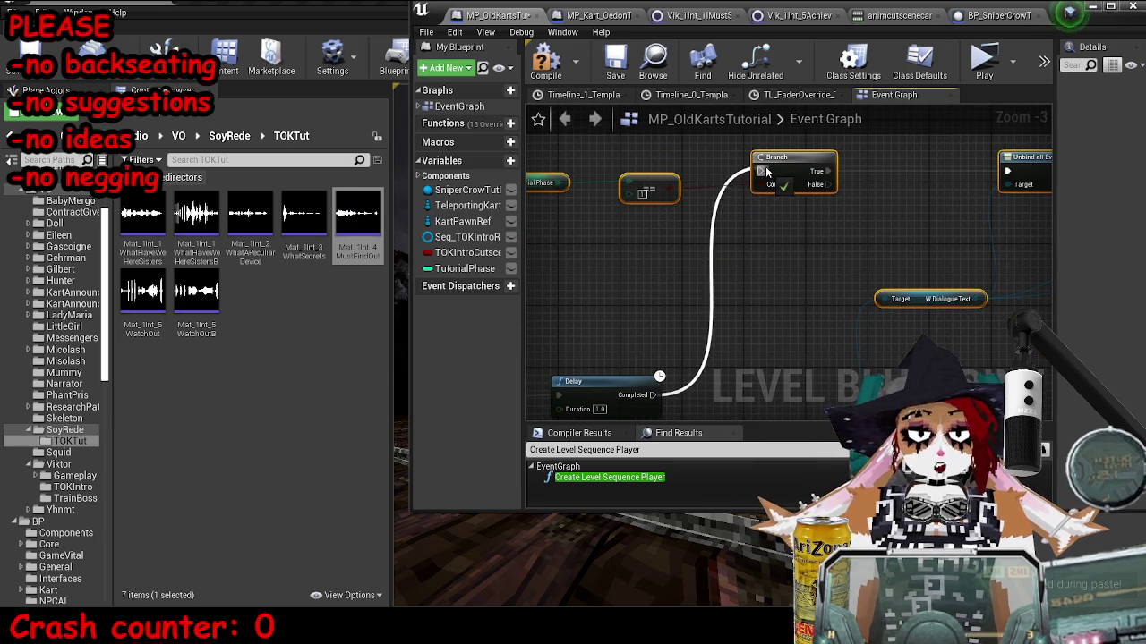
{"action": "double_click", "coordinate": [1126, 27]}
{"action": "scroll", "coordinate": [754, 220], "scroll_direction": "down", "scroll_amount": 3}
{"action": "scroll", "coordinate": [770, 251], "scroll_direction": "up", "scroll_amount": 4}
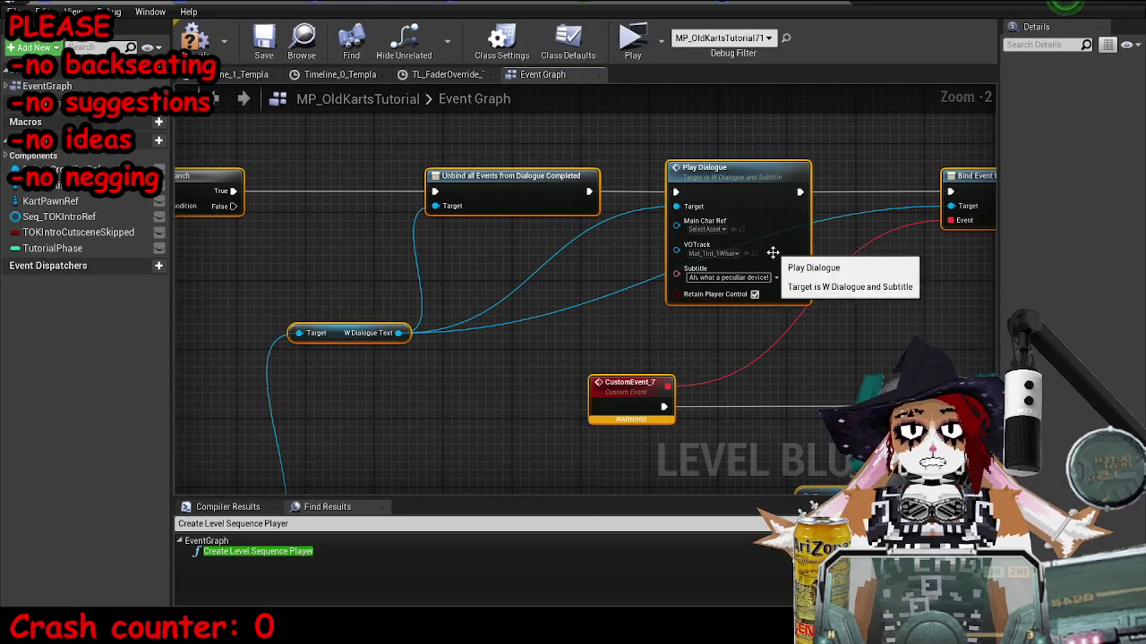
Start the second Play Dialogue's subtitle with 'Oh' and center both dialogue chains.
{"action": "left_click", "coordinate": [722, 277]}
{"action": "type", "text": "Oh wow mu"}
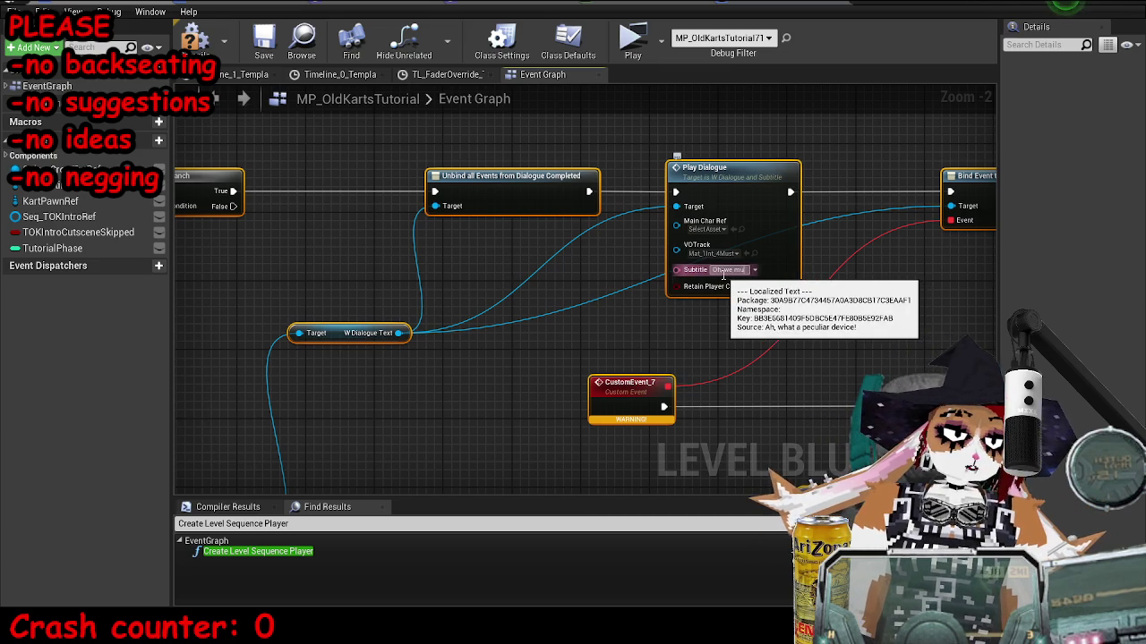
{"action": "mouse_move", "coordinate": [723, 274]}
{"action": "left_mouse_down"}
{"action": "mouse_move", "coordinate": [826, 248]}
{"action": "mouse_move", "coordinate": [422, 482]}
{"action": "mouse_move", "coordinate": [300, 299]}
{"action": "mouse_move", "coordinate": [536, 308]}
{"action": "left_mouse_up"}
{"action": "mouse_move", "coordinate": [265, 303]}
{"action": "left_mouse_down"}
{"action": "mouse_move", "coordinate": [880, 313]}
{"action": "mouse_move", "coordinate": [360, 299]}
{"action": "mouse_move", "coordinate": [360, 325]}
{"action": "left_mouse_up"}
{"action": "scroll", "coordinate": [613, 318], "scroll_direction": "down", "scroll_amount": 6}
{"action": "left_click_drag", "start_coordinate": [588, 288], "coordinate": [496, 313]}
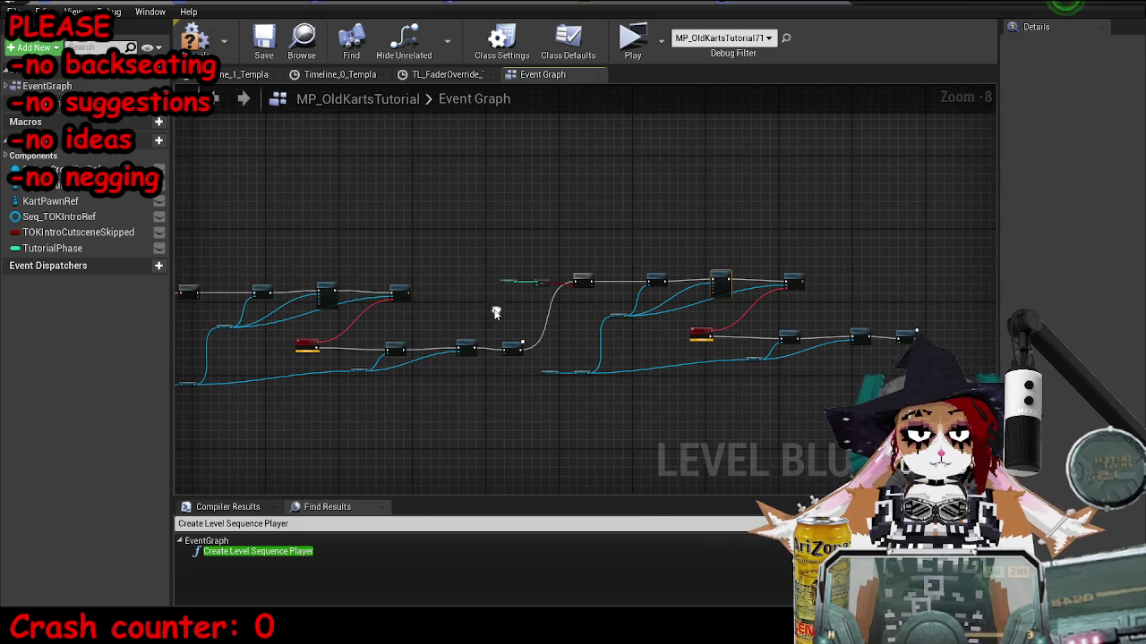
Compile and save the level blueprint, then launch a standalone play test.
{"action": "left_click", "coordinate": [195, 40]}
{"action": "left_click", "coordinate": [264, 37]}
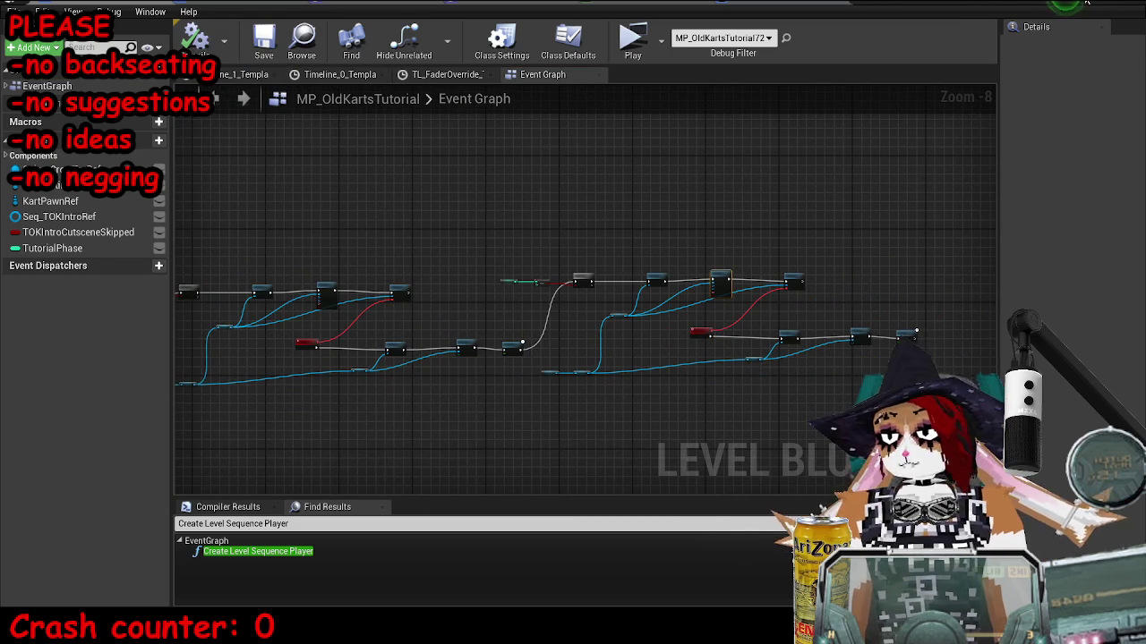
{"action": "left_click", "coordinate": [1086, 4]}
{"action": "left_click", "coordinate": [588, 52]}
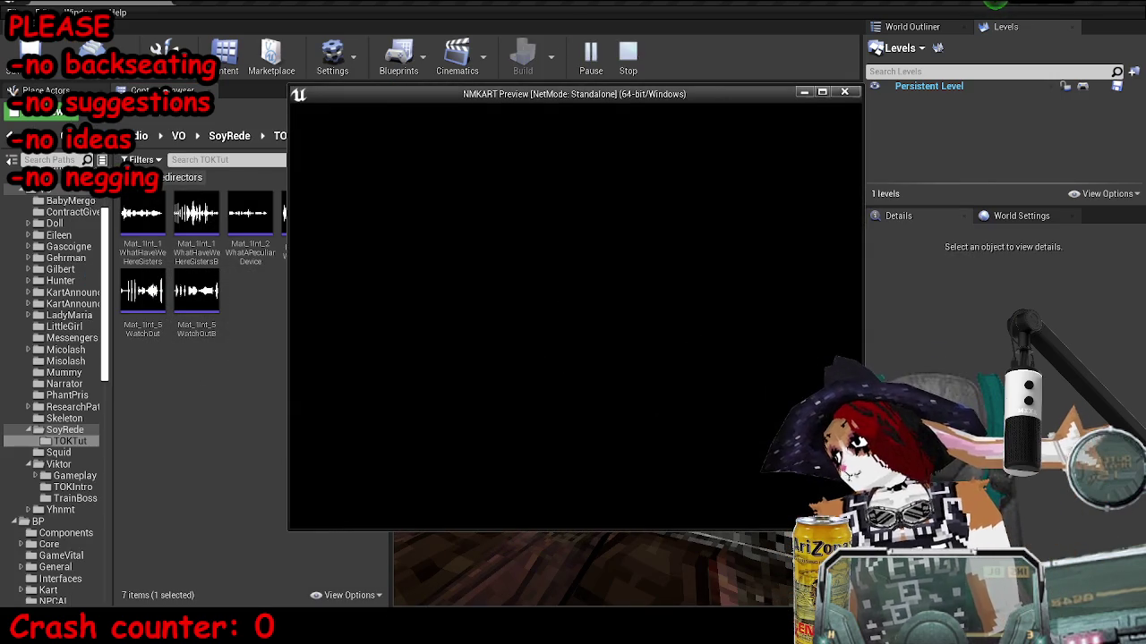
Skip the intro, resume the race, scope in and shoot a crow, then stop the test.
{"action": "key", "text": "Escape"}
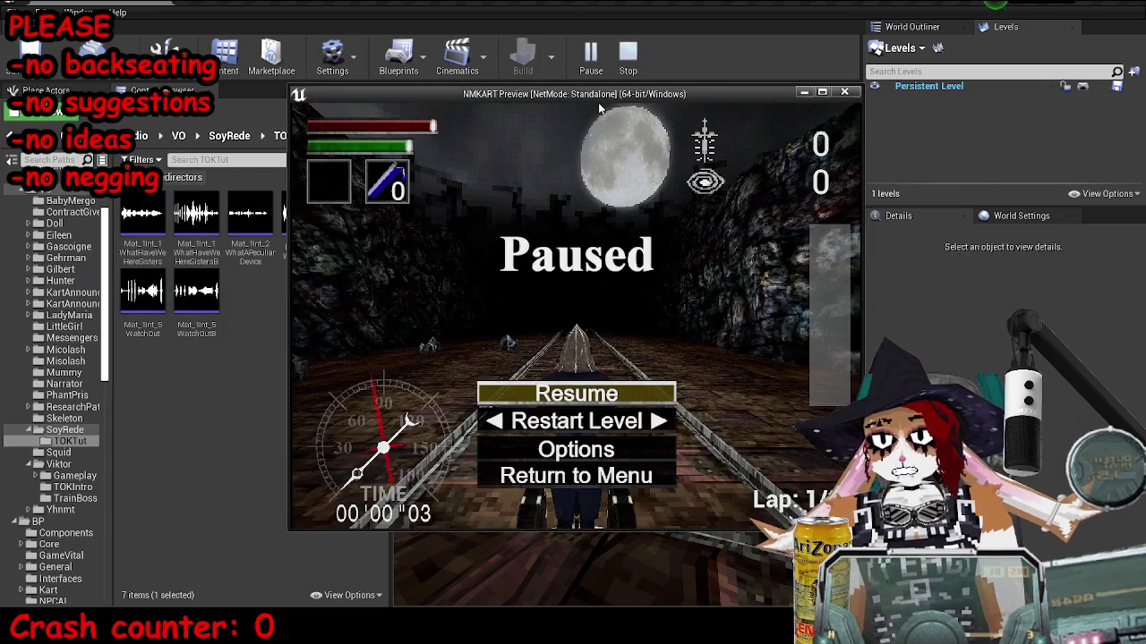
{"action": "key", "text": "Return"}
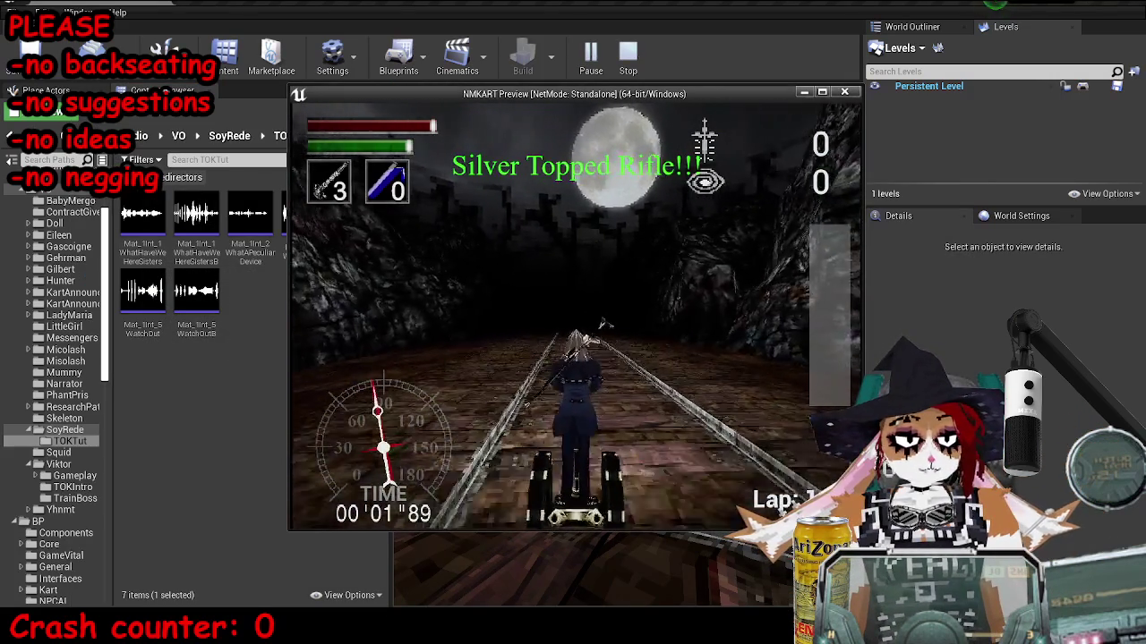
{"action": "right_click", "coordinate": [577, 315]}
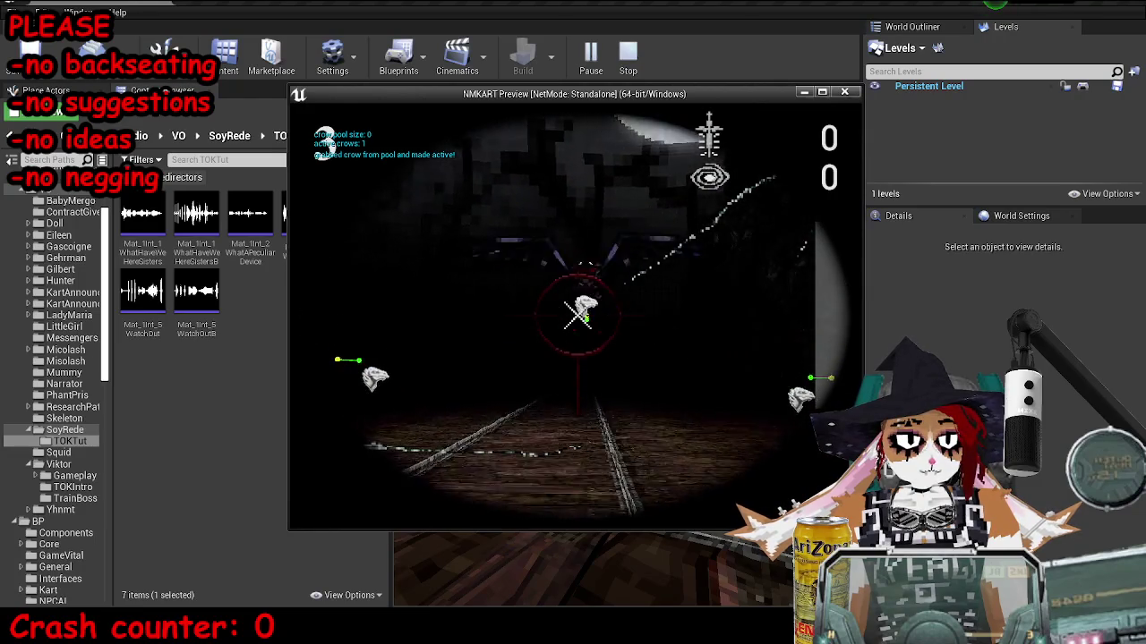
{"action": "left_click", "coordinate": [577, 315]}
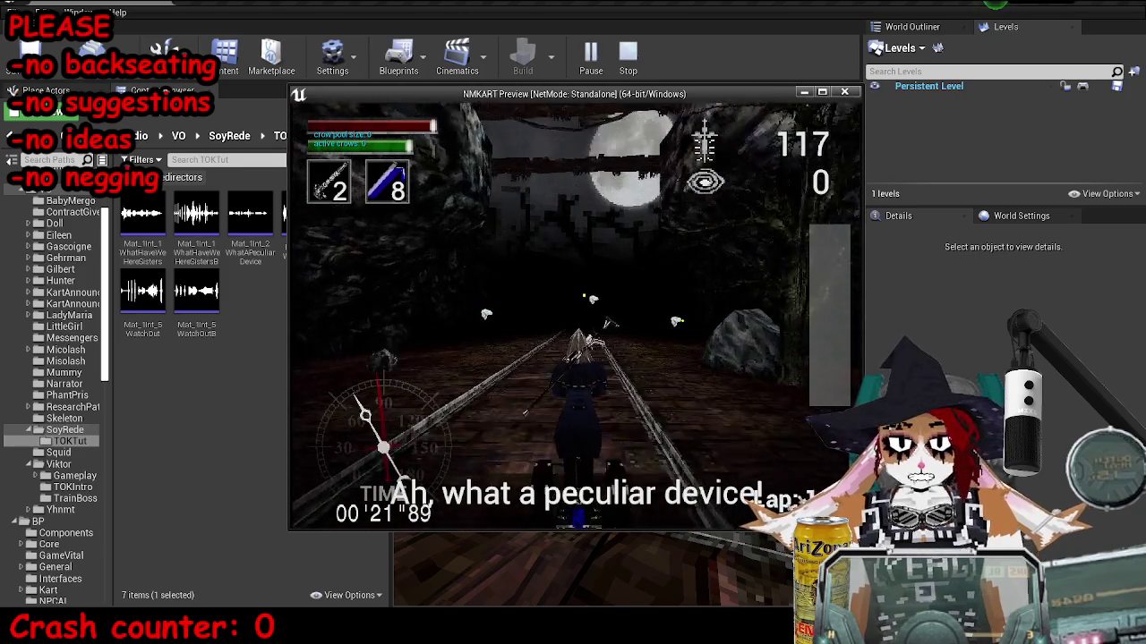
{"action": "key", "text": "Escape"}
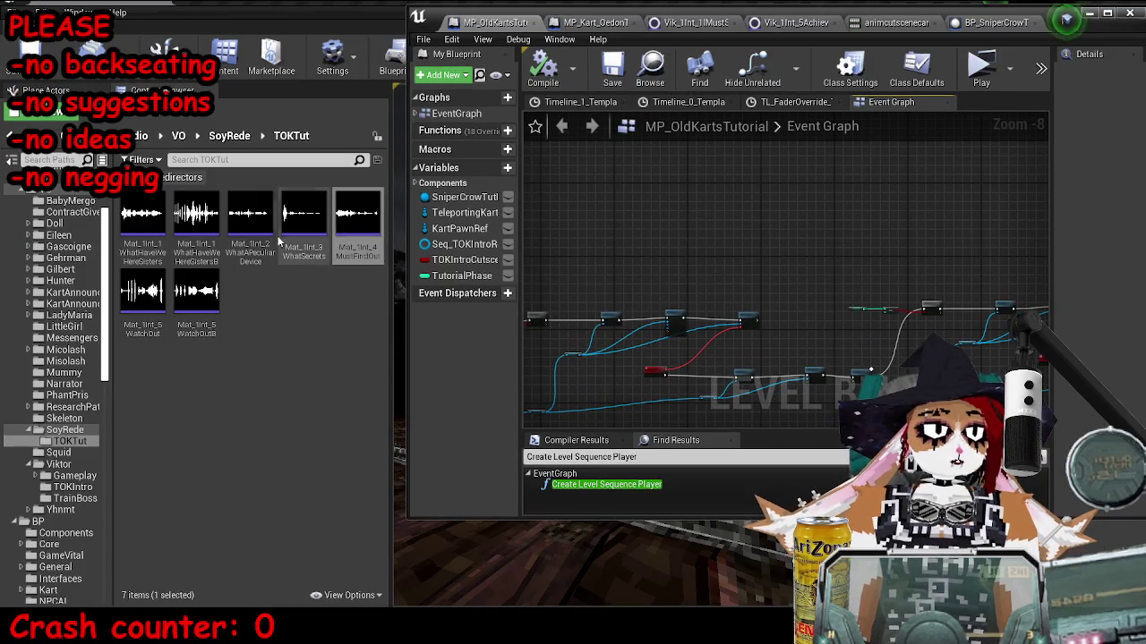
Assign Mat_1Int_3 and Mat_1Int_4 to the VOTrack pins of the two Play Dialogue nodes.
{"action": "mouse_move", "coordinate": [738, 266]}
{"action": "left_mouse_down"}
{"action": "mouse_move", "coordinate": [859, 236]}
{"action": "mouse_move", "coordinate": [1042, 253]}
{"action": "left_mouse_up"}
{"action": "scroll", "coordinate": [776, 265], "scroll_direction": "up", "scroll_amount": 5}
{"action": "scroll", "coordinate": [833, 263], "scroll_direction": "down", "scroll_amount": 4}
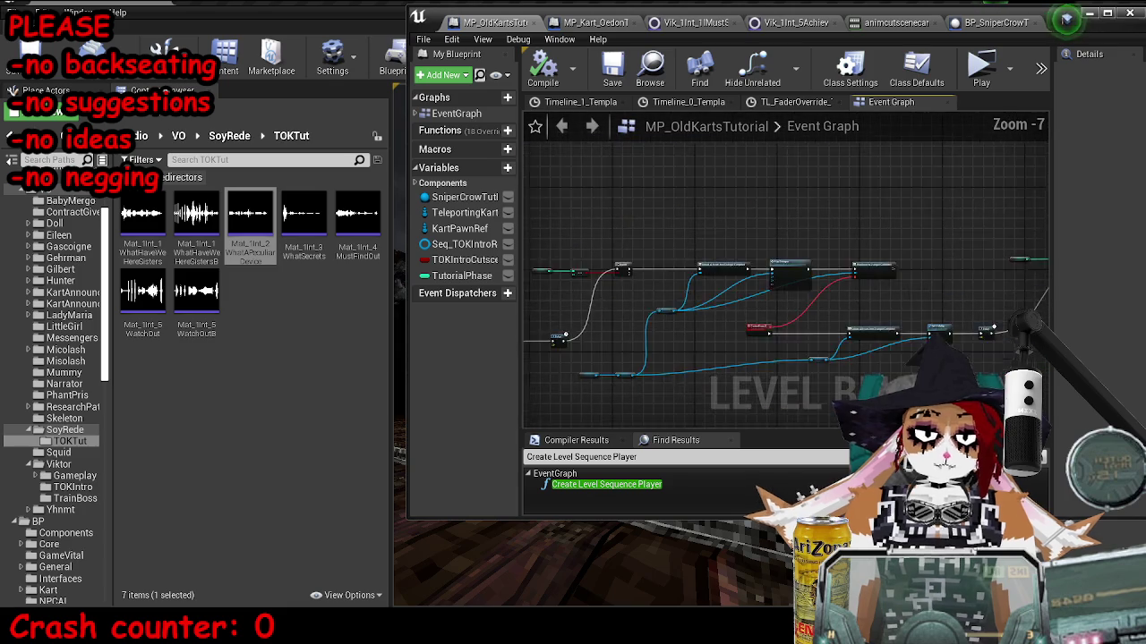
{"action": "scroll", "coordinate": [680, 295], "scroll_direction": "up", "scroll_amount": 7}
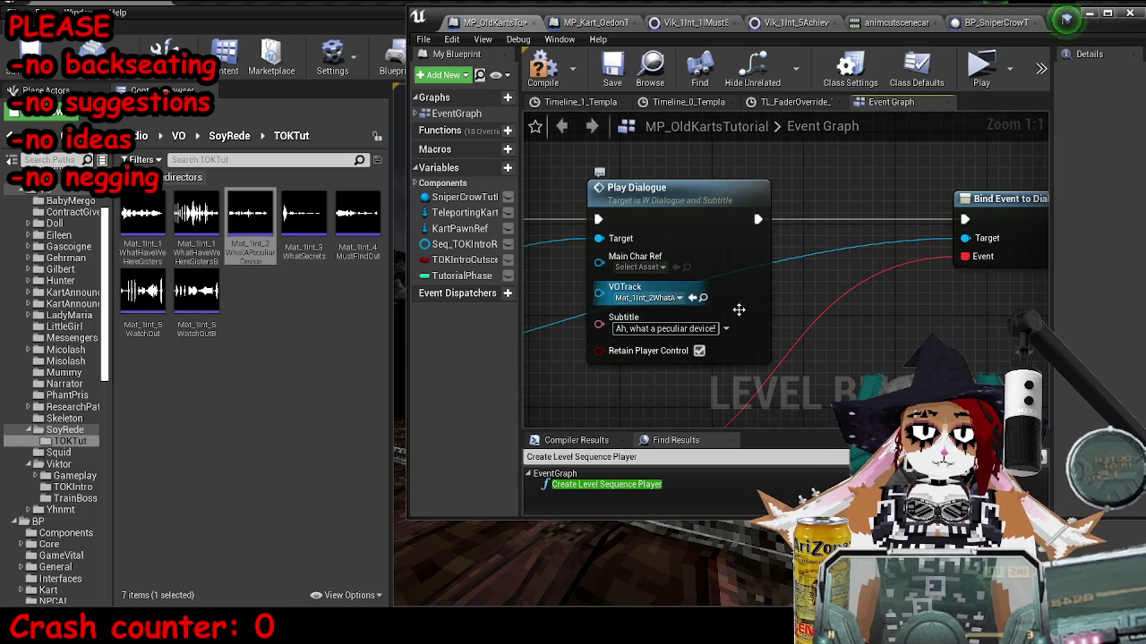
{"action": "scroll", "coordinate": [738, 310], "scroll_direction": "down", "scroll_amount": 4}
{"action": "left_click_drag", "start_coordinate": [305, 224], "coordinate": [870, 287]}
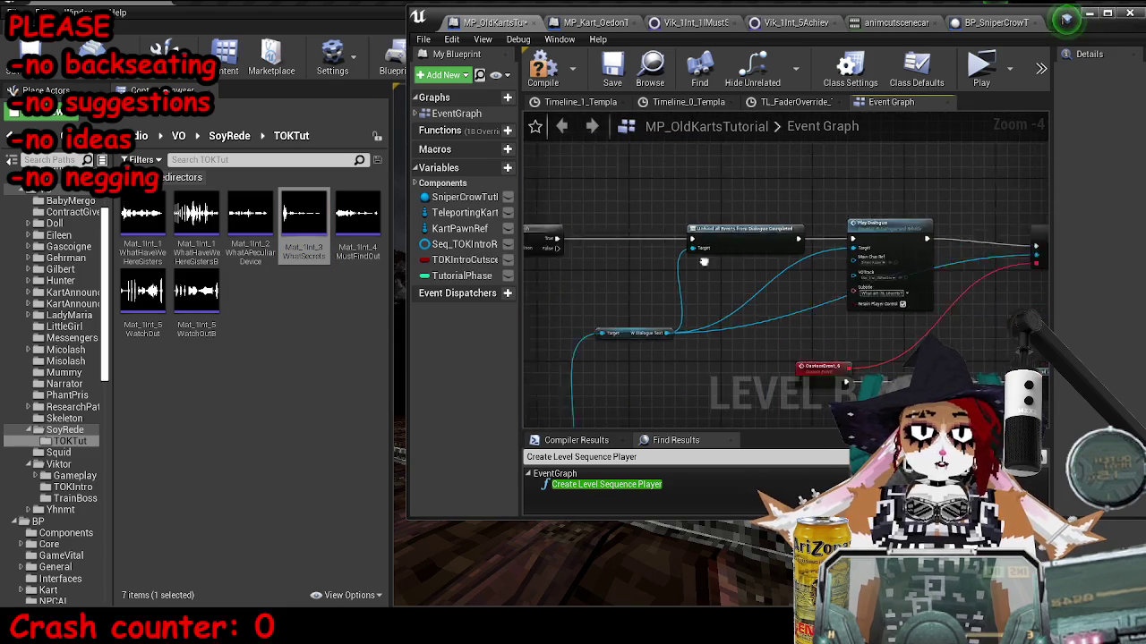
{"action": "scroll", "coordinate": [896, 278], "scroll_direction": "up", "scroll_amount": 4}
{"action": "scroll", "coordinate": [911, 288], "scroll_direction": "down", "scroll_amount": 3}
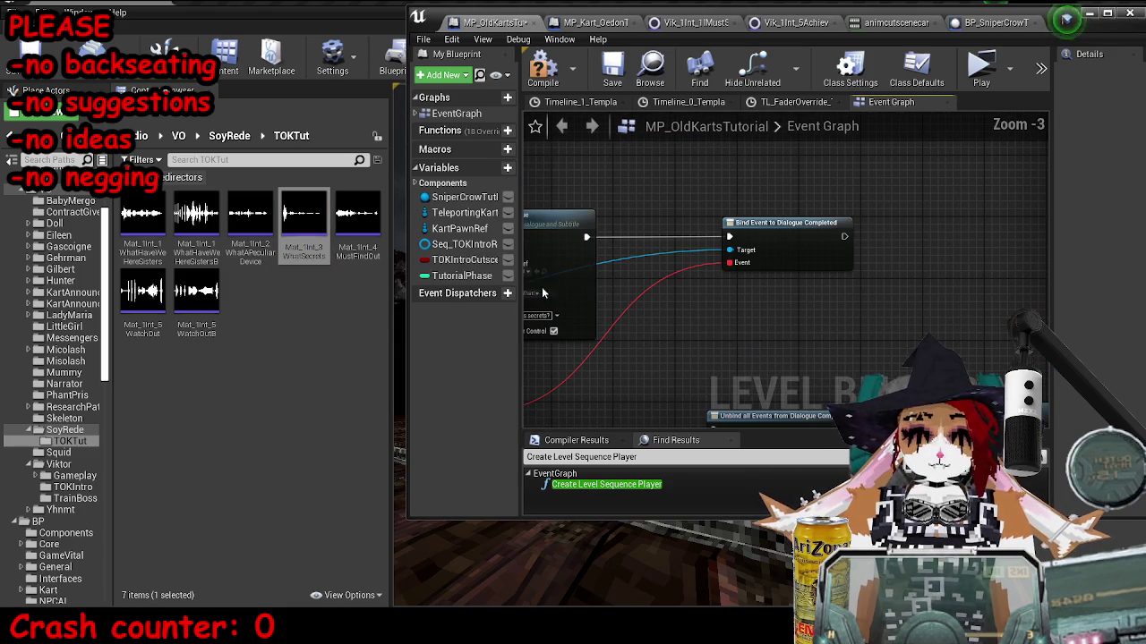
{"action": "left_click_drag", "start_coordinate": [374, 253], "coordinate": [555, 233]}
{"action": "scroll", "coordinate": [734, 289], "scroll_direction": "up", "scroll_amount": 4}
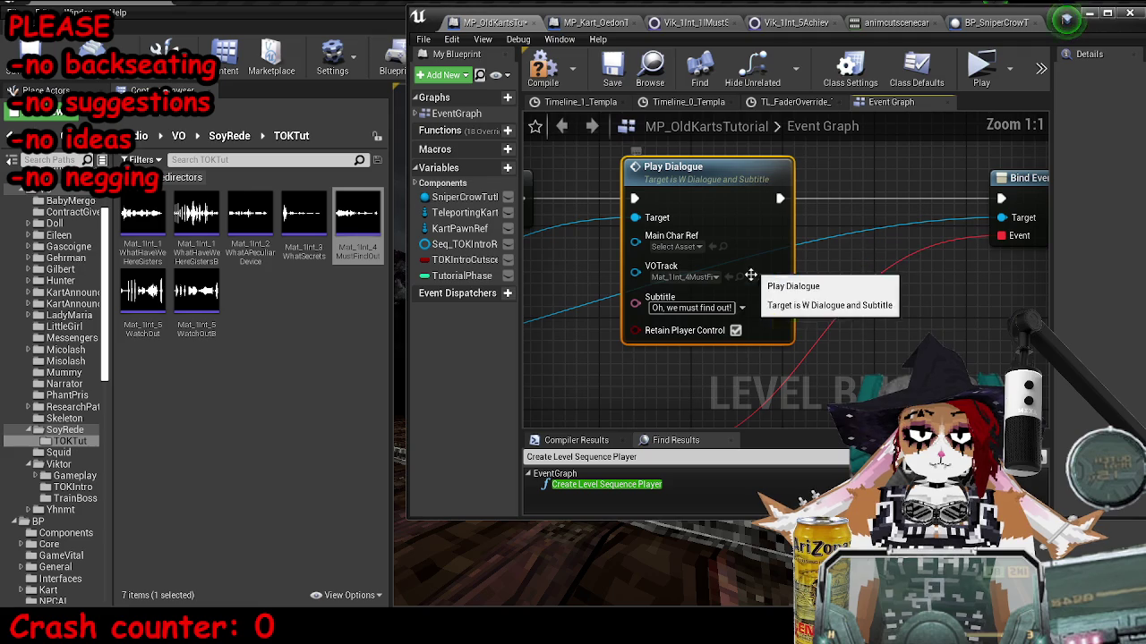
Compile and save the level blueprint, then start a standalone play test.
{"action": "left_click", "coordinate": [545, 76]}
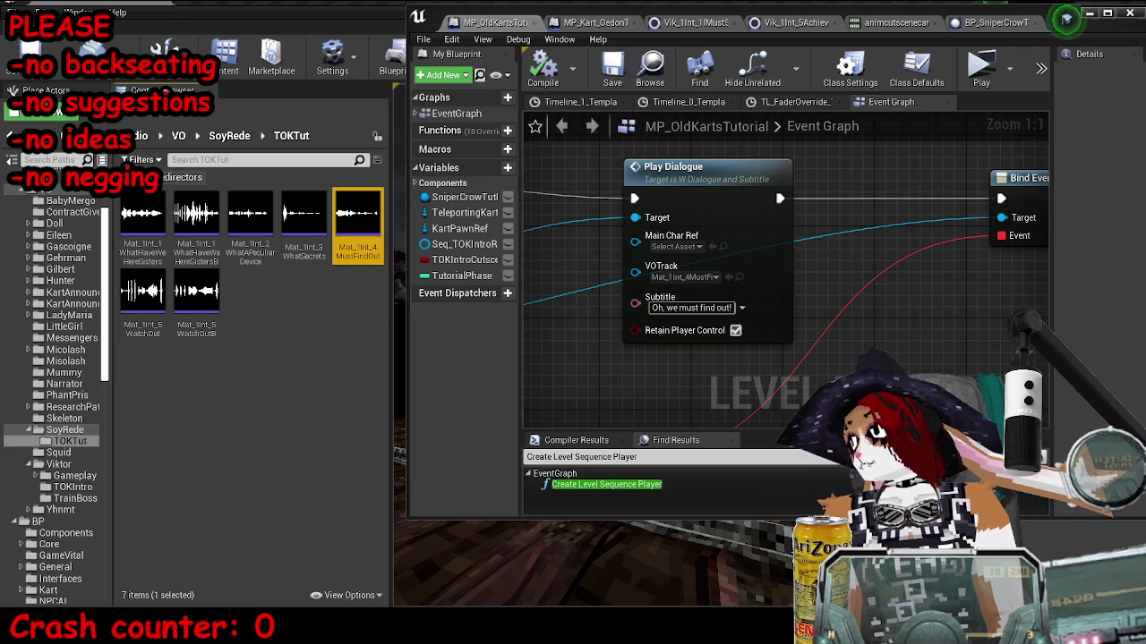
{"action": "left_click", "coordinate": [1088, 14]}
{"action": "left_click", "coordinate": [591, 60]}
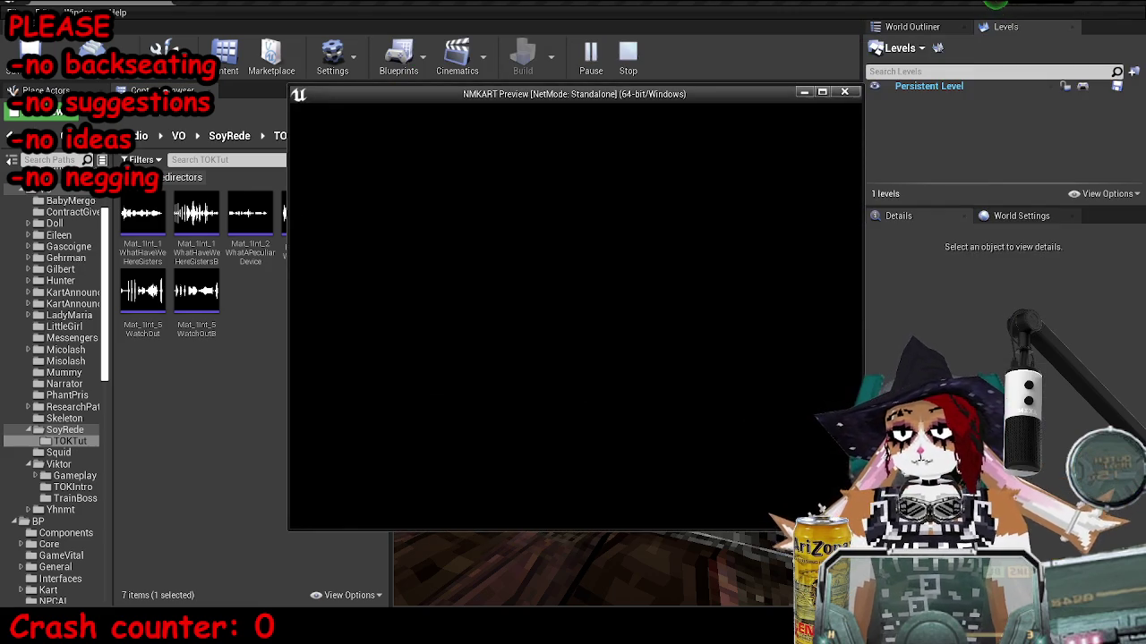
Skip the intro, resume, fire the rifle at the crows with Space, then end the session with Esc.
{"action": "key", "text": "Escape"}
{"action": "key", "text": "Return"}
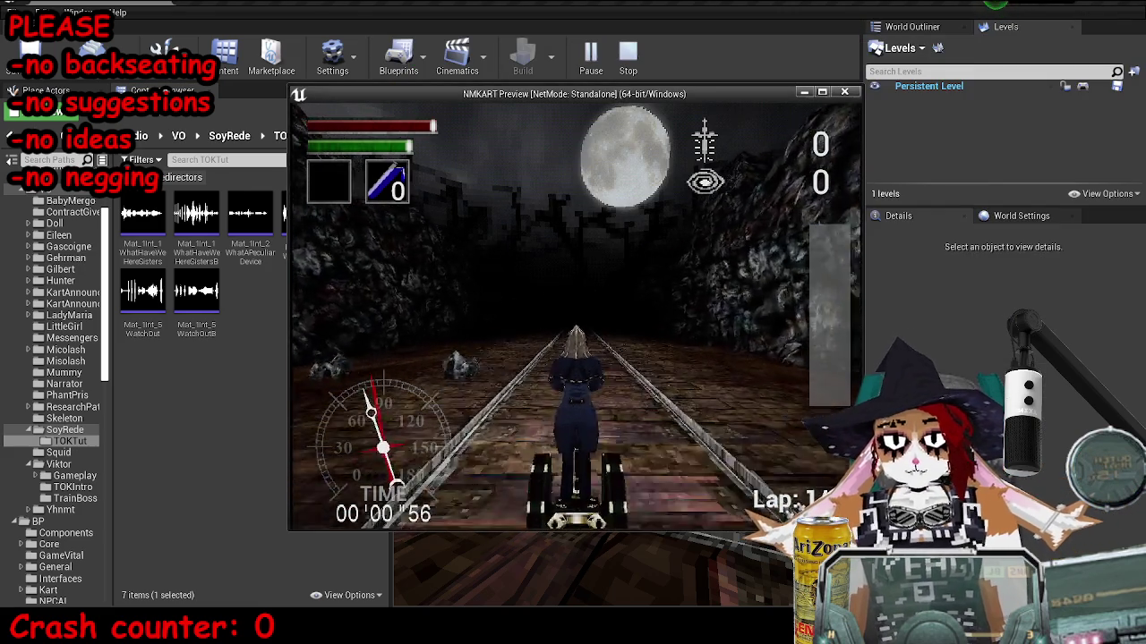
{"action": "key", "text": "space"}
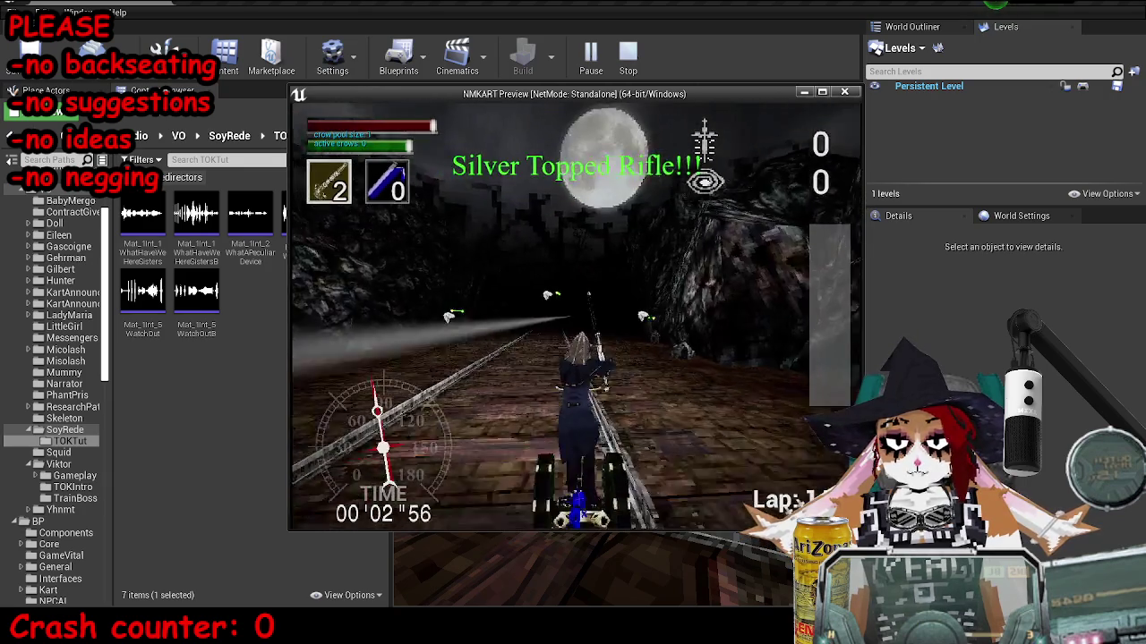
{"action": "key", "text": "space"}
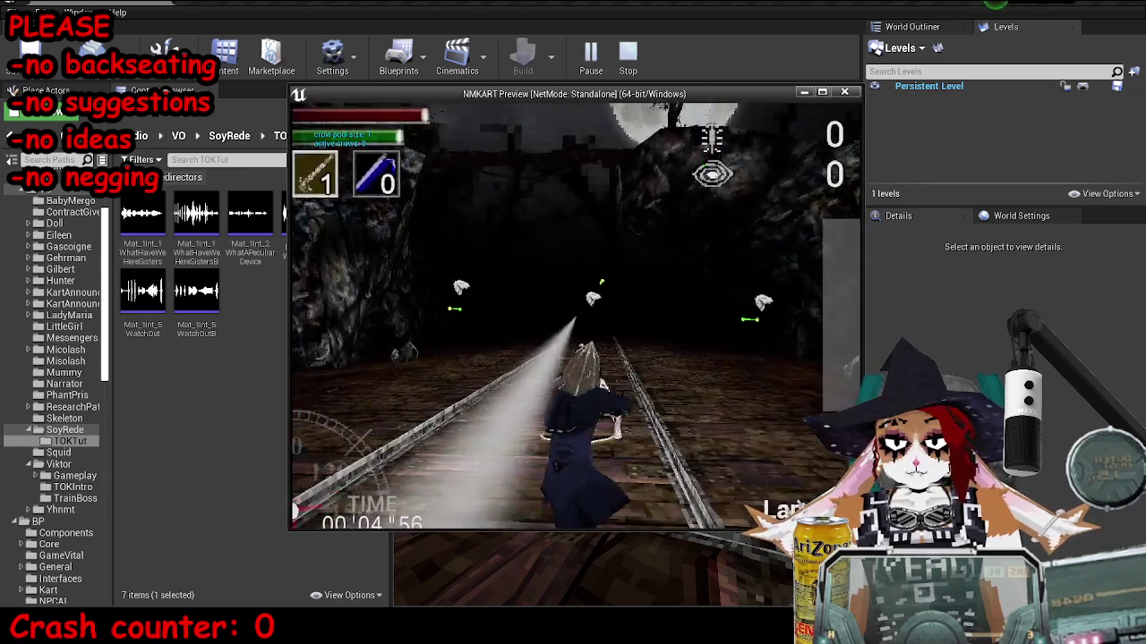
{"action": "key", "text": "space"}
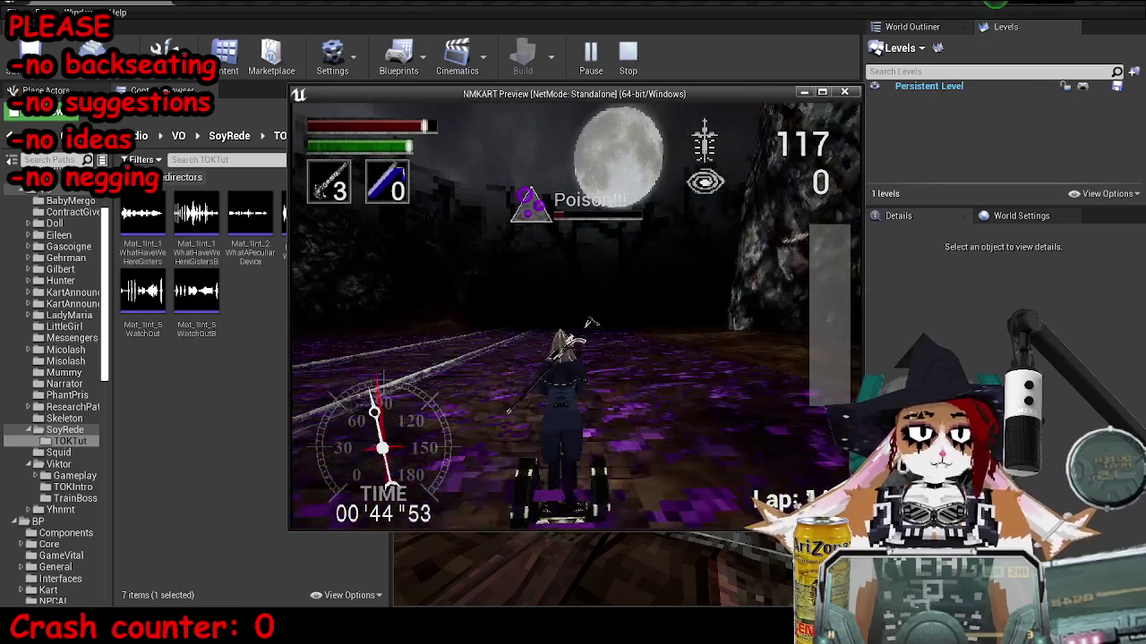
{"action": "key", "text": "Escape"}
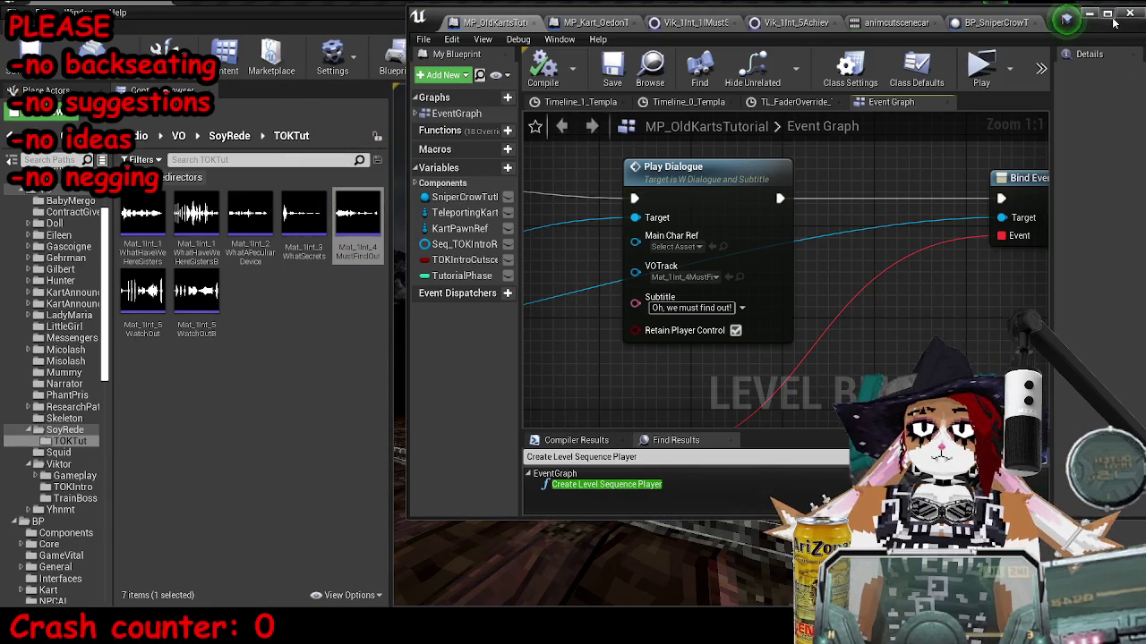
Restore the Blueprint editor to a window, open Viktor's TOKIntro folder and cancel the import dialog.
{"action": "left_click", "coordinate": [1110, 15]}
{"action": "scroll", "coordinate": [455, 313], "scroll_direction": "down", "scroll_amount": 9}
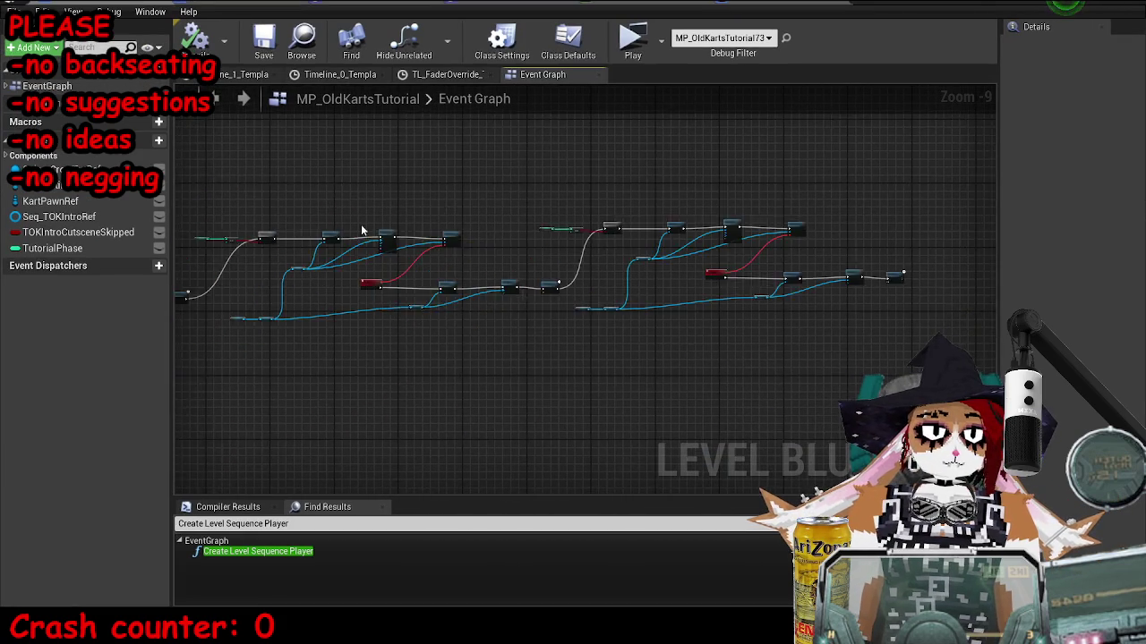
{"action": "key", "text": "super+Down"}
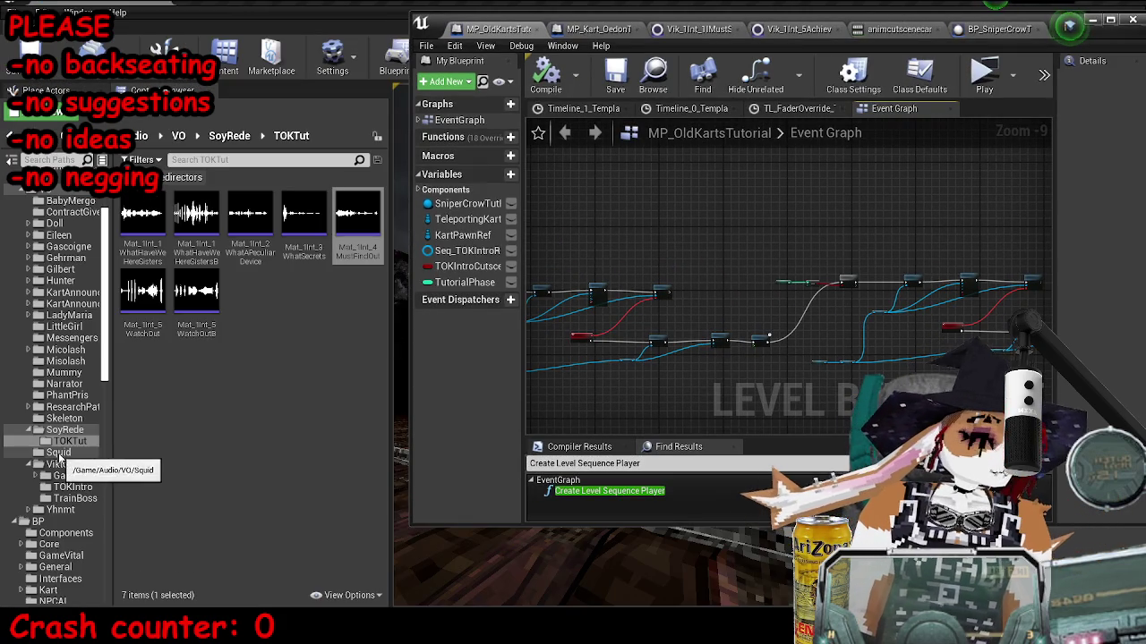
{"action": "left_click", "coordinate": [72, 488]}
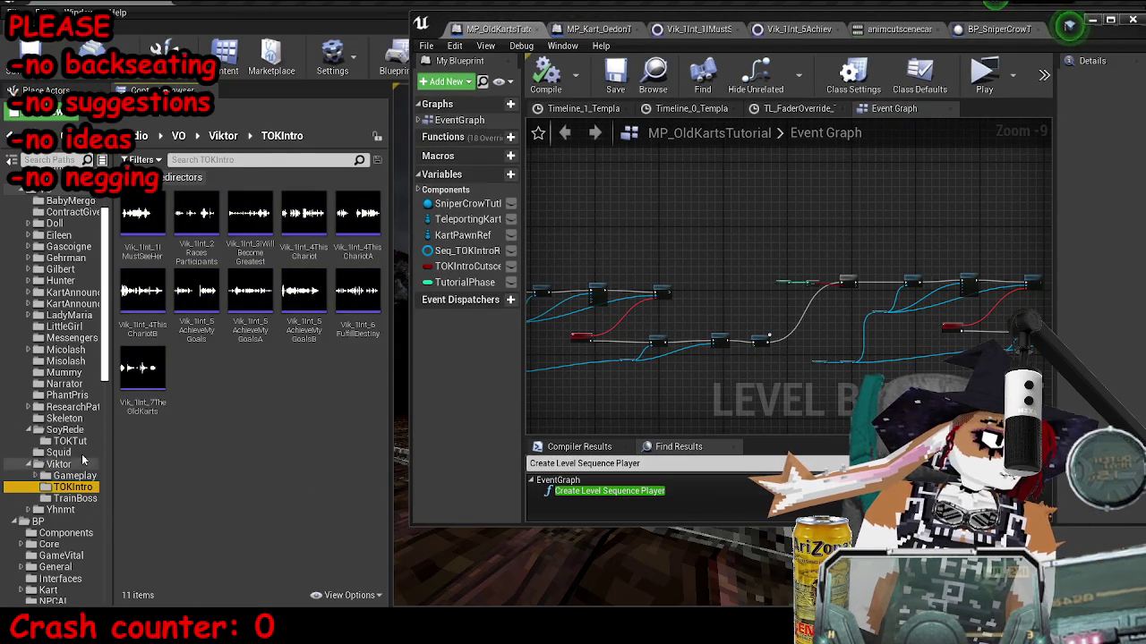
{"action": "left_click", "coordinate": [88, 111]}
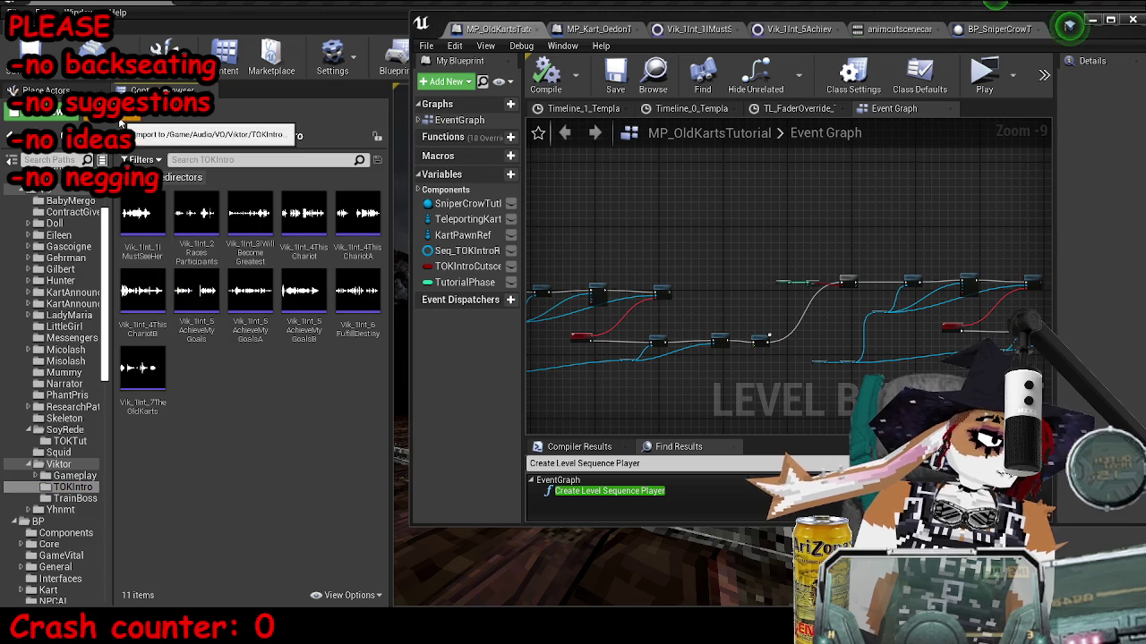
{"action": "key", "text": "Escape"}
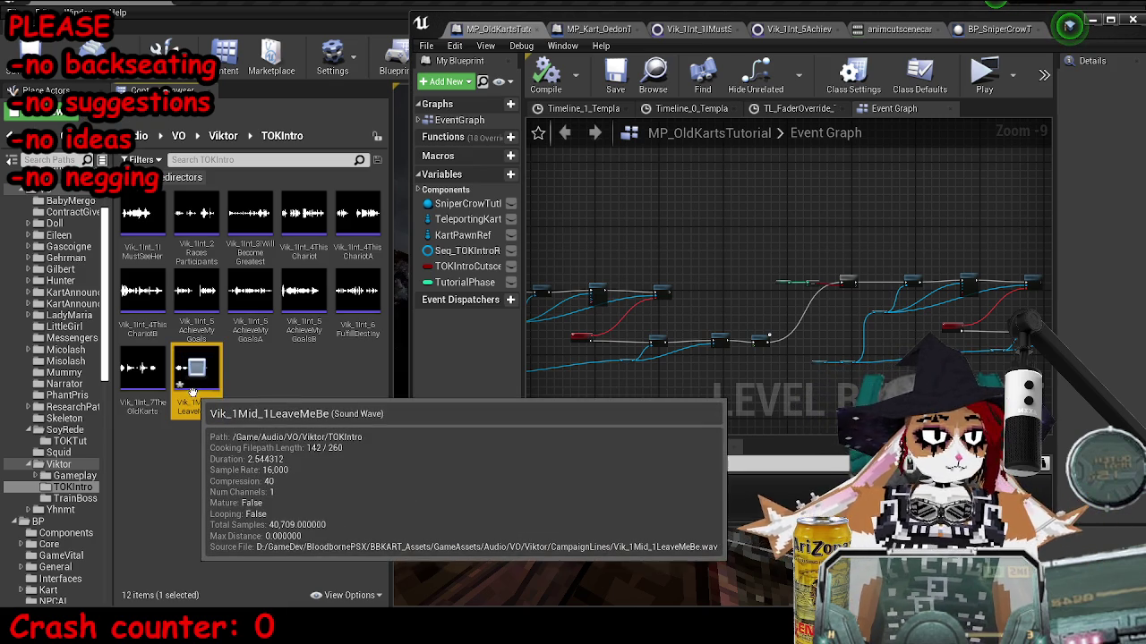
Force-delete the Vik_1Mid_1LeaveMeBe sound wave from TOKIntro.
{"action": "key", "text": "Delete"}
{"action": "left_click", "coordinate": [451, 486]}
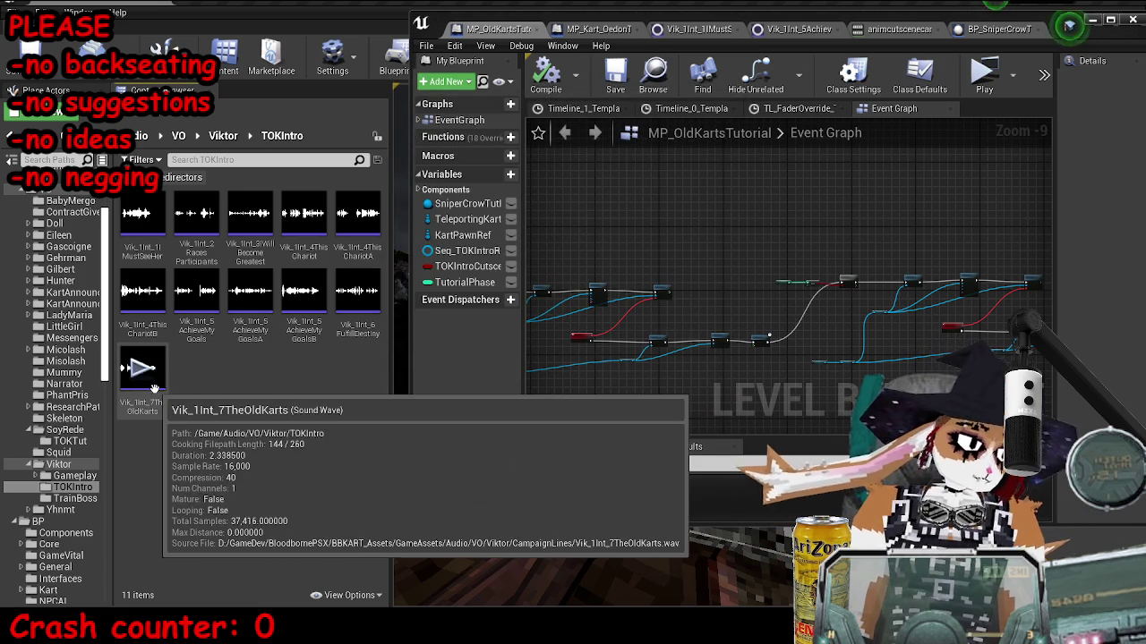
{"action": "left_click", "coordinate": [147, 403]}
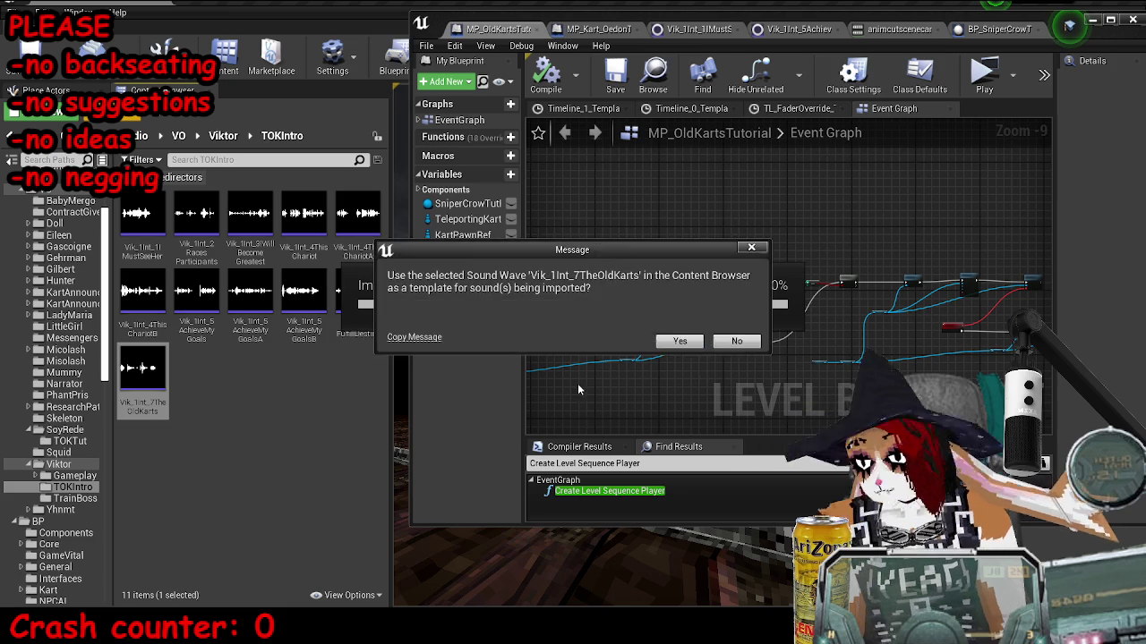
Import the new LeaveMeBe clip, open its settings and set its volume to 6.0.
{"action": "left_click", "coordinate": [680, 341]}
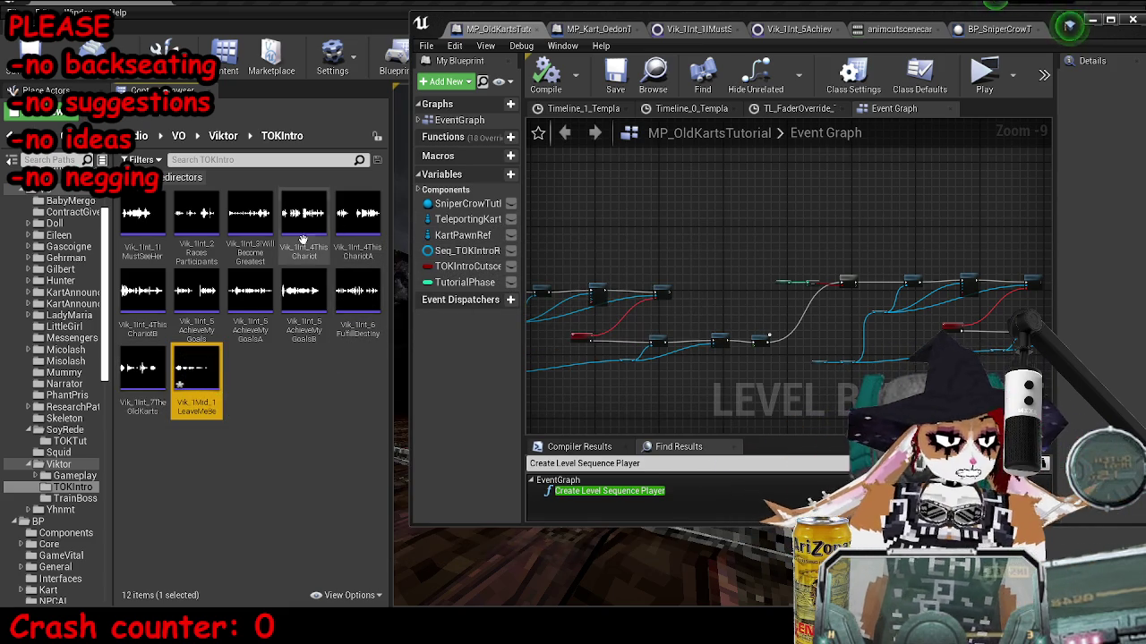
{"action": "left_click", "coordinate": [196, 291]}
{"action": "left_click", "coordinate": [245, 295]}
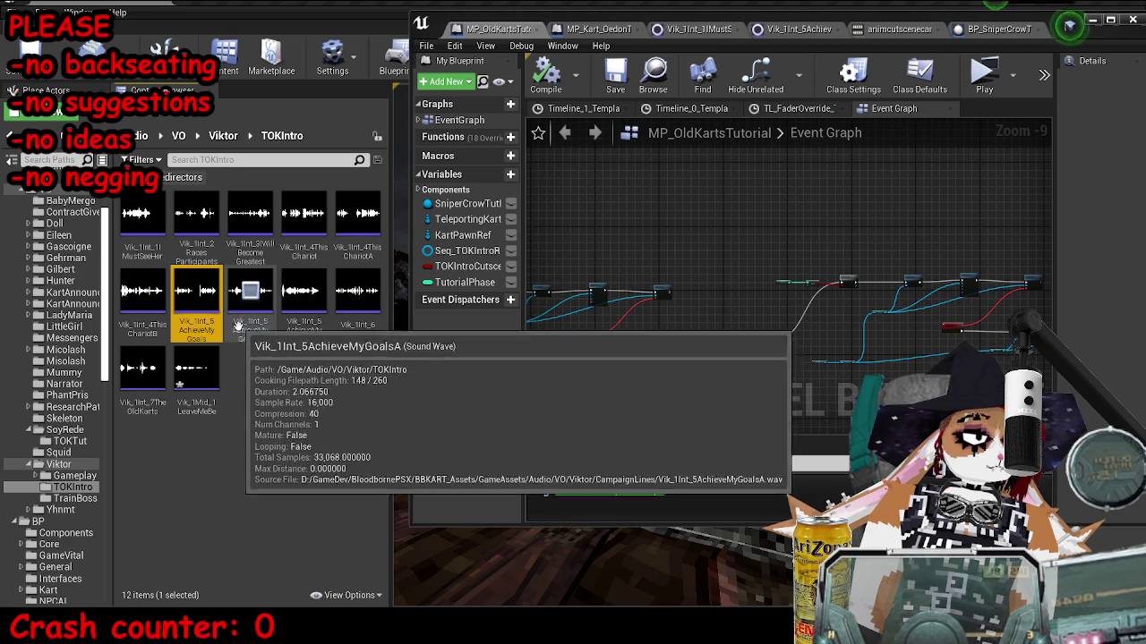
{"action": "double_click", "coordinate": [196, 368]}
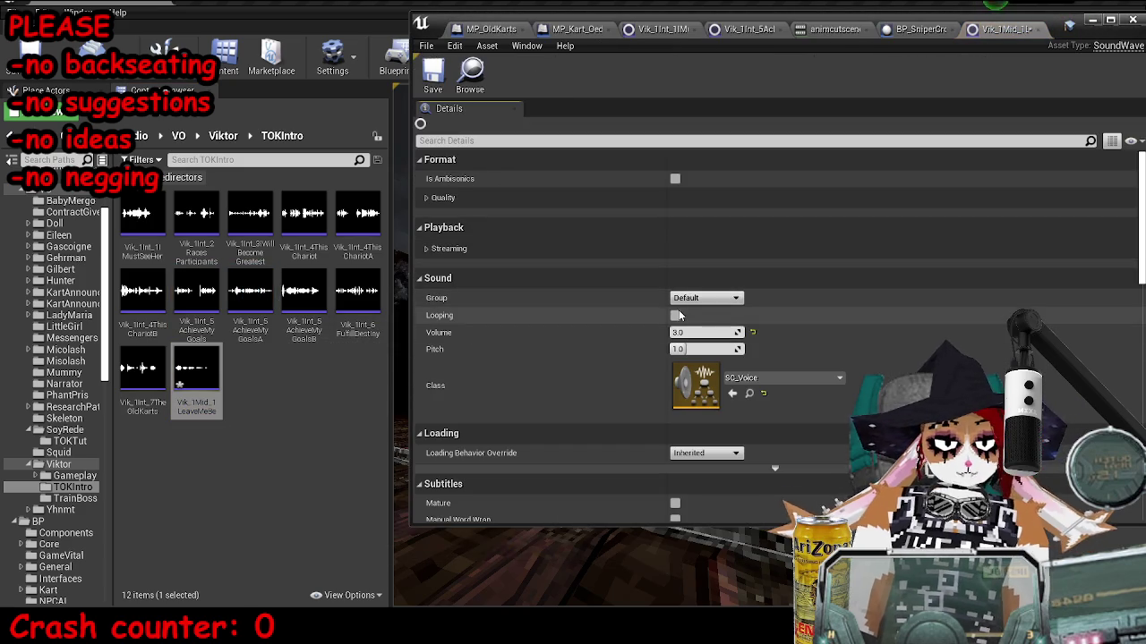
{"action": "left_click", "coordinate": [702, 333]}
{"action": "type", "text": "6"}
{"action": "key", "text": "Return"}
{"action": "left_click", "coordinate": [200, 369]}
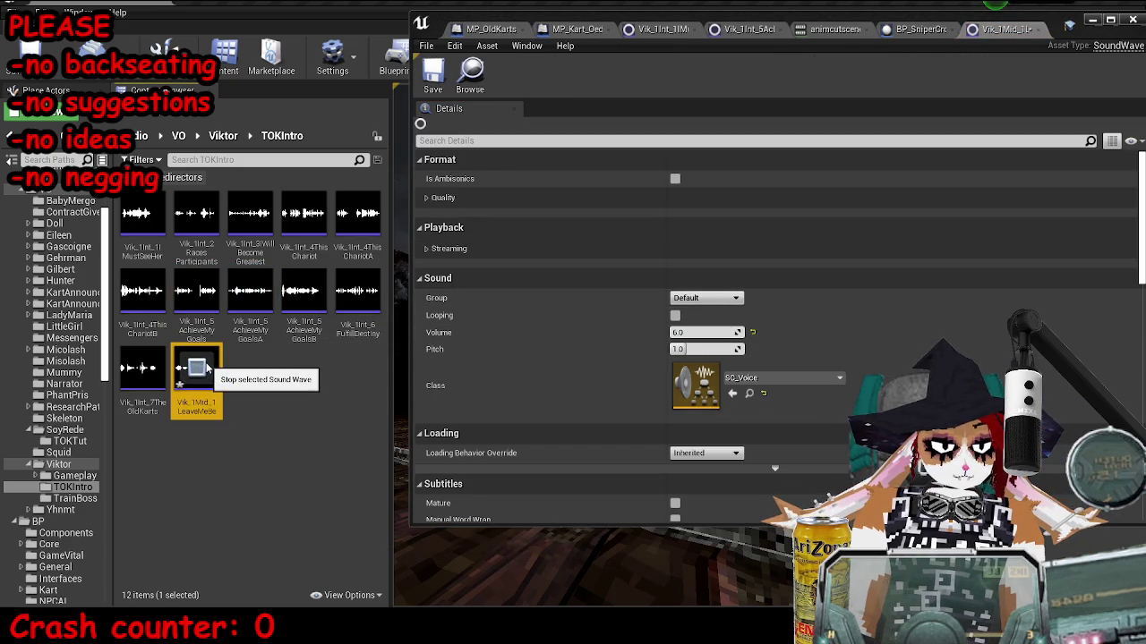
Raise LeaveMeBe's volume to 9.0 then 10.0, comparing it against AchieveMyGoalsA.
{"action": "left_click", "coordinate": [703, 332]}
{"action": "type", "text": "9"}
{"action": "key", "text": "Return"}
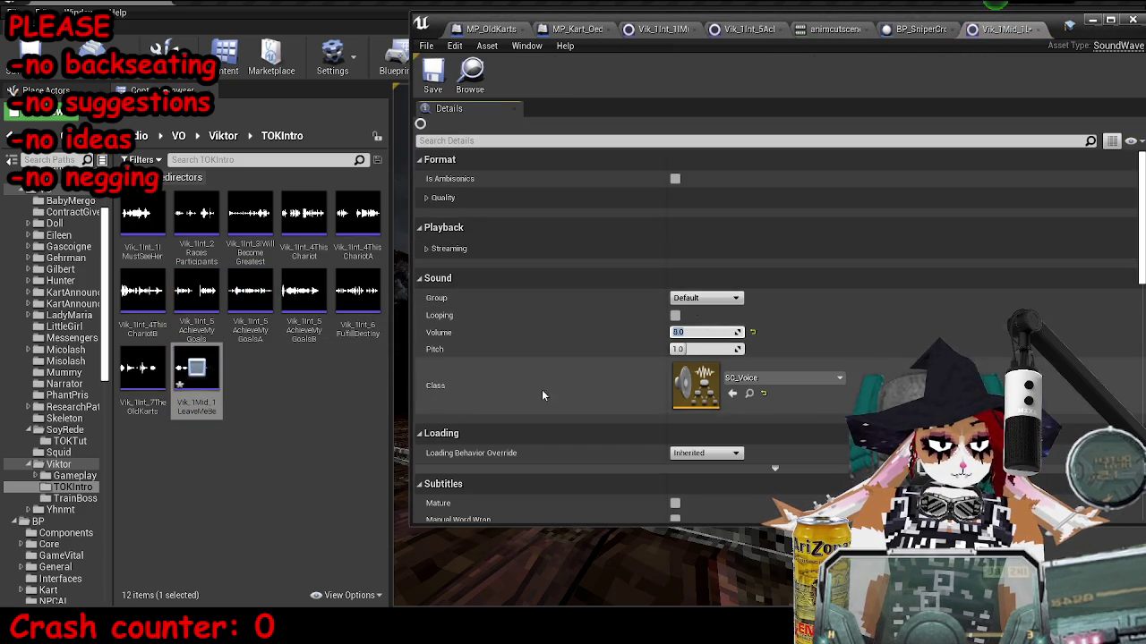
{"action": "left_click", "coordinate": [251, 291]}
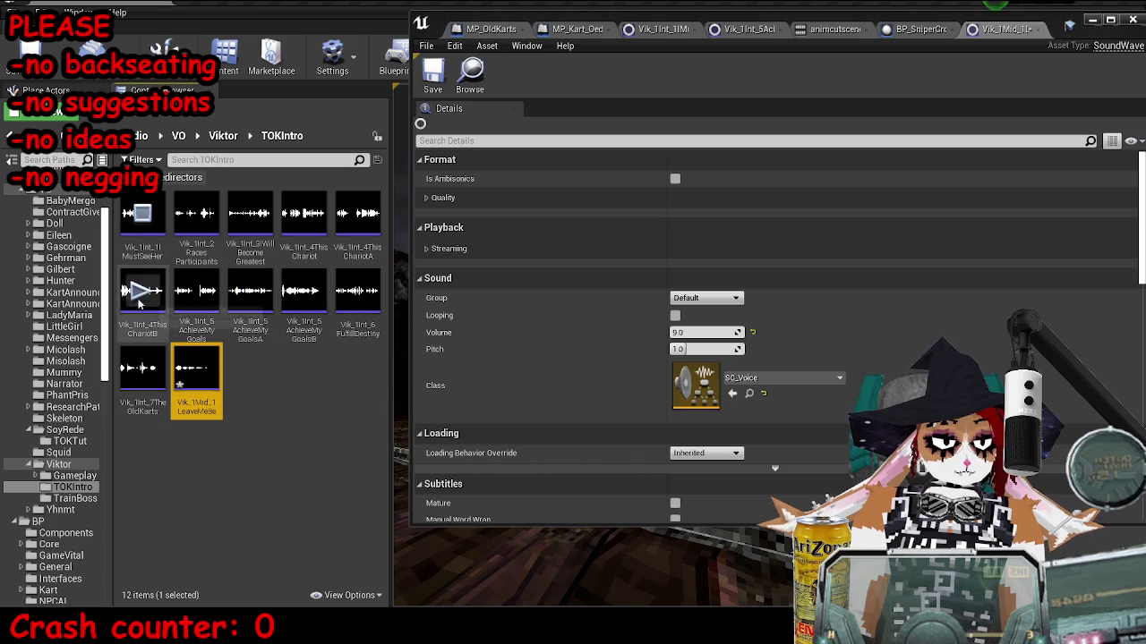
{"action": "left_click", "coordinate": [197, 367]}
{"action": "type", "text": "10"}
{"action": "key", "text": "Return"}
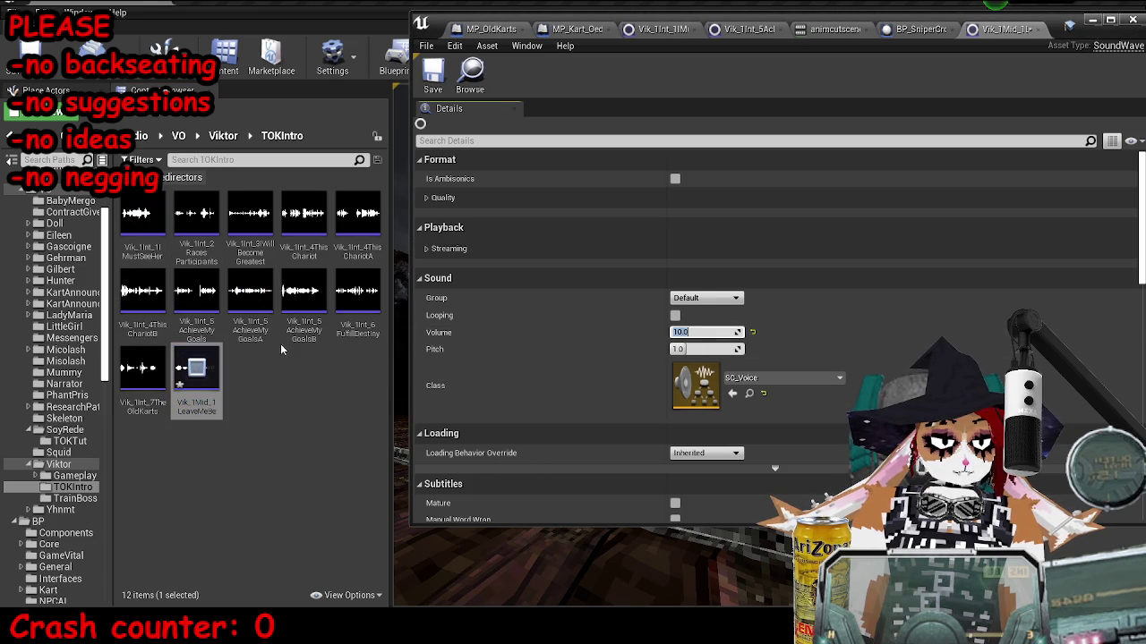
{"action": "type", "text": "50"}
{"action": "key", "text": "Return"}
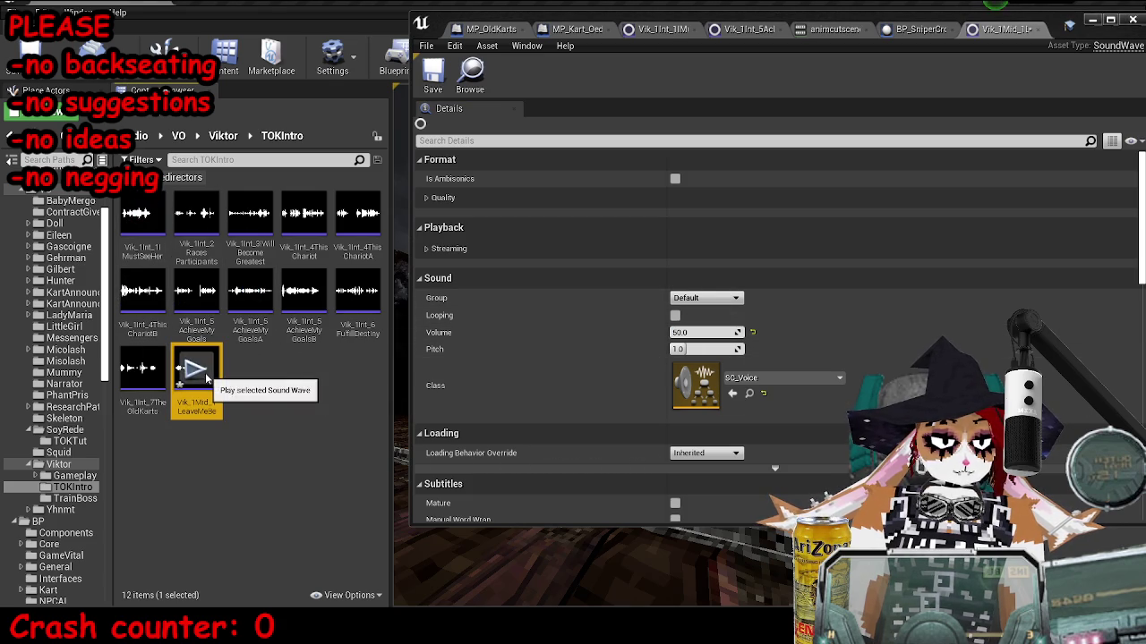
{"action": "type", "text": "10"}
{"action": "key", "text": "Return"}
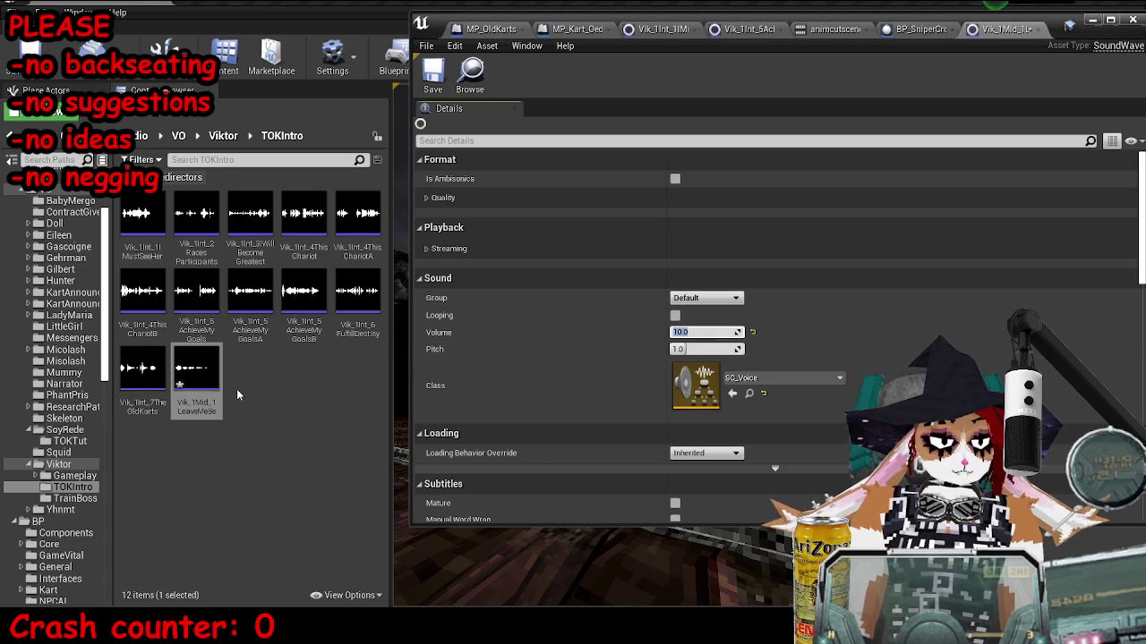
{"action": "double_click", "coordinate": [632, 42]}
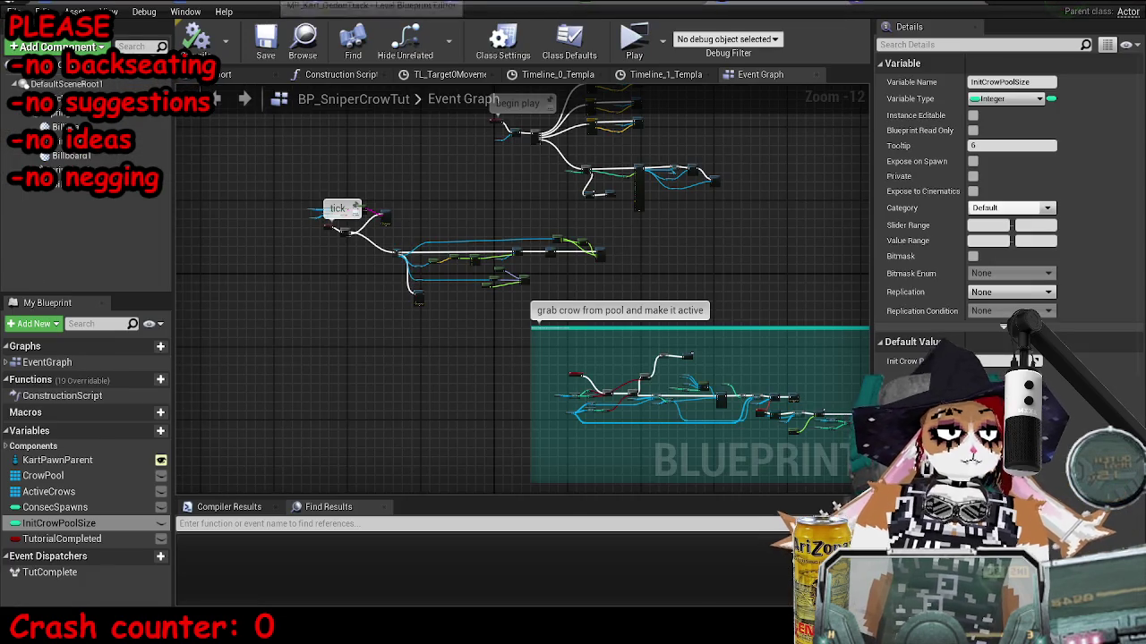
In the MP_OldKartsTutorial Level Blueprint, marquee-select a group of dialogue nodes.
{"action": "left_click", "coordinate": [372, 7]}
{"action": "mouse_move", "coordinate": [617, 187]}
{"action": "left_mouse_down"}
{"action": "mouse_move", "coordinate": [307, 192]}
{"action": "mouse_move", "coordinate": [511, 248]}
{"action": "mouse_move", "coordinate": [255, 248]}
{"action": "mouse_move", "coordinate": [112, 194]}
{"action": "left_mouse_up"}
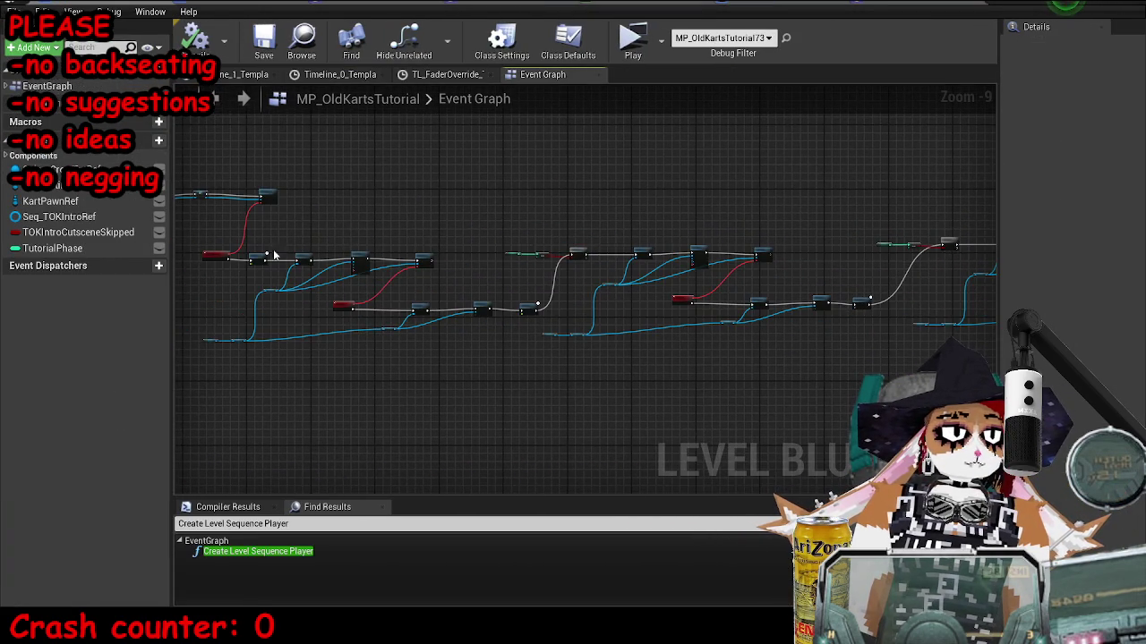
{"action": "scroll", "coordinate": [475, 305], "scroll_direction": "up", "scroll_amount": 5}
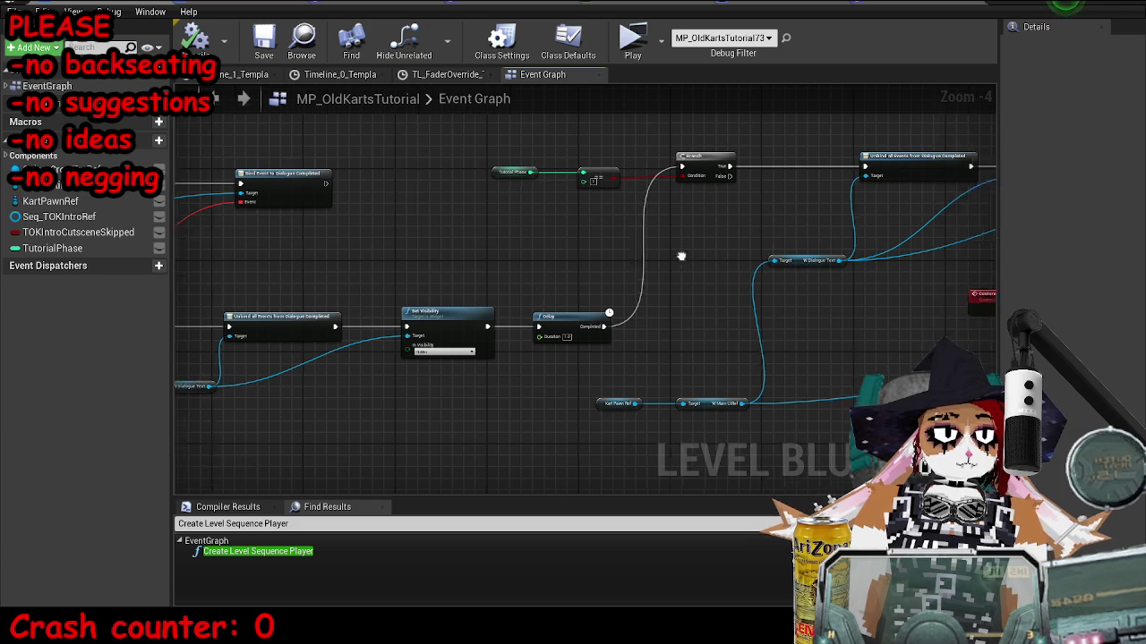
{"action": "scroll", "coordinate": [544, 281], "scroll_direction": "down", "scroll_amount": 8}
{"action": "left_click_drag", "start_coordinate": [554, 280], "coordinate": [465, 282]}
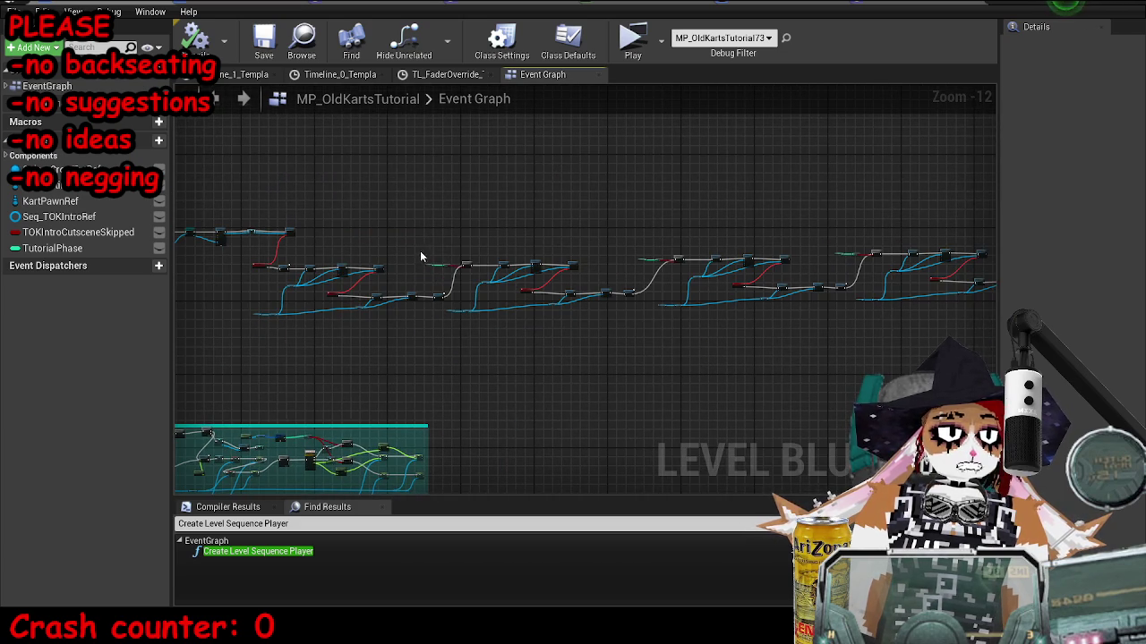
{"action": "mouse_move", "coordinate": [797, 327]}
{"action": "left_mouse_down"}
{"action": "mouse_move", "coordinate": [869, 350]}
{"action": "mouse_move", "coordinate": [558, 350]}
{"action": "left_mouse_up"}
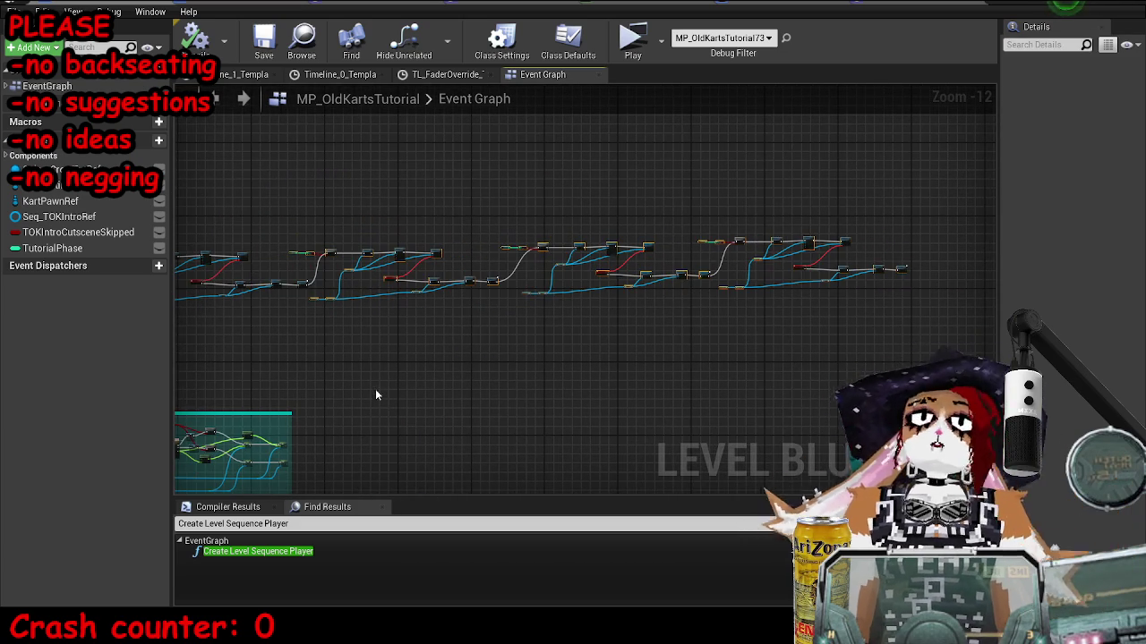
{"action": "left_click_drag", "start_coordinate": [325, 361], "coordinate": [487, 306]}
{"action": "scroll", "coordinate": [487, 305], "scroll_direction": "up", "scroll_amount": 6}
{"action": "mouse_move", "coordinate": [418, 256]}
{"action": "left_mouse_down"}
{"action": "mouse_move", "coordinate": [439, 251]}
{"action": "mouse_move", "coordinate": [472, 288]}
{"action": "left_mouse_up"}
{"action": "scroll", "coordinate": [472, 288], "scroll_direction": "down", "scroll_amount": 6}
{"action": "mouse_move", "coordinate": [307, 327]}
{"action": "left_mouse_down"}
{"action": "mouse_move", "coordinate": [376, 256]}
{"action": "mouse_move", "coordinate": [588, 225]}
{"action": "mouse_move", "coordinate": [580, 231]}
{"action": "left_mouse_up"}
{"action": "scroll", "coordinate": [456, 260], "scroll_direction": "up", "scroll_amount": 5}
{"action": "left_click_drag", "start_coordinate": [456, 261], "coordinate": [476, 263]}
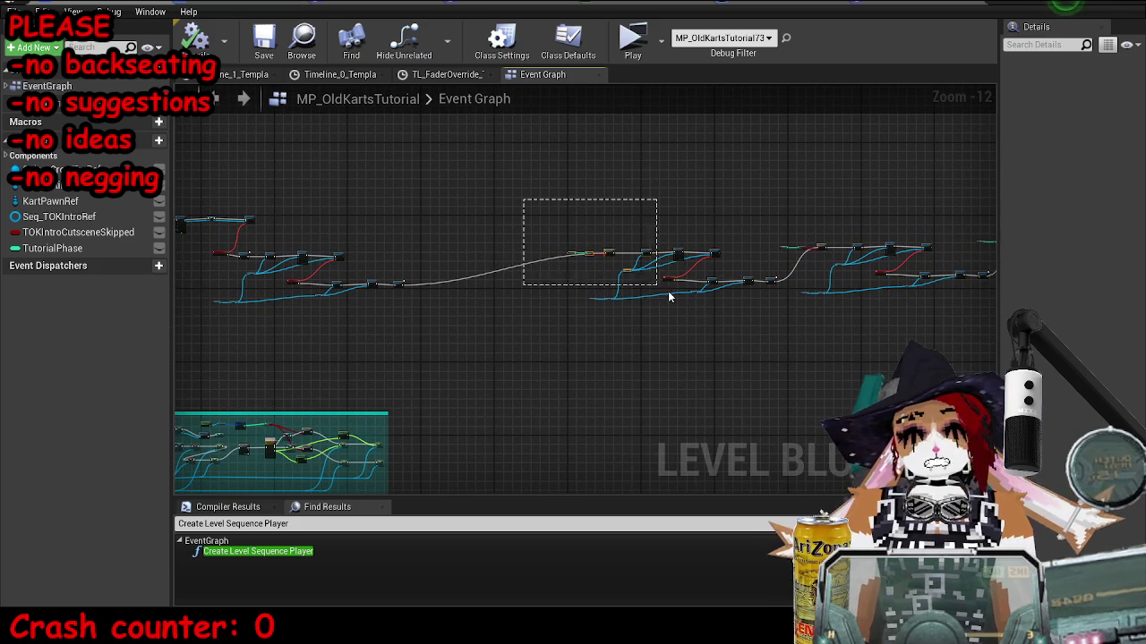
Copy and paste the middle dialogue node group as a new chain.
{"action": "left_click_drag", "start_coordinate": [764, 326], "coordinate": [764, 326]}
{"action": "scroll", "coordinate": [460, 264], "scroll_direction": "up", "scroll_amount": 6}
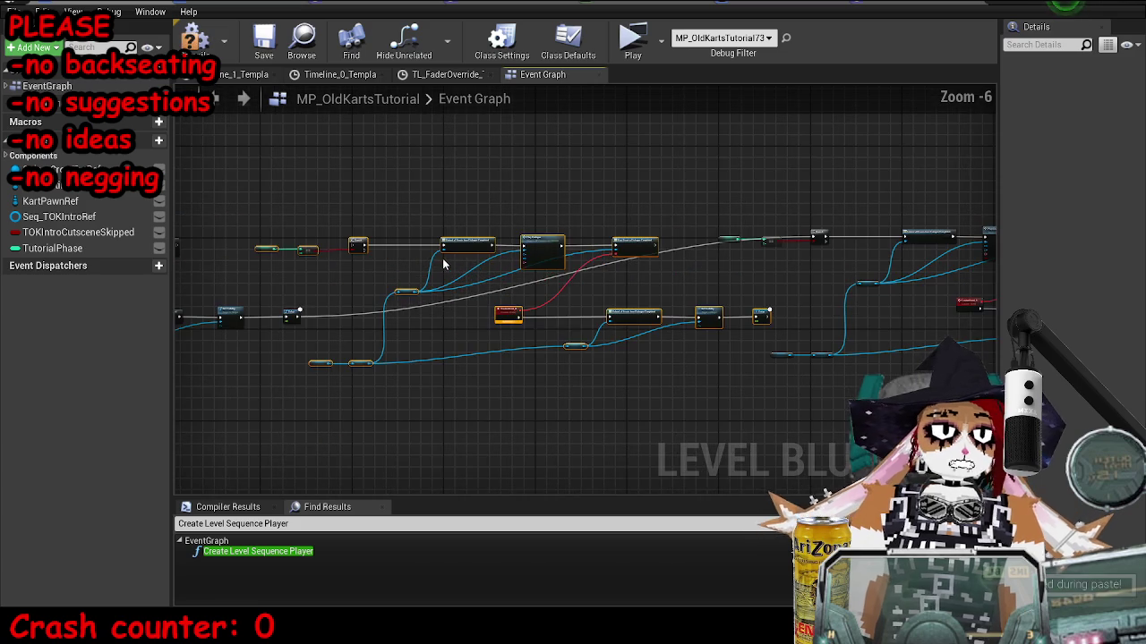
{"action": "scroll", "coordinate": [287, 300], "scroll_direction": "up", "scroll_amount": 6}
{"action": "scroll", "coordinate": [288, 300], "scroll_direction": "down", "scroll_amount": 4}
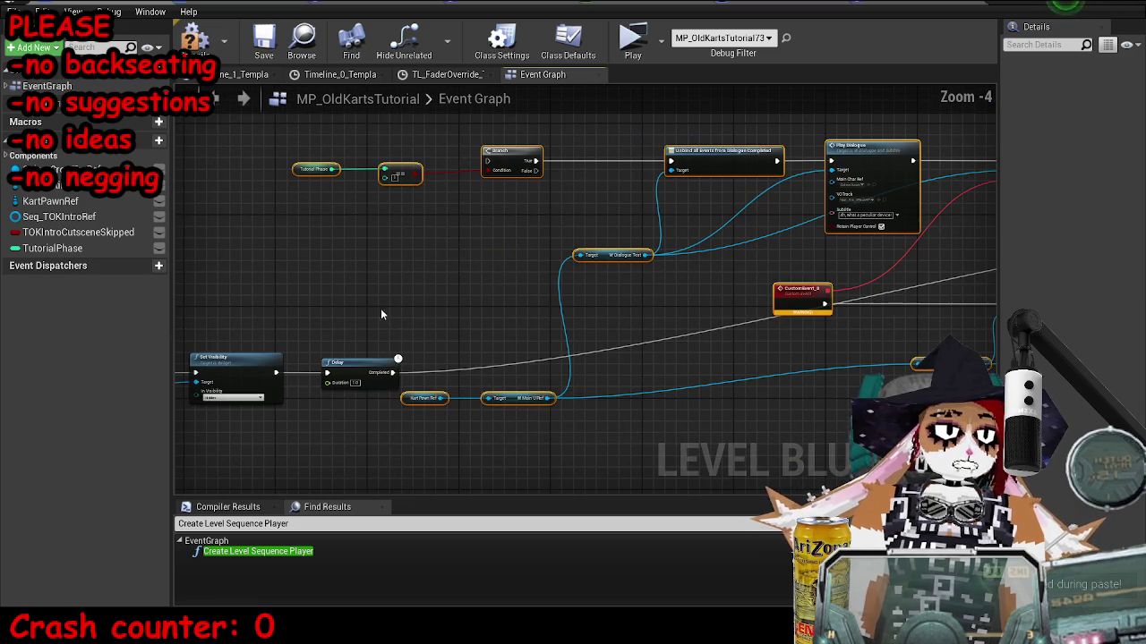
Wire the Delay's Completed pin into the Branch's exec input.
{"action": "left_click_drag", "start_coordinate": [395, 366], "coordinate": [486, 161]}
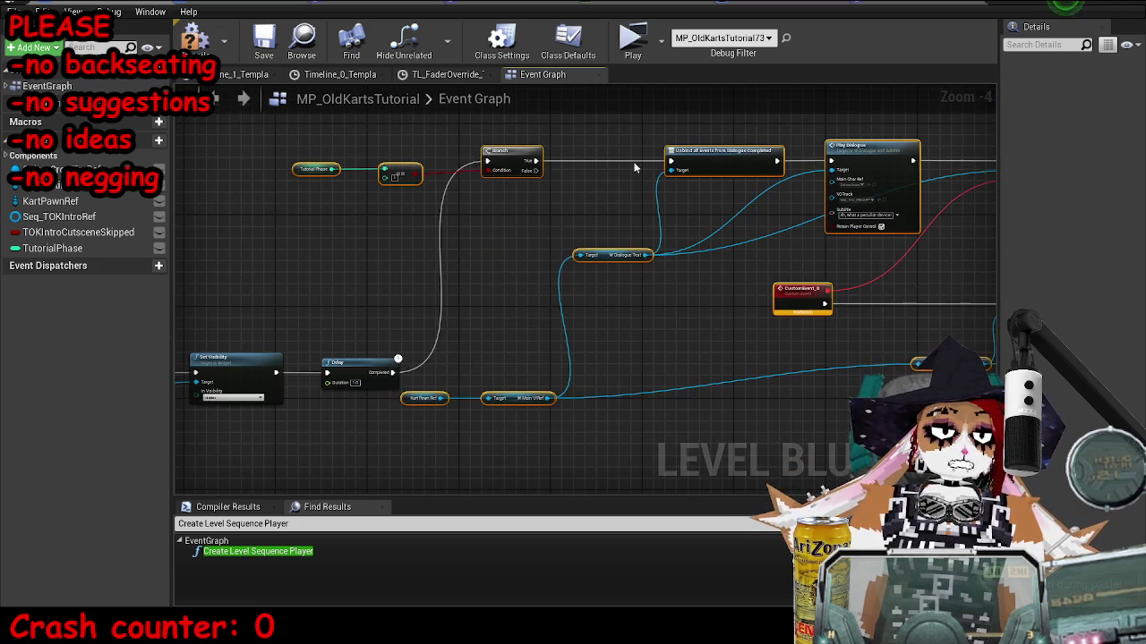
{"action": "left_click_drag", "start_coordinate": [542, 237], "coordinate": [314, 245]}
{"action": "left_click_drag", "start_coordinate": [688, 346], "coordinate": [705, 255]}
{"action": "scroll", "coordinate": [647, 297], "scroll_direction": "down", "scroll_amount": 2}
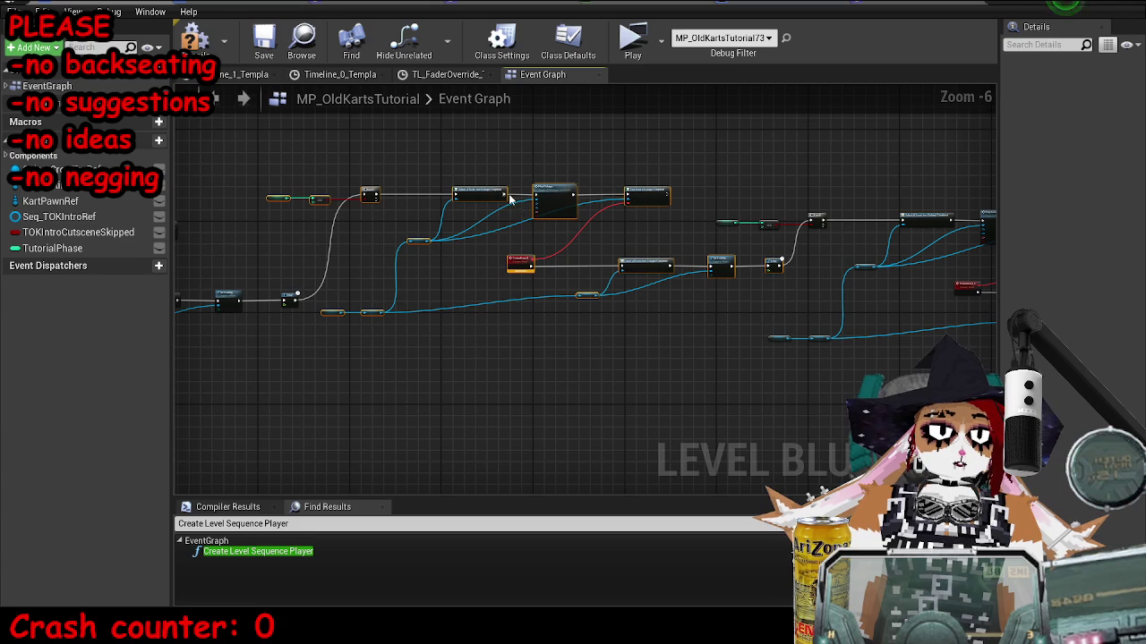
{"action": "scroll", "coordinate": [493, 263], "scroll_direction": "up", "scroll_amount": 4}
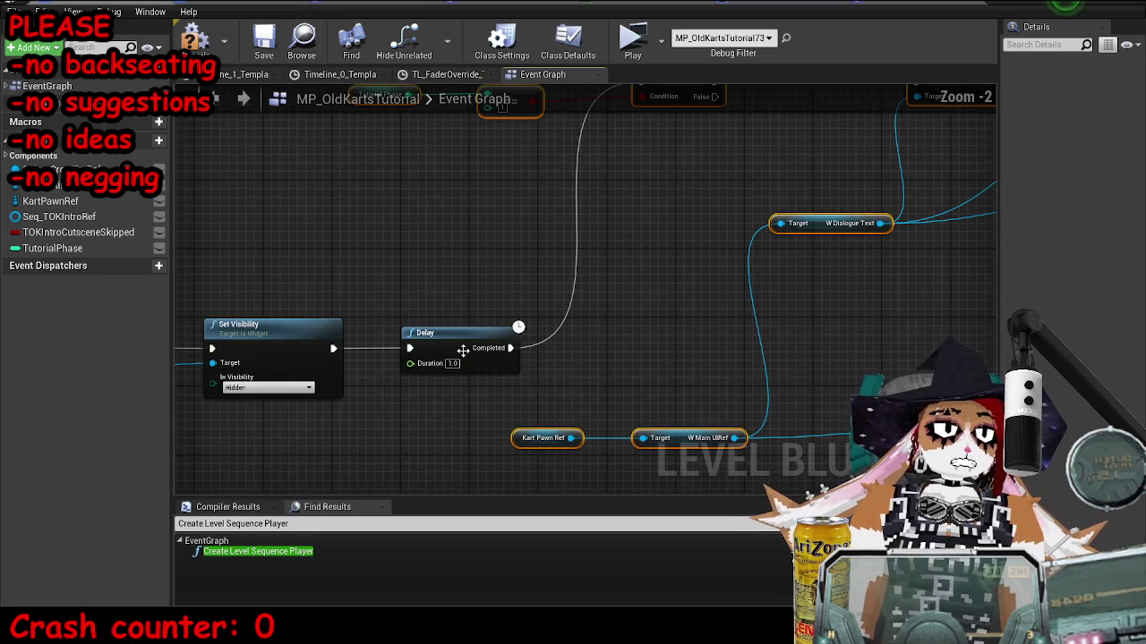
Set the new Play Dialogue's subtitle to 'Leave me be, beasts!' and VOTrack to LeaveMeBe.
{"action": "left_click_drag", "start_coordinate": [459, 369], "coordinate": [704, 287]}
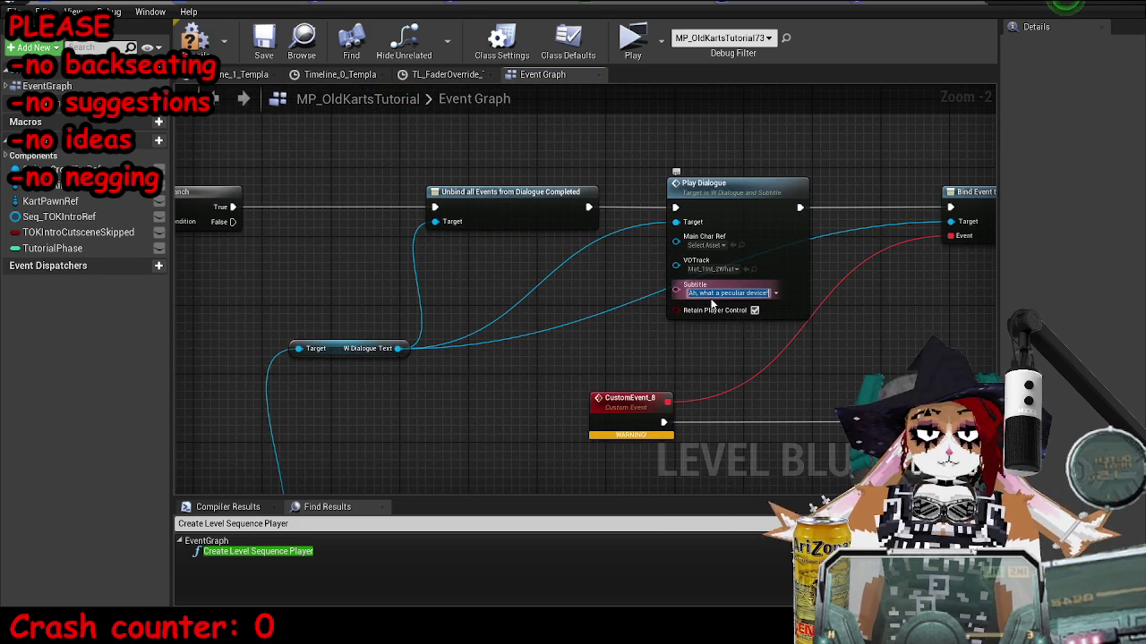
{"action": "key", "text": "BackSpace"}
{"action": "type", "text": "Leave me"}
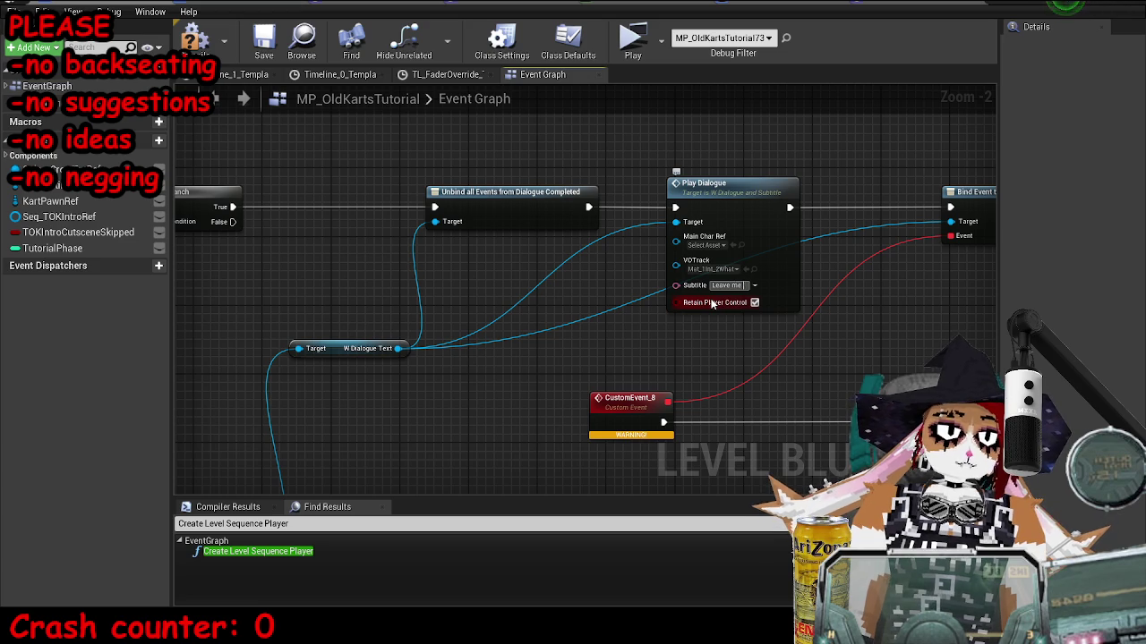
{"action": "type", "text": "be."}
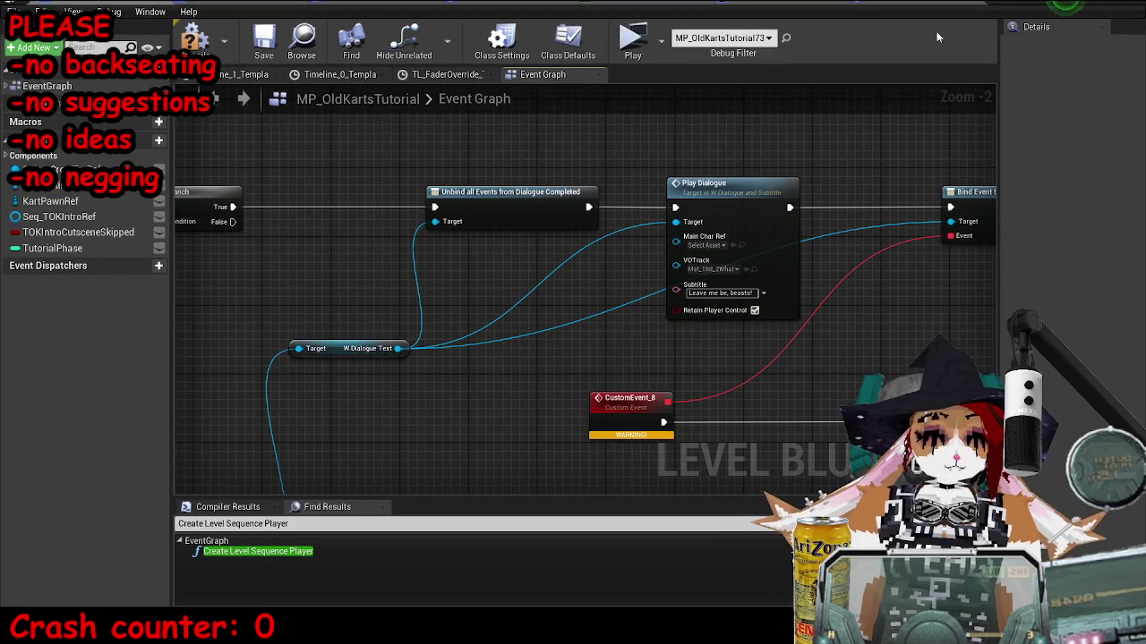
{"action": "left_click", "coordinate": [743, 268]}
Compile and save the Level Blueprint, then start a play-test from the level editor.
{"action": "left_click", "coordinate": [197, 40]}
{"action": "left_click", "coordinate": [263, 41]}
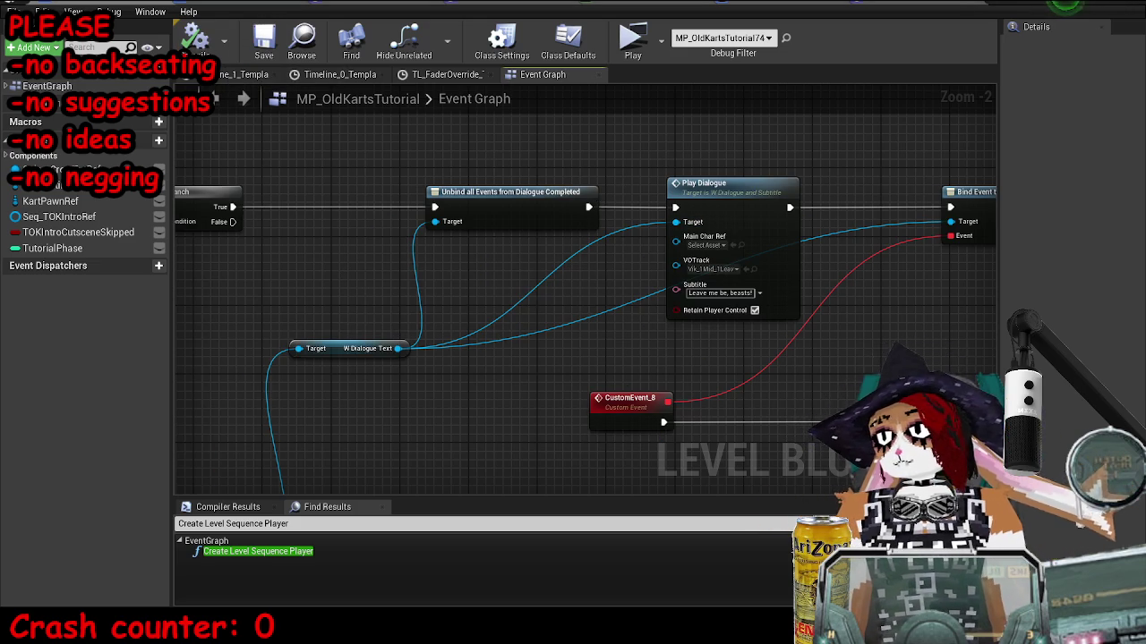
{"action": "key", "text": "alt+Tab"}
{"action": "left_click", "coordinate": [604, 57]}
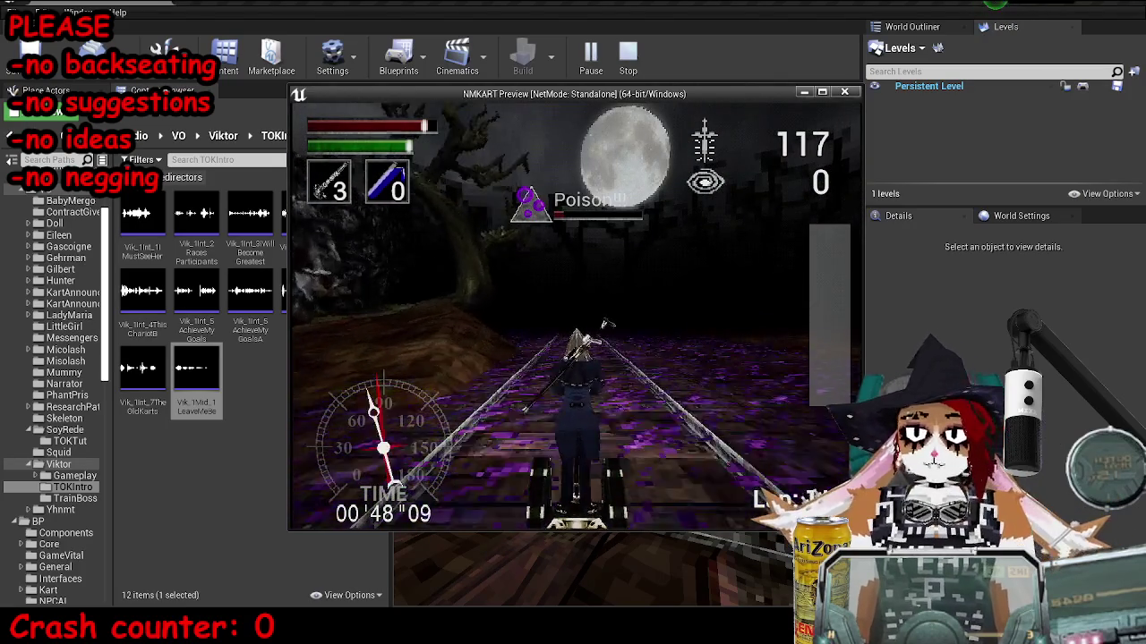
Stop the standalone preview race after hearing the new dialogue line.
{"action": "key", "text": "Escape"}
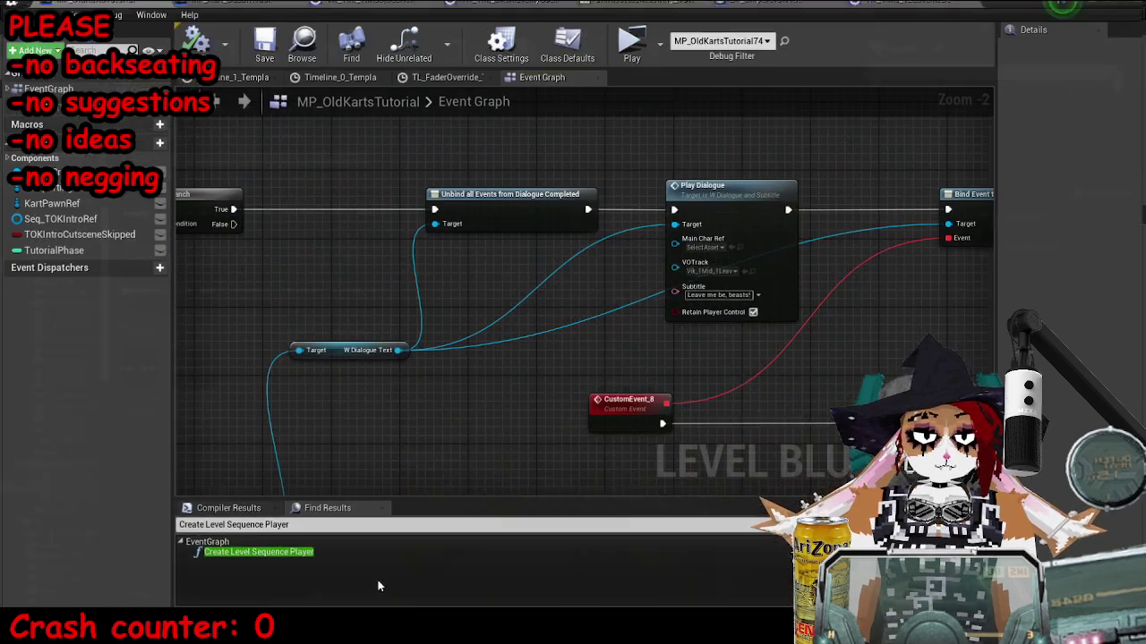
Pull a new execution wire from Set Visibility along the dialogue chain.
{"action": "left_click_drag", "start_coordinate": [565, 328], "coordinate": [477, 309]}
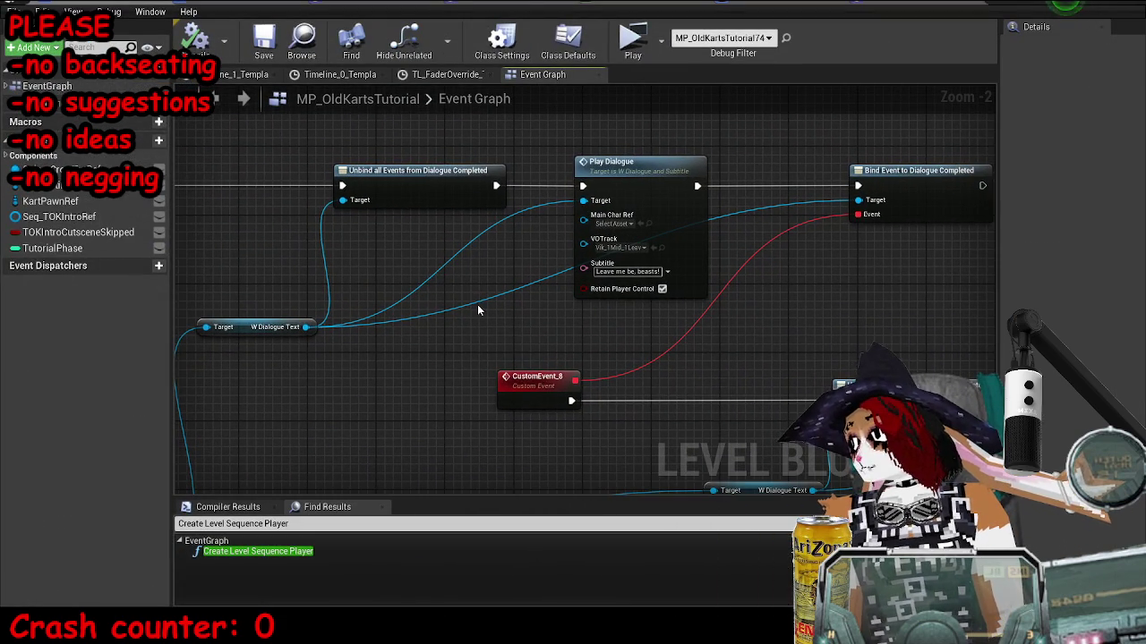
{"action": "scroll", "coordinate": [452, 343], "scroll_direction": "down", "scroll_amount": 2}
{"action": "scroll", "coordinate": [451, 343], "scroll_direction": "down", "scroll_amount": 2}
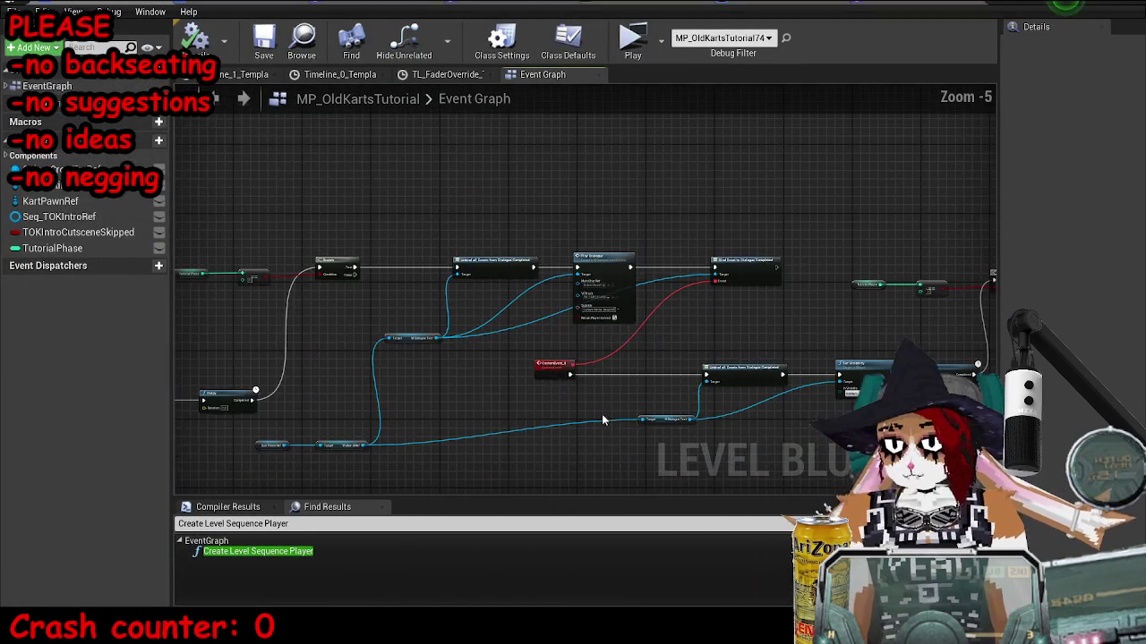
{"action": "mouse_move", "coordinate": [451, 343]}
{"action": "left_mouse_down"}
{"action": "mouse_move", "coordinate": [535, 300]}
{"action": "mouse_move", "coordinate": [654, 304]}
{"action": "left_mouse_up"}
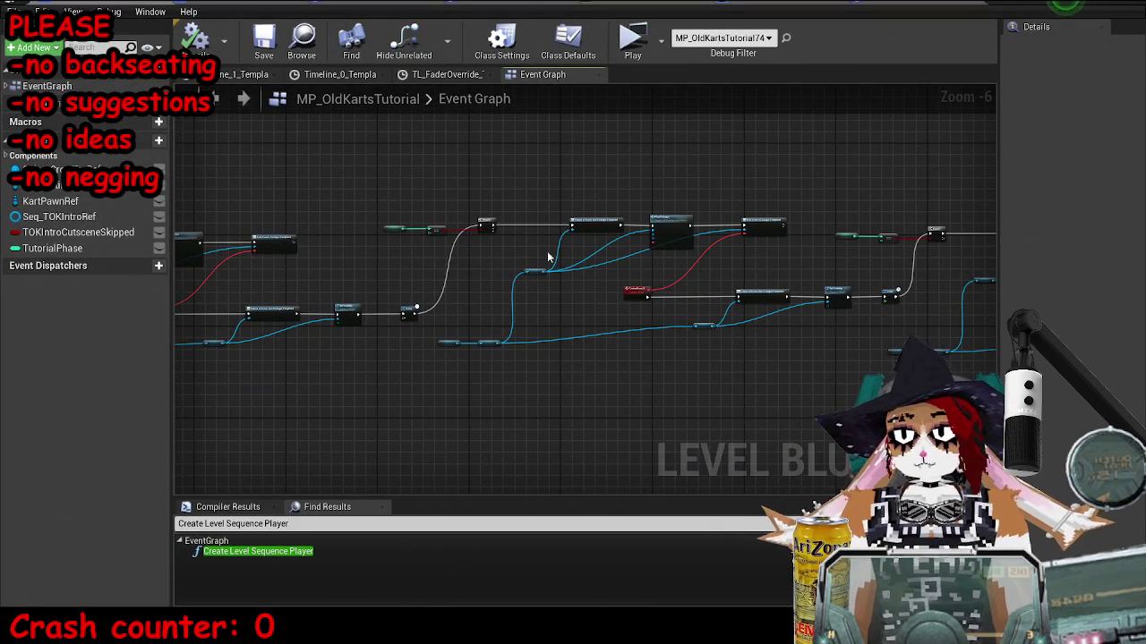
{"action": "scroll", "coordinate": [457, 287], "scroll_direction": "up", "scroll_amount": 6}
{"action": "scroll", "coordinate": [457, 287], "scroll_direction": "down", "scroll_amount": 3}
{"action": "left_click_drag", "start_coordinate": [427, 377], "coordinate": [452, 387]}
{"action": "scroll", "coordinate": [498, 307], "scroll_direction": "down", "scroll_amount": 3}
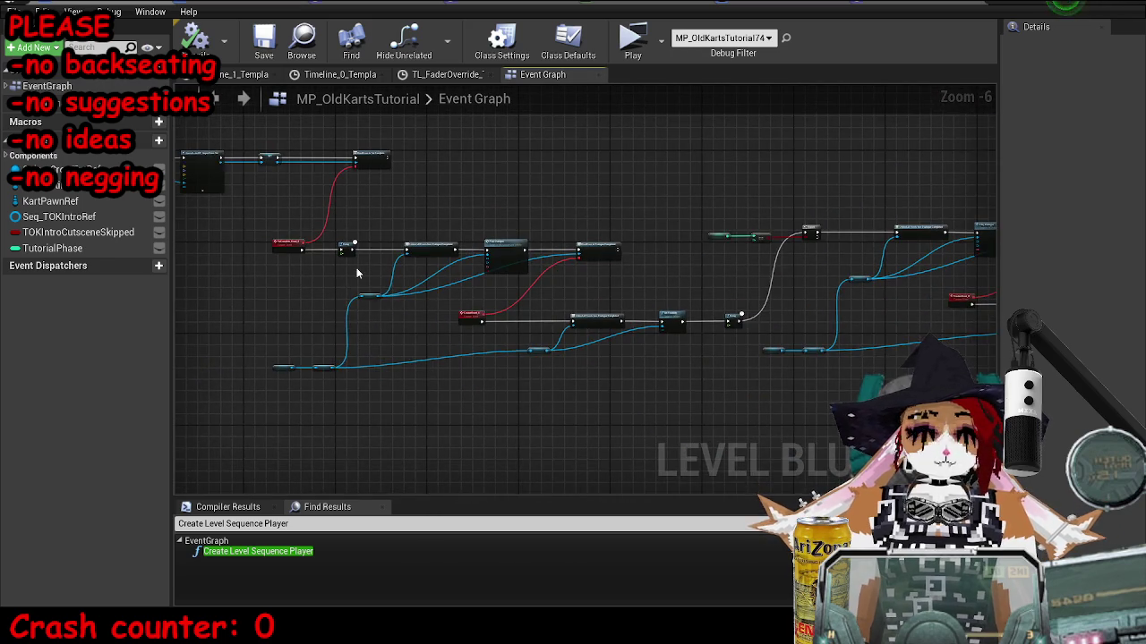
{"action": "scroll", "coordinate": [478, 281], "scroll_direction": "up", "scroll_amount": 4}
{"action": "left_click_drag", "start_coordinate": [627, 313], "coordinate": [215, 263]}
{"action": "scroll", "coordinate": [555, 268], "scroll_direction": "down", "scroll_amount": 1}
Connect Set Visibility's execution output directly to the TutorialPhase Branch.
{"action": "left_click_drag", "start_coordinate": [947, 333], "coordinate": [361, 307]}
{"action": "mouse_move", "coordinate": [457, 405]}
{"action": "left_mouse_down"}
{"action": "mouse_move", "coordinate": [752, 179]}
{"action": "mouse_move", "coordinate": [625, 384]}
{"action": "left_mouse_up"}
{"action": "mouse_move", "coordinate": [537, 424]}
{"action": "left_mouse_down"}
{"action": "mouse_move", "coordinate": [554, 449]}
{"action": "mouse_move", "coordinate": [534, 449]}
{"action": "left_mouse_up"}
{"action": "type", "text": "de"}
{"action": "mouse_move", "coordinate": [459, 407]}
{"action": "left_mouse_down"}
{"action": "mouse_move", "coordinate": [525, 404]}
{"action": "mouse_move", "coordinate": [740, 153]}
{"action": "mouse_move", "coordinate": [732, 164]}
{"action": "left_mouse_up"}
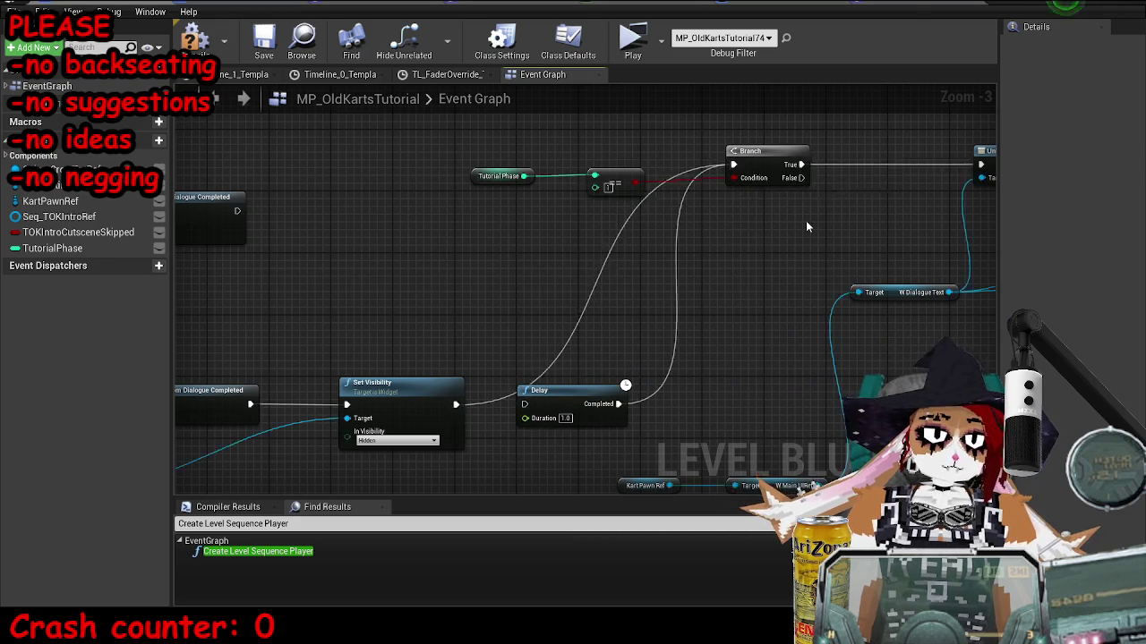
Compile the level blueprint, save the map with Ctrl+S, and close the Blueprint editor.
{"action": "left_click_drag", "start_coordinate": [805, 226], "coordinate": [651, 258]}
{"action": "left_click_drag", "start_coordinate": [324, 205], "coordinate": [703, 192]}
{"action": "scroll", "coordinate": [703, 192], "scroll_direction": "down", "scroll_amount": 3}
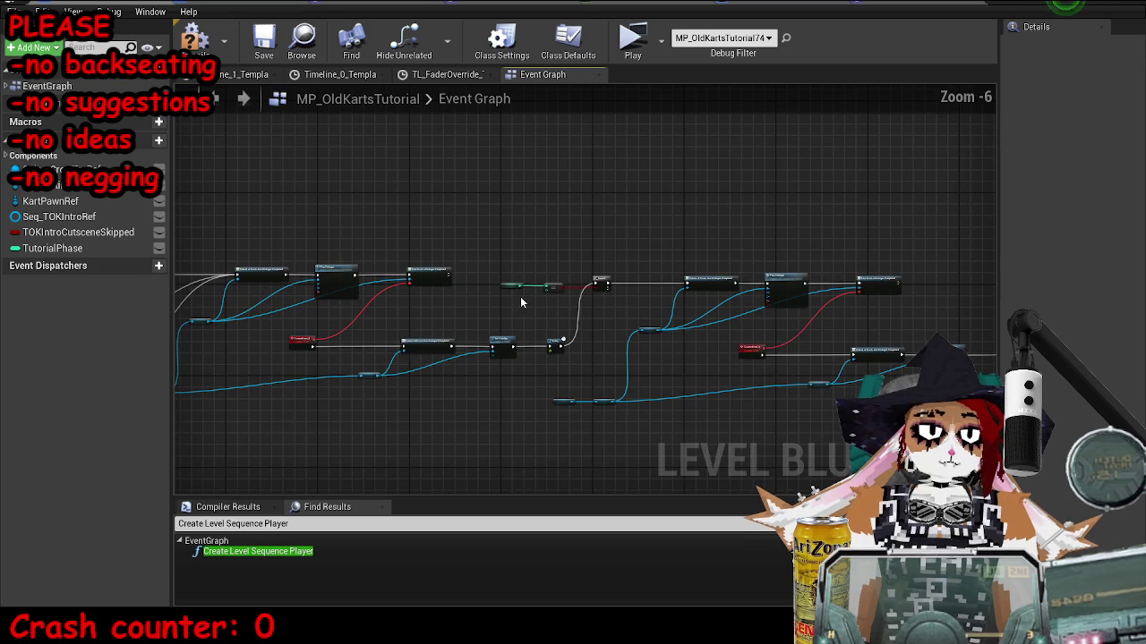
{"action": "scroll", "coordinate": [703, 192], "scroll_direction": "up", "scroll_amount": 2}
{"action": "left_click", "coordinate": [194, 37]}
{"action": "key", "text": "ctrl+s"}
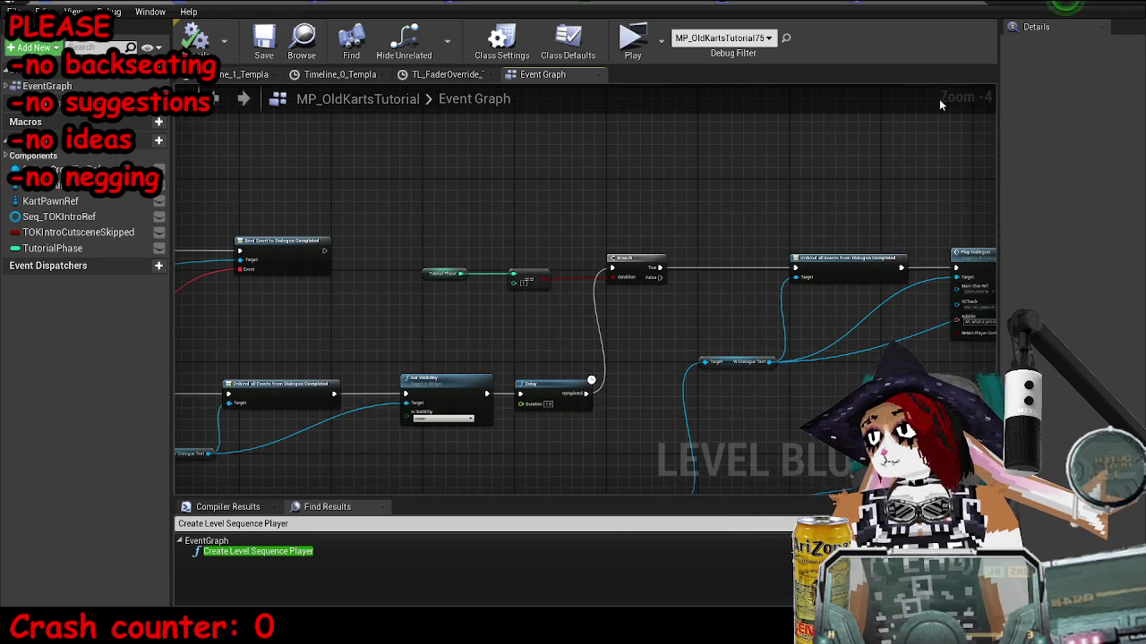
{"action": "left_click", "coordinate": [1120, 5]}
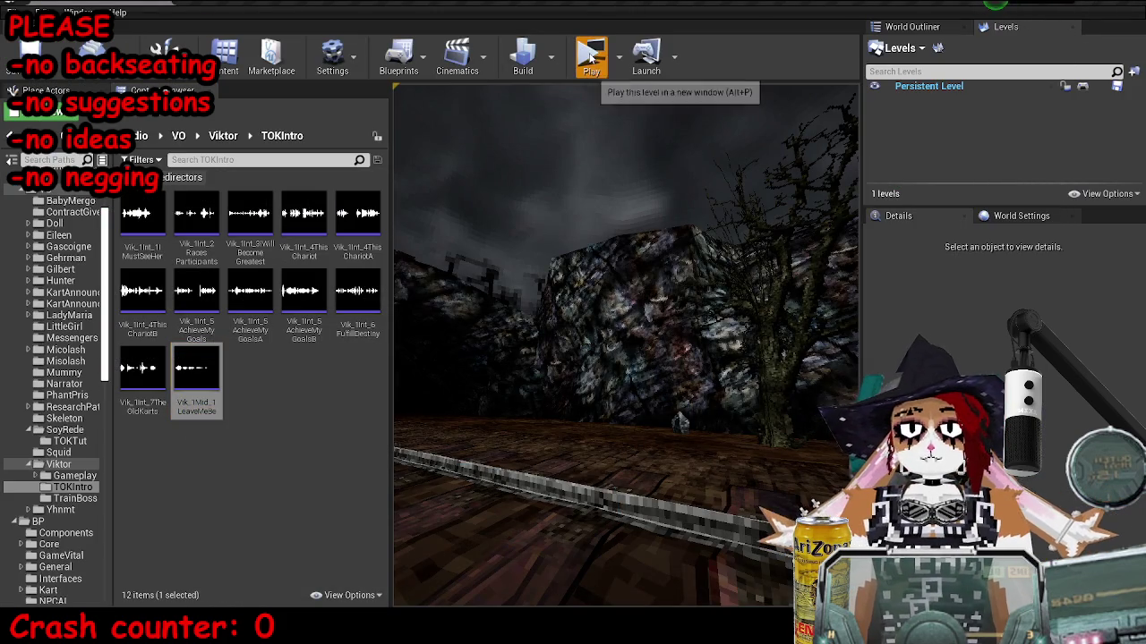
{"action": "left_click", "coordinate": [591, 58]}
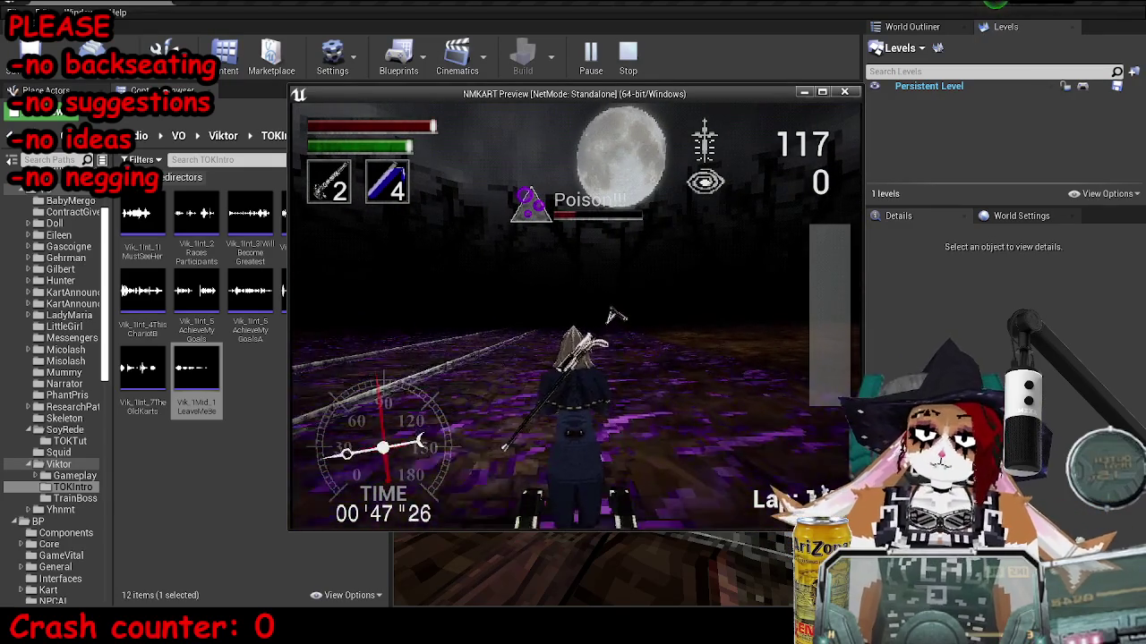
{"action": "key", "text": "Escape"}
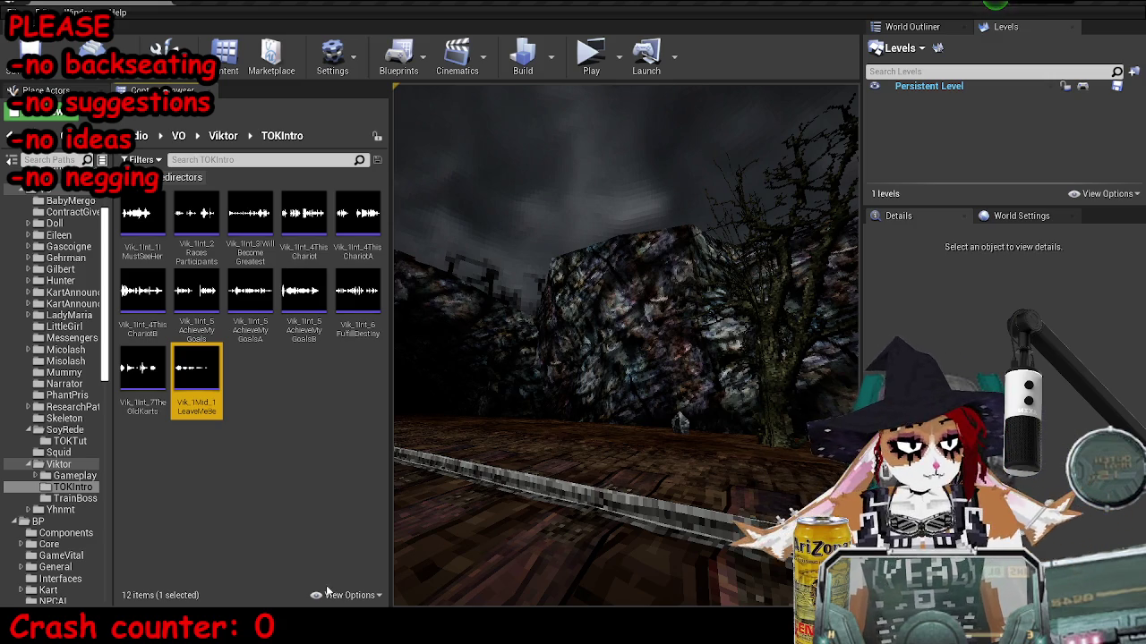
Zoom out in the level blueprint's event graph to survey all node clusters.
{"action": "left_click", "coordinate": [407, 582]}
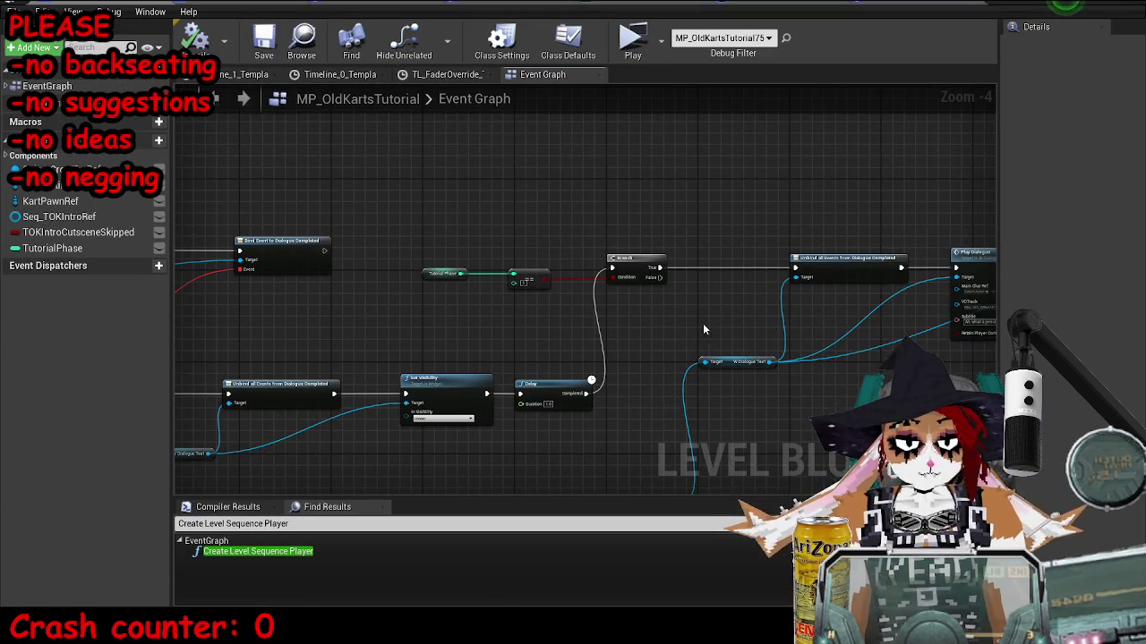
{"action": "left_click_drag", "start_coordinate": [806, 240], "coordinate": [607, 201]}
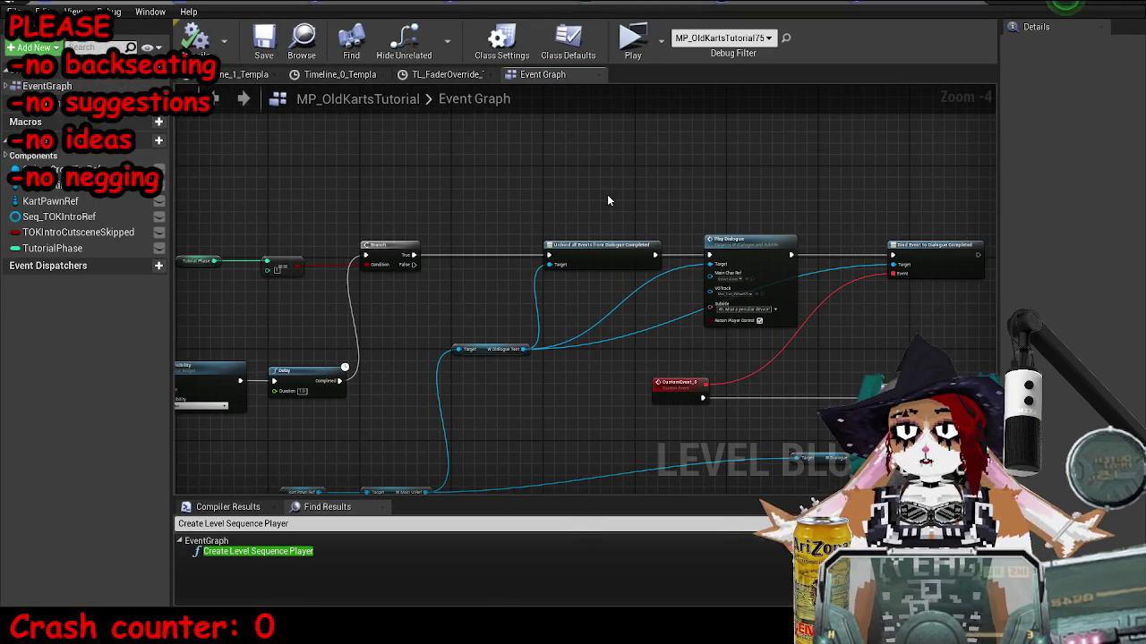
{"action": "scroll", "coordinate": [633, 273], "scroll_direction": "down", "scroll_amount": 4}
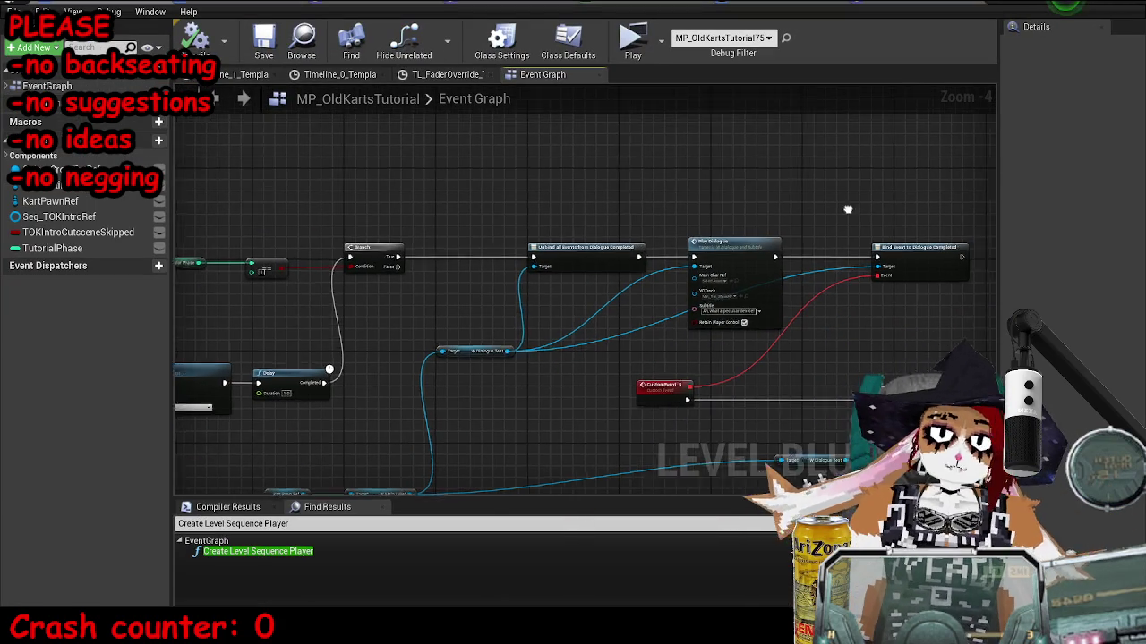
{"action": "scroll", "coordinate": [632, 274], "scroll_direction": "down", "scroll_amount": 2}
{"action": "scroll", "coordinate": [652, 299], "scroll_direction": "down", "scroll_amount": 2}
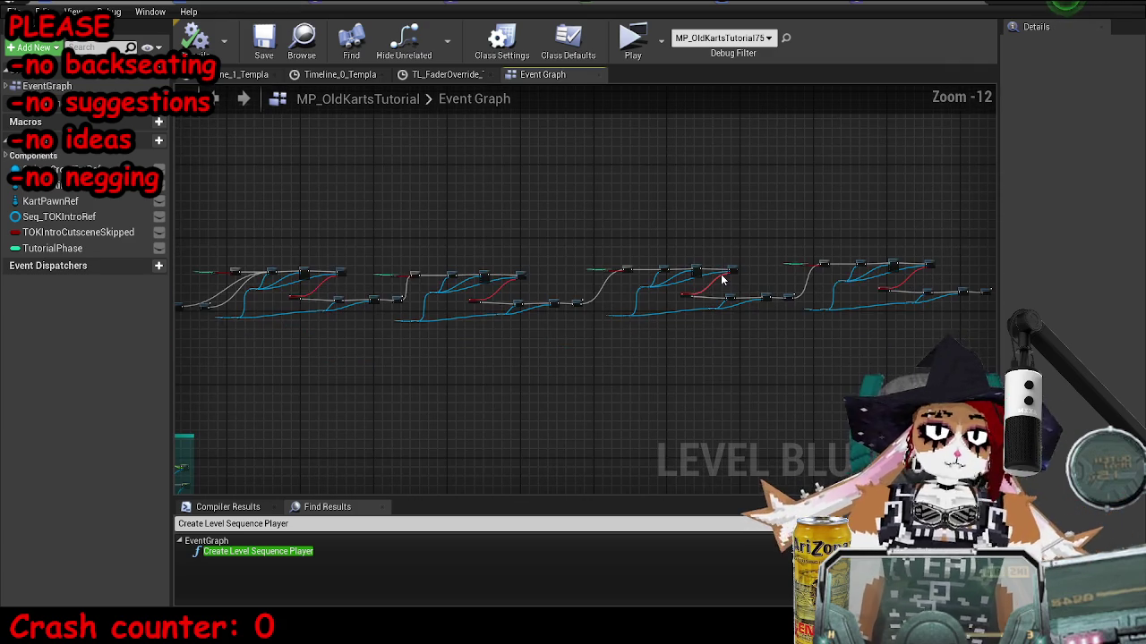
{"action": "mouse_move", "coordinate": [793, 296]}
{"action": "left_mouse_down"}
{"action": "mouse_move", "coordinate": [511, 290]}
{"action": "mouse_move", "coordinate": [454, 299]}
{"action": "mouse_move", "coordinate": [618, 277]}
{"action": "mouse_move", "coordinate": [868, 279]}
{"action": "mouse_move", "coordinate": [628, 257]}
{"action": "mouse_move", "coordinate": [358, 349]}
{"action": "mouse_move", "coordinate": [332, 302]}
{"action": "mouse_move", "coordinate": [414, 308]}
{"action": "mouse_move", "coordinate": [525, 294]}
{"action": "mouse_move", "coordinate": [342, 299]}
{"action": "mouse_move", "coordinate": [606, 288]}
{"action": "mouse_move", "coordinate": [506, 295]}
{"action": "mouse_move", "coordinate": [473, 271]}
{"action": "mouse_move", "coordinate": [585, 440]}
{"action": "left_mouse_up"}
{"action": "scroll", "coordinate": [448, 238], "scroll_direction": "up", "scroll_amount": 7}
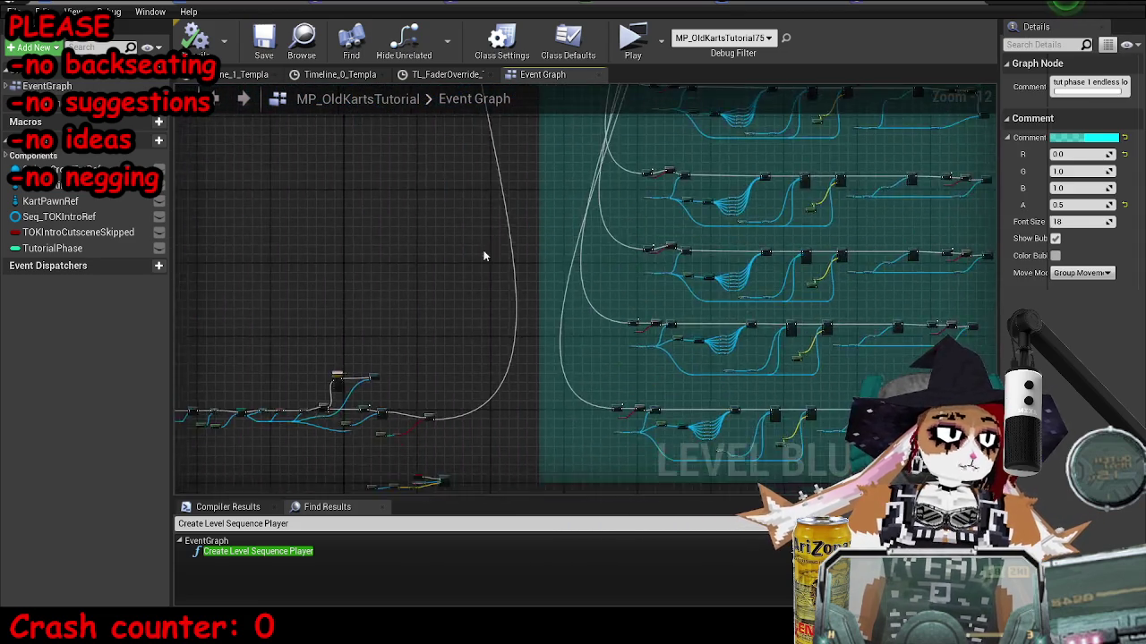
{"action": "scroll", "coordinate": [405, 246], "scroll_direction": "up", "scroll_amount": 5}
{"action": "mouse_move", "coordinate": [404, 246]}
{"action": "left_mouse_down"}
{"action": "mouse_move", "coordinate": [340, 269]}
{"action": "mouse_move", "coordinate": [378, 324]}
{"action": "left_mouse_up"}
{"action": "scroll", "coordinate": [378, 323], "scroll_direction": "down", "scroll_amount": 5}
{"action": "scroll", "coordinate": [619, 340], "scroll_direction": "up", "scroll_amount": 3}
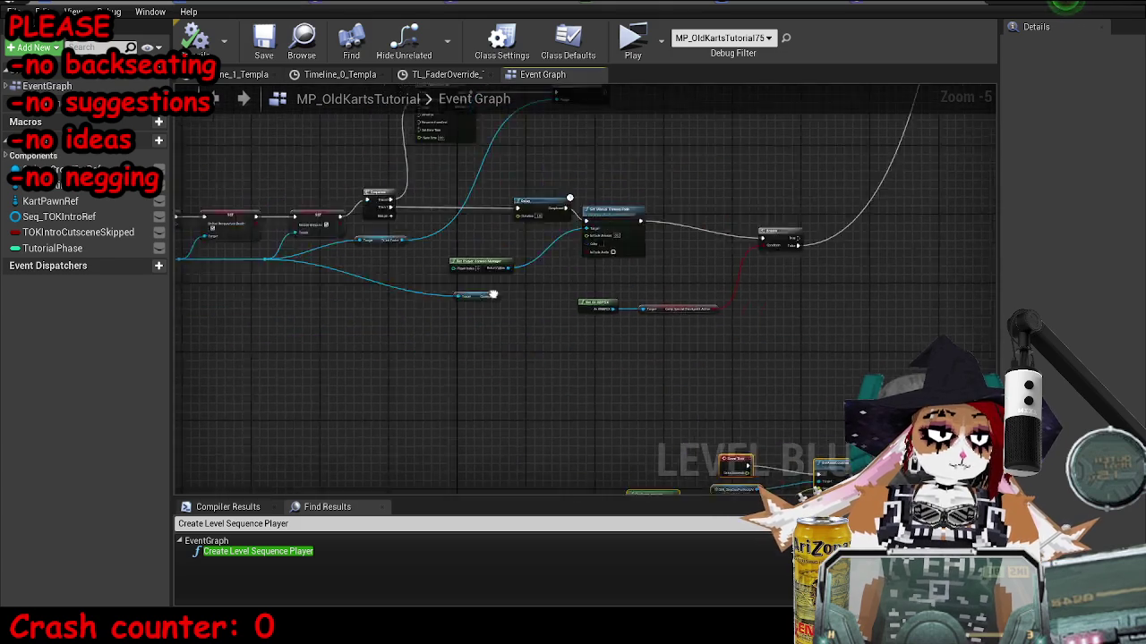
Drag KartPawnRef from My Blueprint beside the Event Tick logic as a Get node.
{"action": "mouse_move", "coordinate": [481, 331]}
{"action": "left_mouse_down"}
{"action": "mouse_move", "coordinate": [581, 385]}
{"action": "mouse_move", "coordinate": [743, 292]}
{"action": "mouse_move", "coordinate": [993, 300]}
{"action": "mouse_move", "coordinate": [662, 344]}
{"action": "mouse_move", "coordinate": [330, 357]}
{"action": "left_mouse_up"}
{"action": "scroll", "coordinate": [582, 385], "scroll_direction": "down", "scroll_amount": 2}
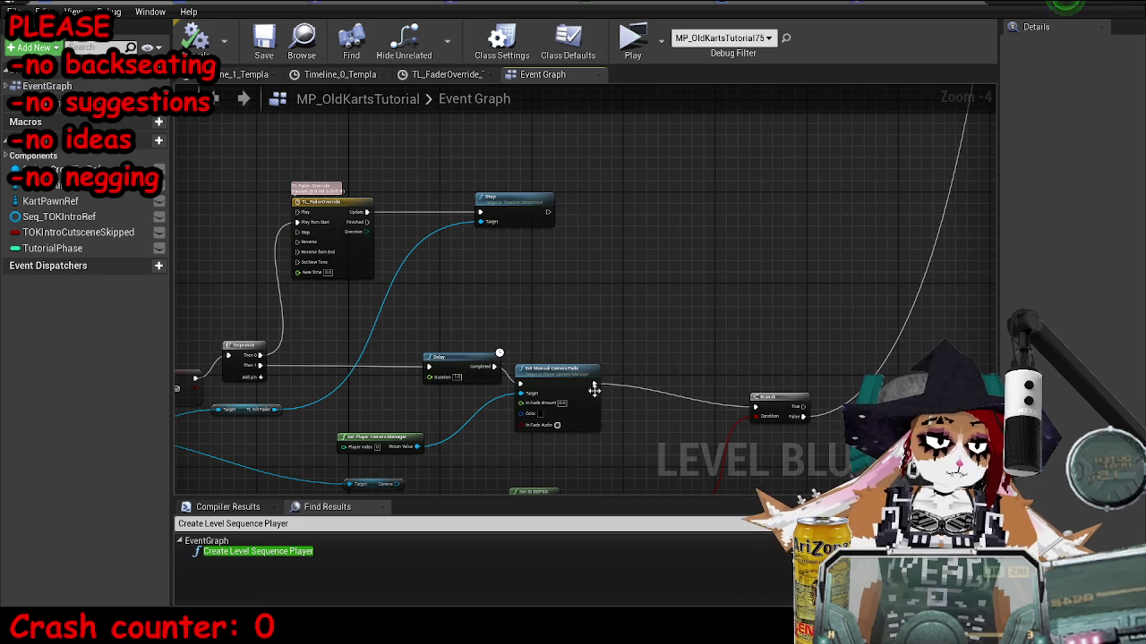
{"action": "scroll", "coordinate": [552, 356], "scroll_direction": "down", "scroll_amount": 4}
{"action": "scroll", "coordinate": [599, 289], "scroll_direction": "down", "scroll_amount": 4}
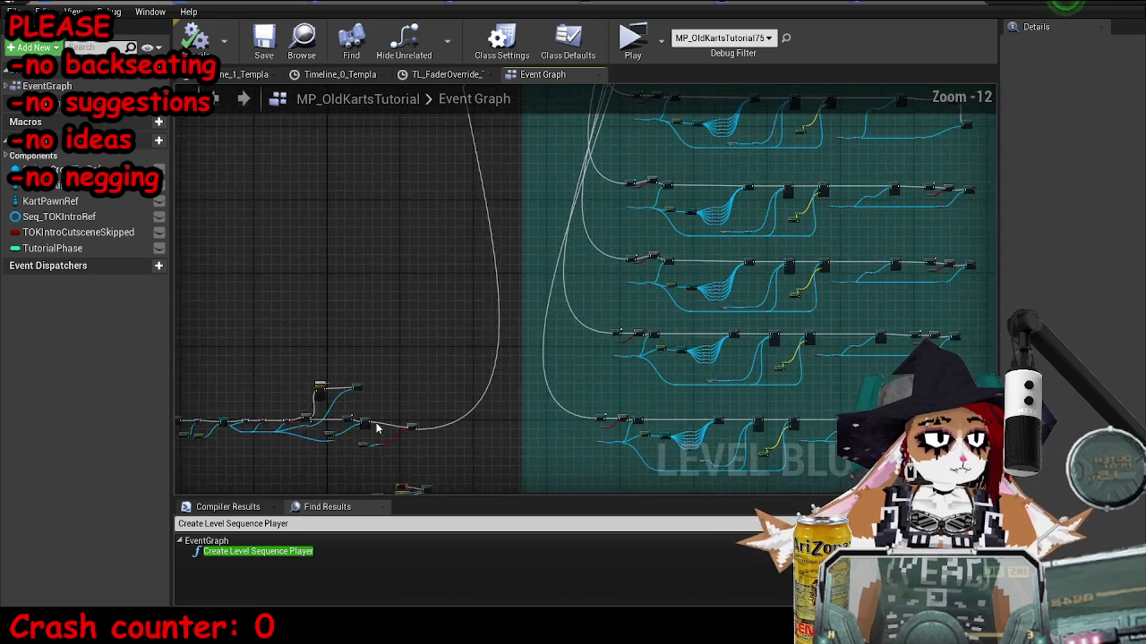
{"action": "mouse_move", "coordinate": [676, 289]}
{"action": "left_mouse_down"}
{"action": "mouse_move", "coordinate": [708, 200]}
{"action": "mouse_move", "coordinate": [668, 250]}
{"action": "mouse_move", "coordinate": [466, 301]}
{"action": "mouse_move", "coordinate": [832, 298]}
{"action": "mouse_move", "coordinate": [350, 243]}
{"action": "mouse_move", "coordinate": [424, 328]}
{"action": "mouse_move", "coordinate": [804, 279]}
{"action": "left_mouse_up"}
{"action": "left_click_drag", "start_coordinate": [636, 383], "coordinate": [556, 315]}
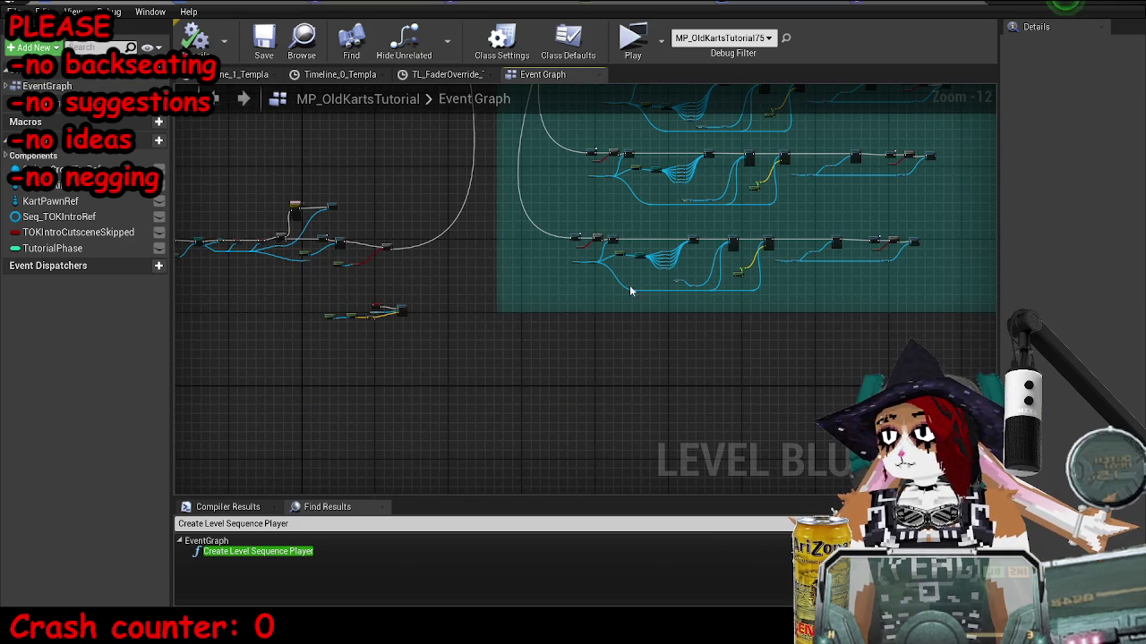
{"action": "scroll", "coordinate": [359, 304], "scroll_direction": "up", "scroll_amount": 8}
{"action": "mouse_move", "coordinate": [51, 201]}
{"action": "left_mouse_down"}
{"action": "mouse_move", "coordinate": [596, 376]}
{"action": "mouse_move", "coordinate": [501, 438]}
{"action": "mouse_move", "coordinate": [469, 410]}
{"action": "mouse_move", "coordinate": [438, 445]}
{"action": "mouse_move", "coordinate": [649, 256]}
{"action": "left_mouse_up"}
{"action": "scroll", "coordinate": [516, 439], "scroll_direction": "up", "scroll_amount": 2}
{"action": "right_click", "coordinate": [438, 446]}
Convert KartPawnRef to a validated get and wire SetActorLocation's execution into it.
{"action": "left_click", "coordinate": [488, 404]}
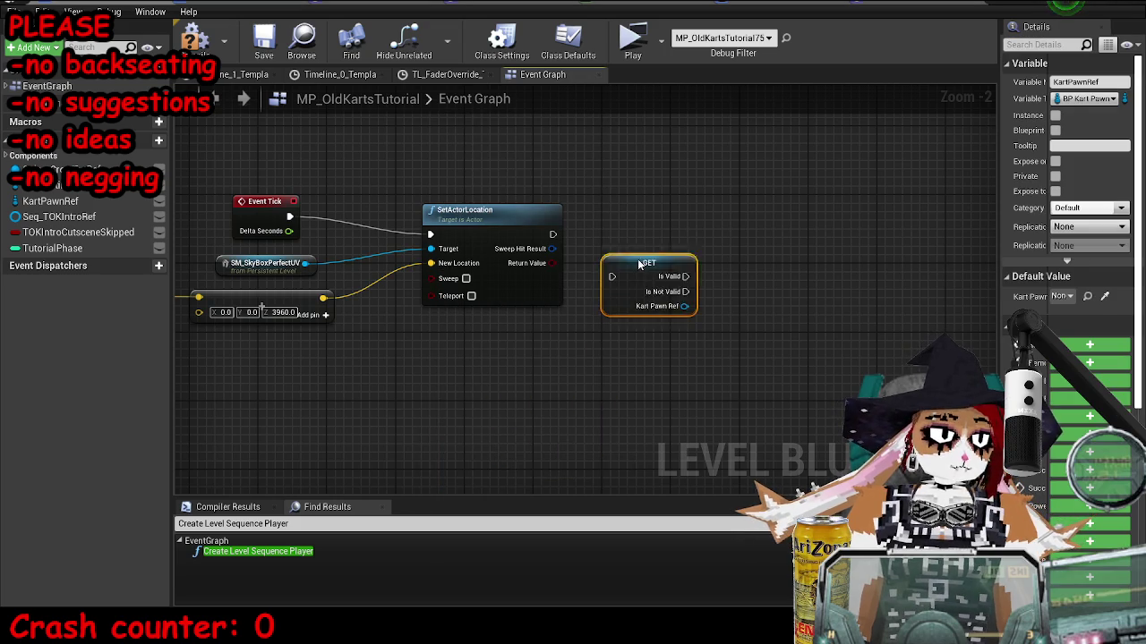
{"action": "mouse_move", "coordinate": [553, 235]}
{"action": "left_mouse_down"}
{"action": "mouse_move", "coordinate": [587, 263]}
{"action": "mouse_move", "coordinate": [656, 230]}
{"action": "left_mouse_up"}
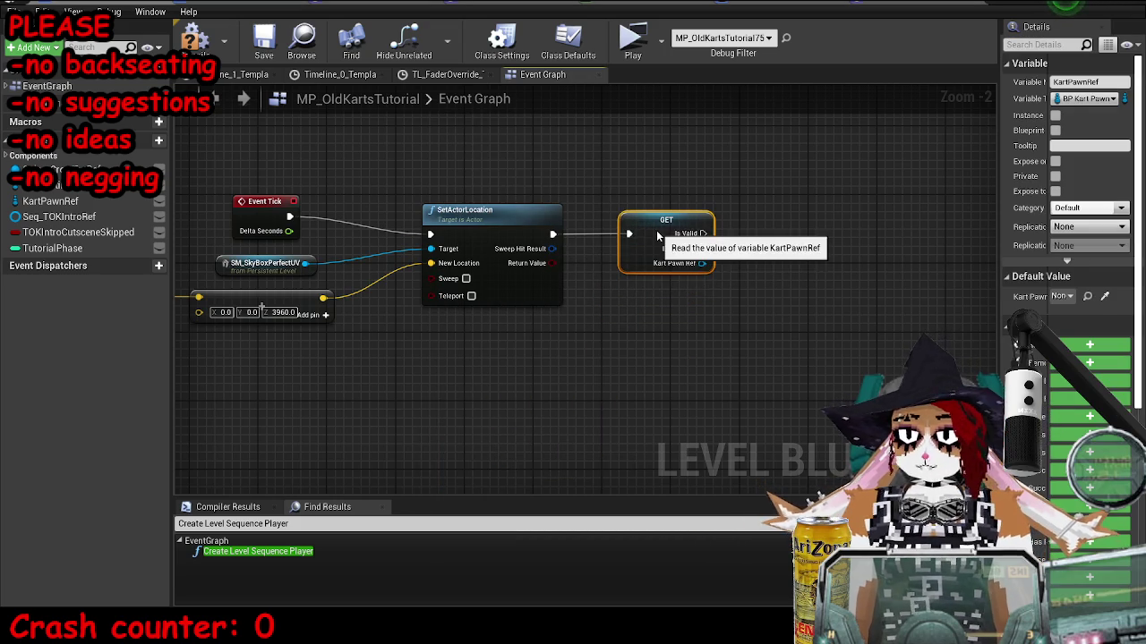
{"action": "mouse_move", "coordinate": [268, 214]}
{"action": "left_mouse_down"}
{"action": "mouse_move", "coordinate": [497, 243]}
{"action": "mouse_move", "coordinate": [805, 247]}
{"action": "mouse_move", "coordinate": [627, 255]}
{"action": "mouse_move", "coordinate": [770, 262]}
{"action": "mouse_move", "coordinate": [662, 307]}
{"action": "left_mouse_up"}
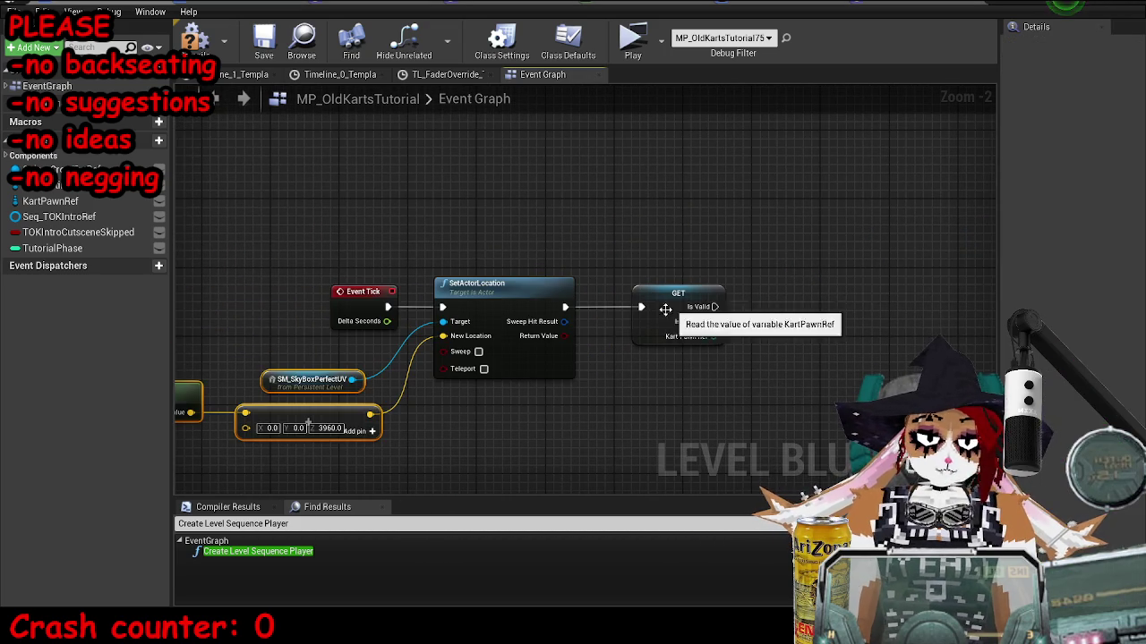
{"action": "left_click", "coordinate": [662, 307]}
Rearrange the validated get, Branch and checkpoint condition nodes below the camera fade logic.
{"action": "scroll", "coordinate": [662, 307], "scroll_direction": "down", "scroll_amount": 4}
{"action": "scroll", "coordinate": [529, 211], "scroll_direction": "up", "scroll_amount": 2}
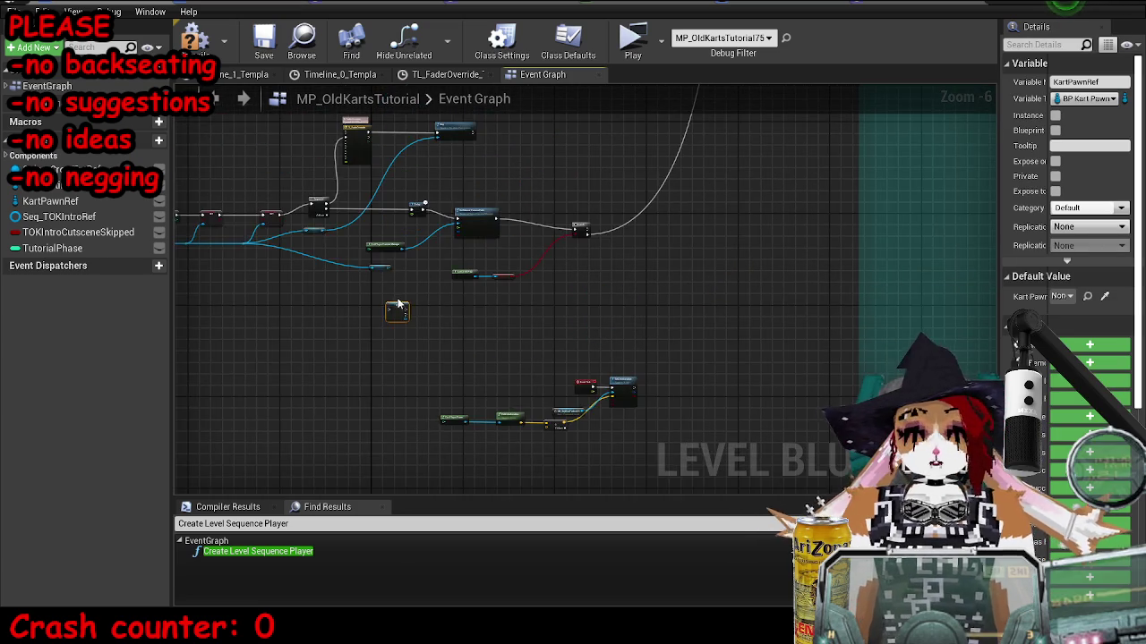
{"action": "left_click_drag", "start_coordinate": [529, 211], "coordinate": [383, 320]}
{"action": "left_click_drag", "start_coordinate": [318, 434], "coordinate": [371, 445]}
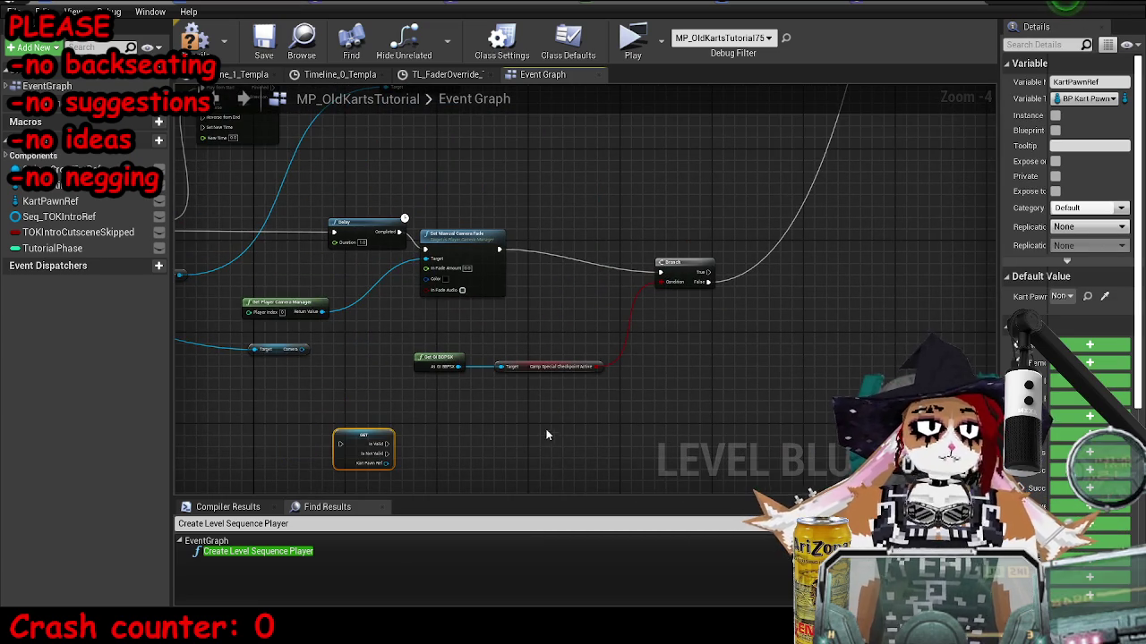
{"action": "left_click_drag", "start_coordinate": [545, 435], "coordinate": [614, 327]}
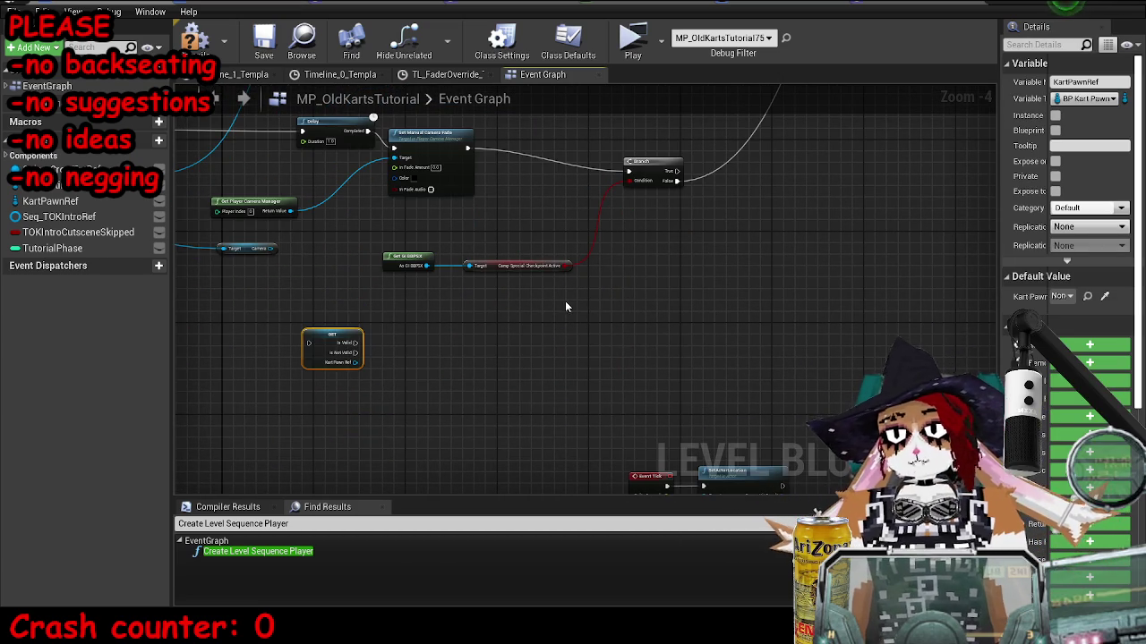
{"action": "left_click_drag", "start_coordinate": [481, 186], "coordinate": [473, 232]}
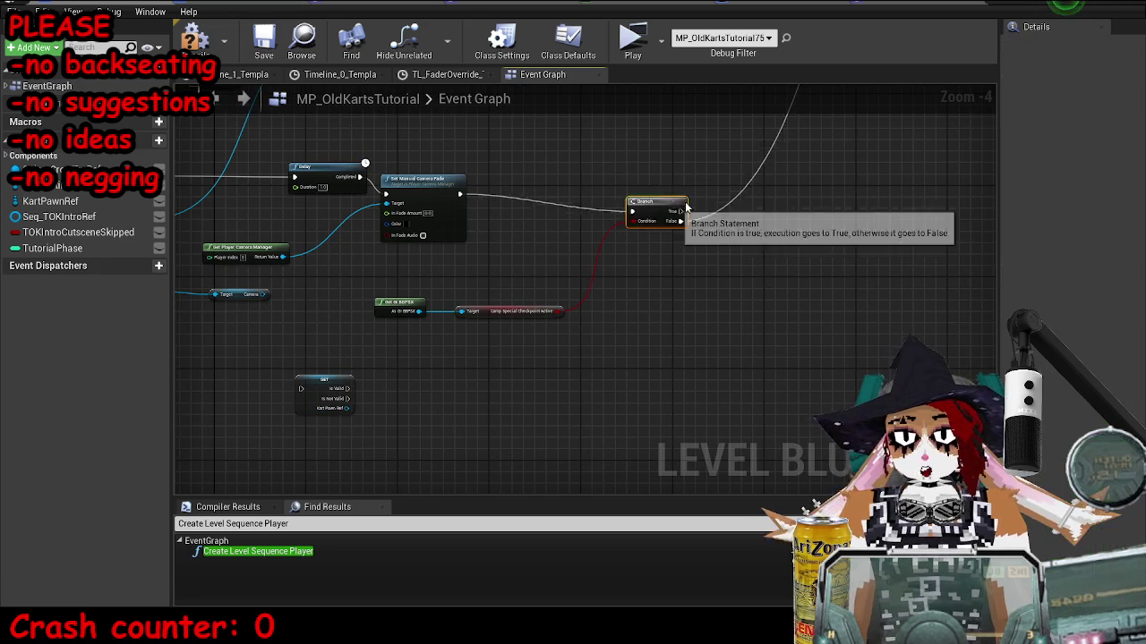
{"action": "left_click_drag", "start_coordinate": [655, 219], "coordinate": [727, 195]}
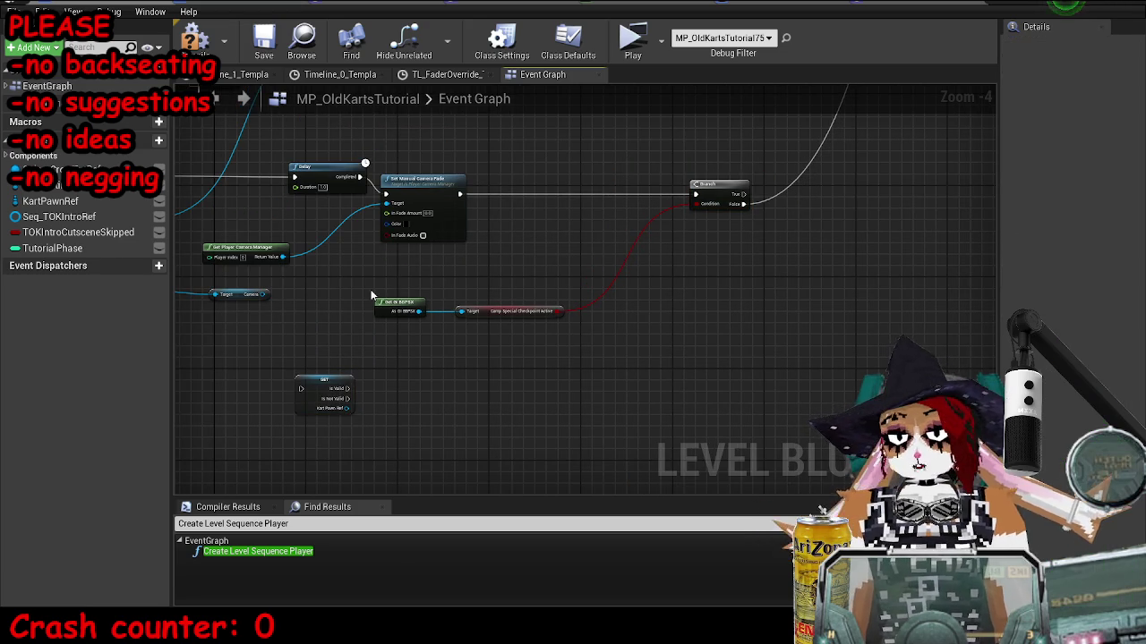
{"action": "left_click_drag", "start_coordinate": [591, 345], "coordinate": [366, 291]}
{"action": "mouse_move", "coordinate": [500, 318]}
{"action": "left_mouse_down"}
{"action": "mouse_move", "coordinate": [595, 324]}
{"action": "mouse_move", "coordinate": [556, 328]}
{"action": "mouse_move", "coordinate": [595, 286]}
{"action": "left_mouse_up"}
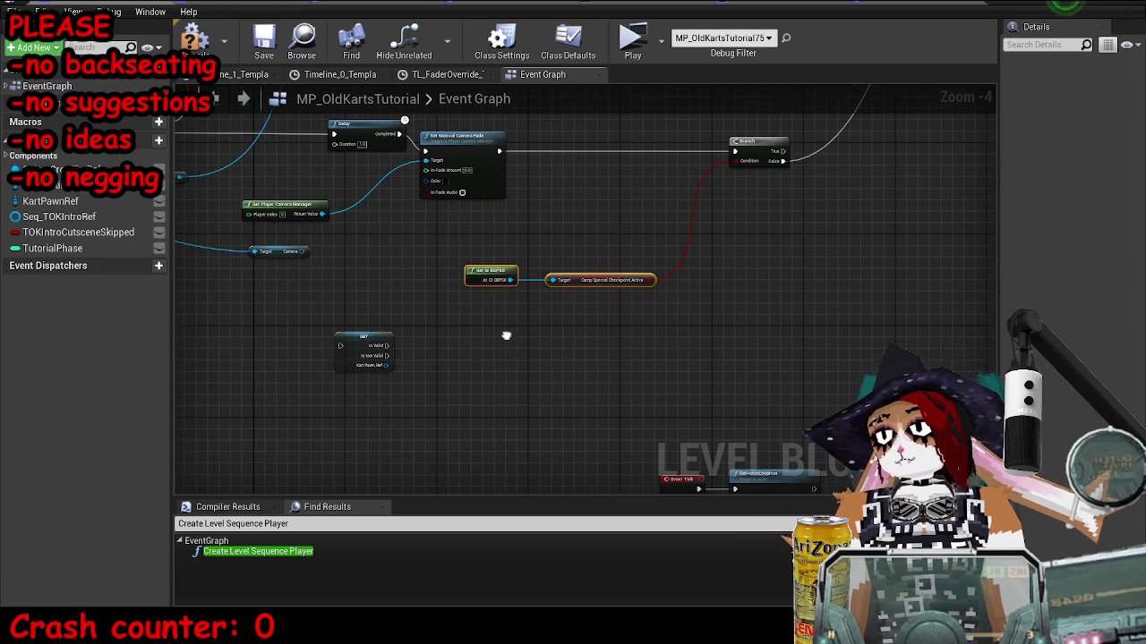
{"action": "left_click_drag", "start_coordinate": [358, 351], "coordinate": [706, 351]}
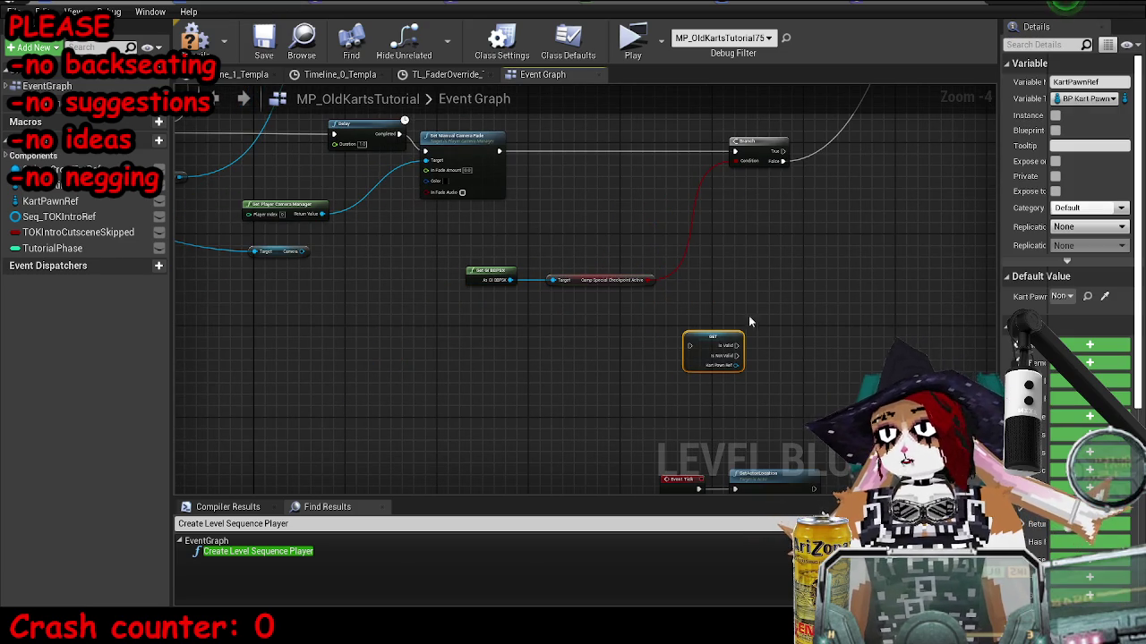
Add a Set Timer by Event with Time 0.1 after Set Manual Camera Fade.
{"action": "scroll", "coordinate": [534, 274], "scroll_direction": "up", "scroll_amount": 1}
{"action": "scroll", "coordinate": [555, 248], "scroll_direction": "up", "scroll_amount": 1}
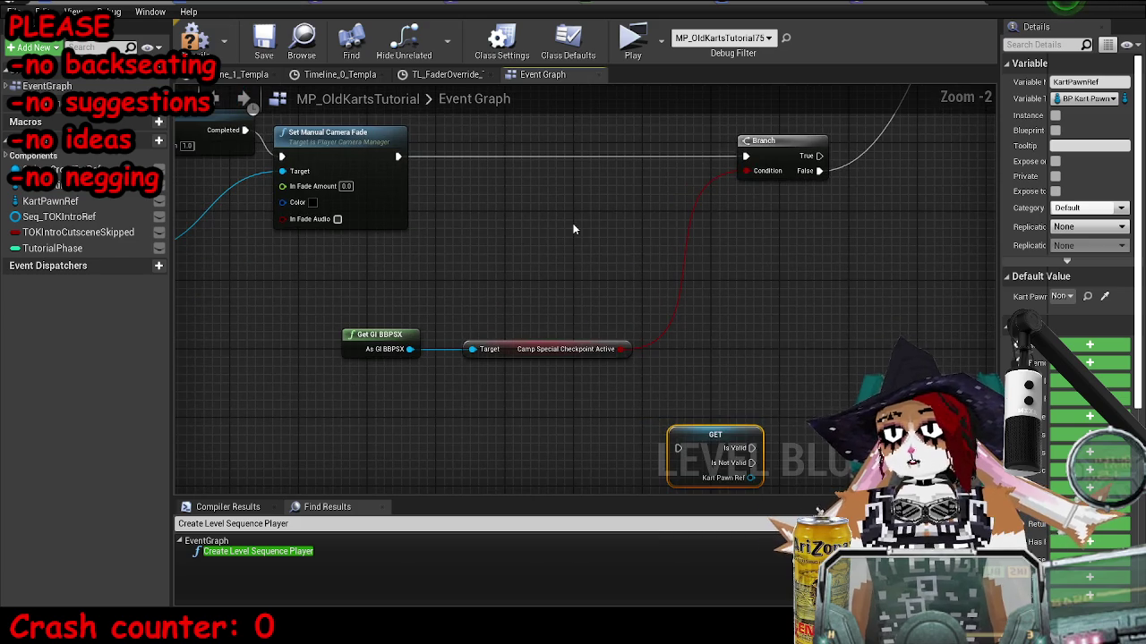
{"action": "scroll", "coordinate": [583, 229], "scroll_direction": "down", "scroll_amount": 1}
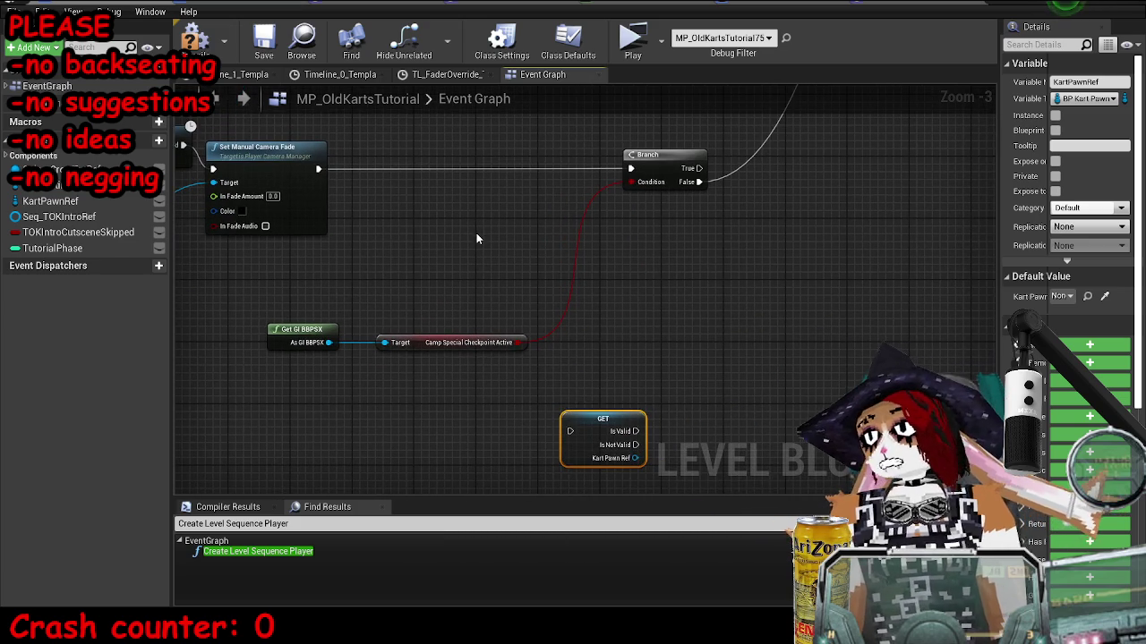
{"action": "mouse_move", "coordinate": [317, 181]}
{"action": "left_mouse_down"}
{"action": "mouse_move", "coordinate": [402, 202]}
{"action": "mouse_move", "coordinate": [438, 189]}
{"action": "left_mouse_up"}
{"action": "type", "text": "set time"}
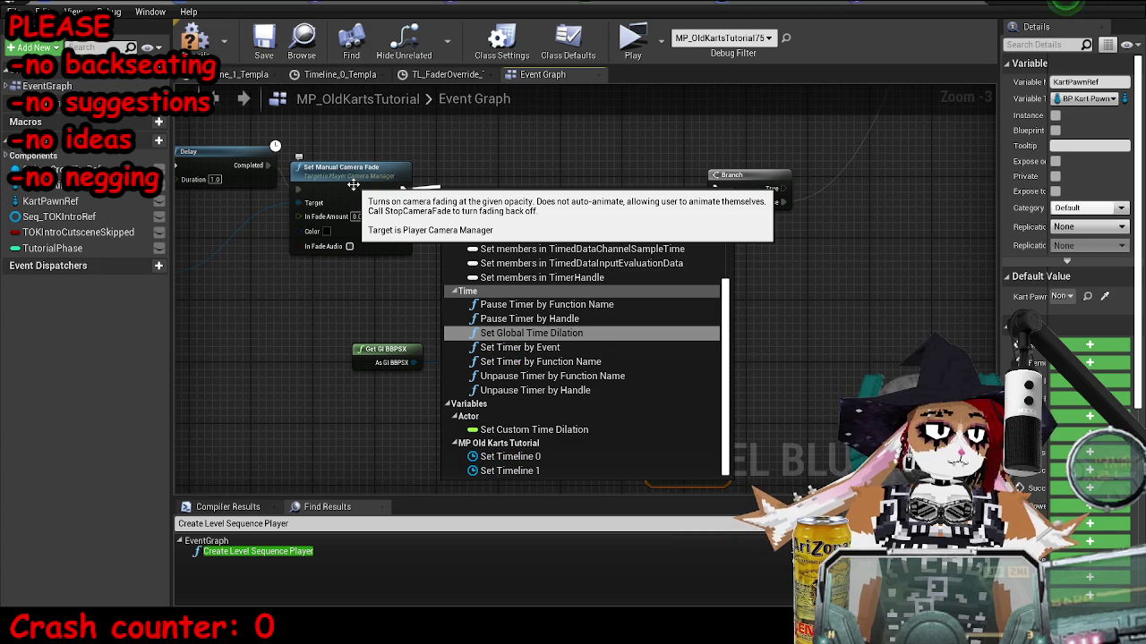
{"action": "key", "text": "Down"}
{"action": "key", "text": "Return"}
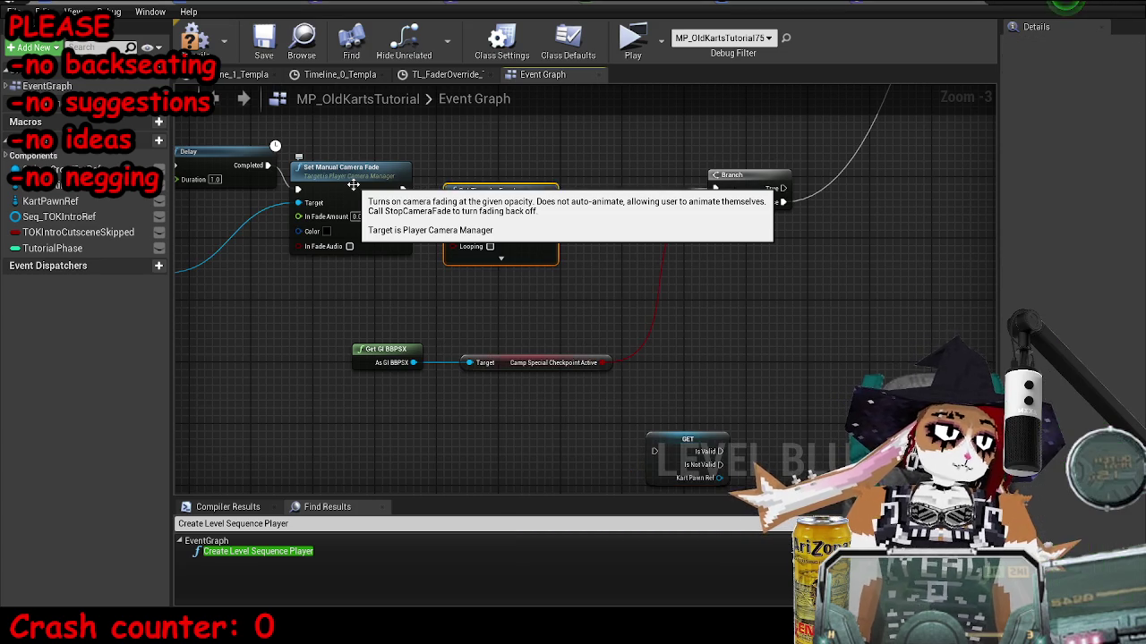
{"action": "type", "text": "0.1"}
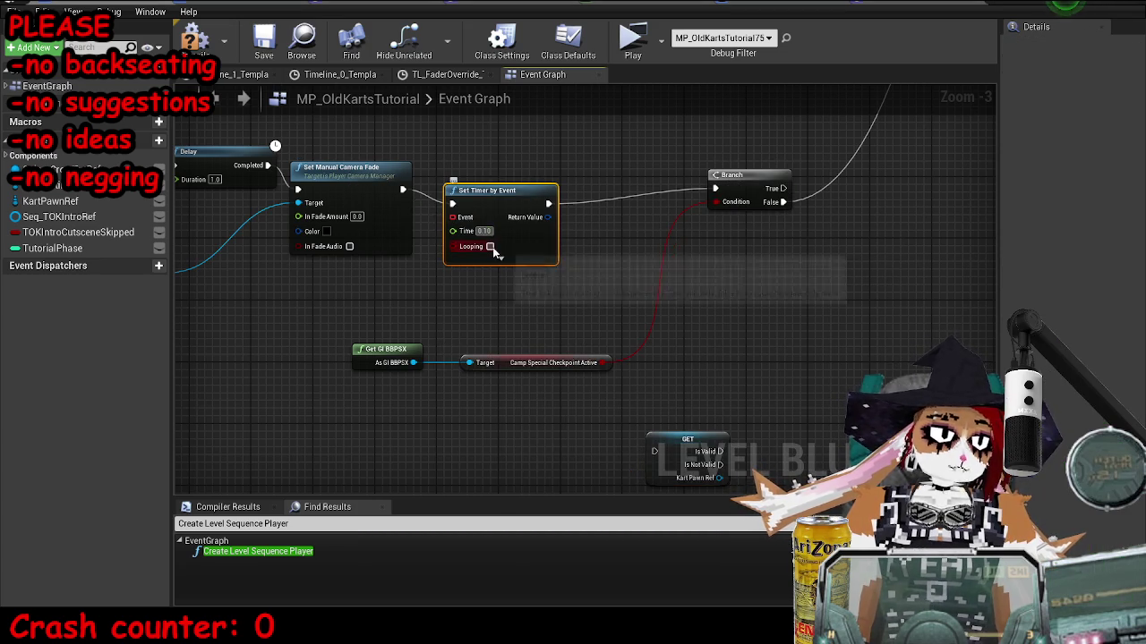